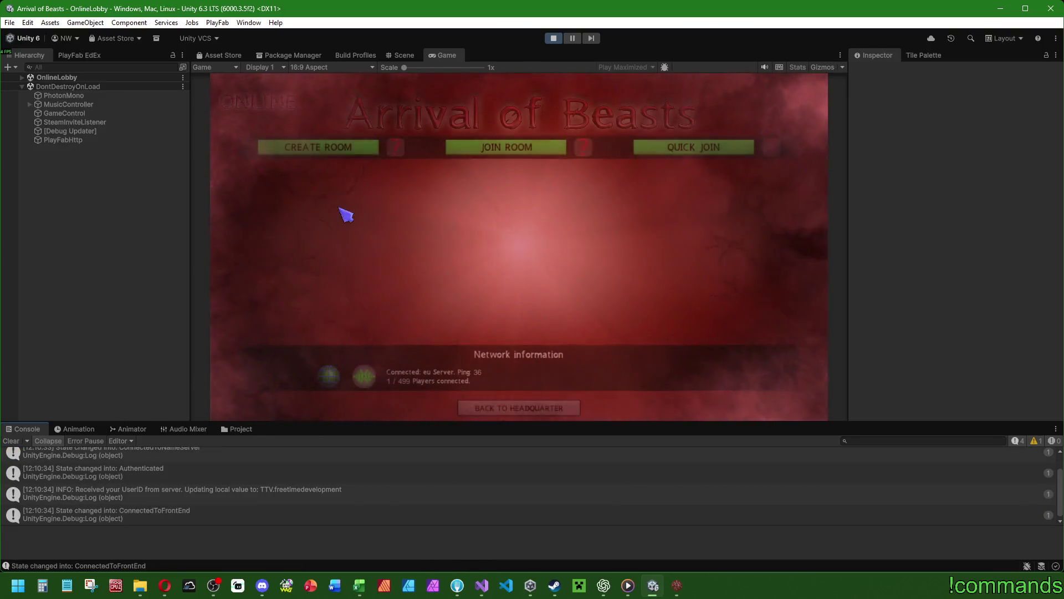
Step: Clear the console and create a private room in the standalone build
click(10, 440)
click(531, 270)
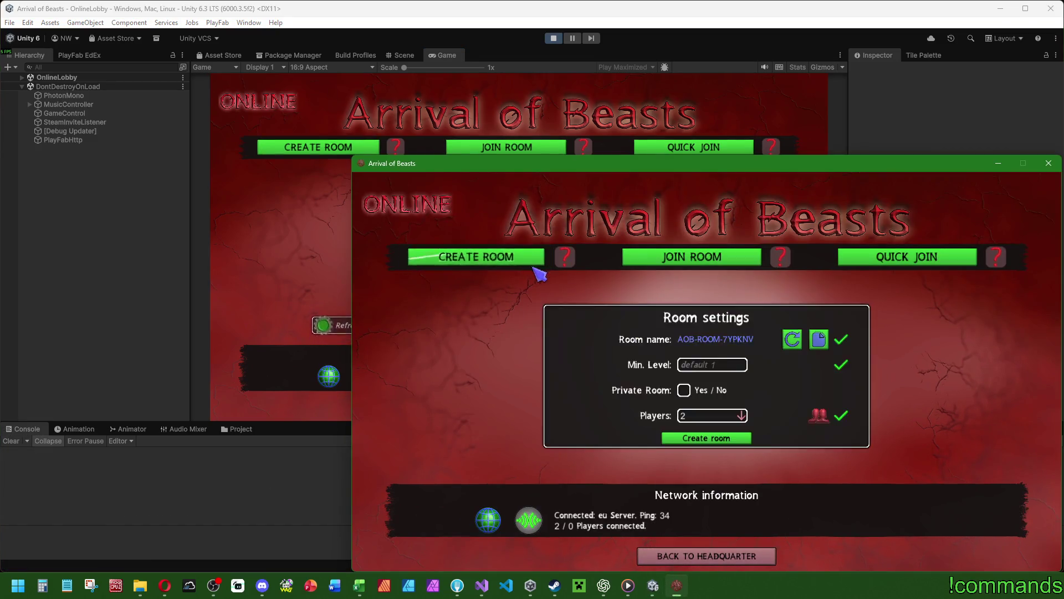
click(684, 377)
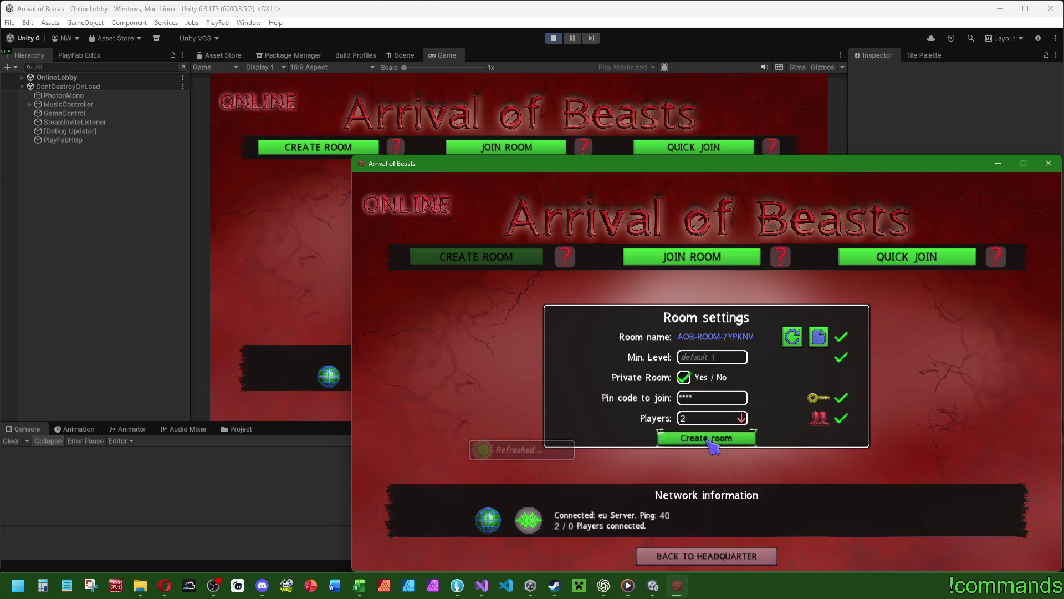
click(708, 439)
click(710, 455)
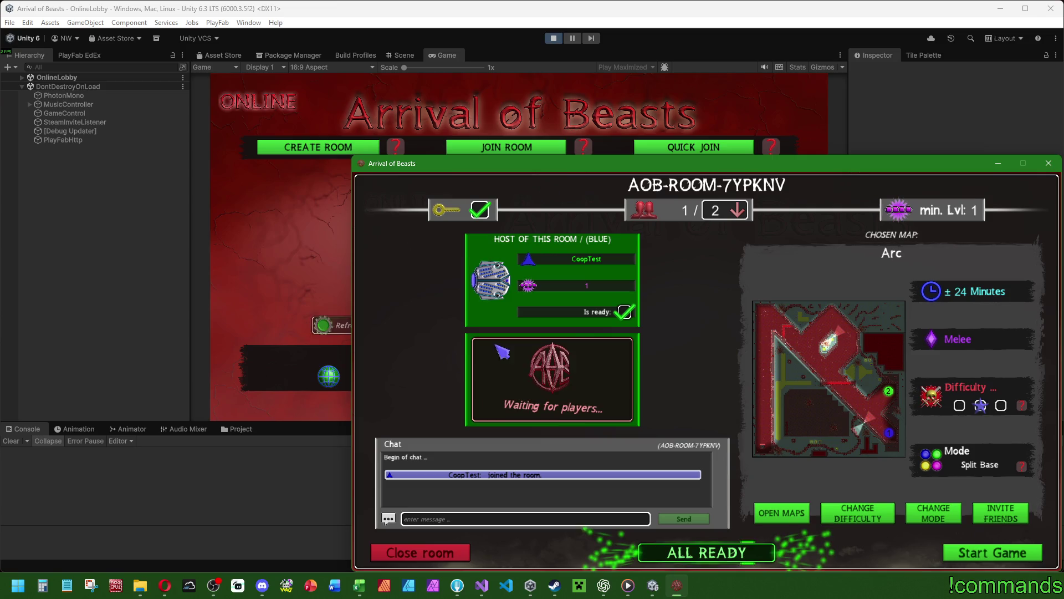
Step: Join the listed private room from the editor's game by submitting its PIN
click(506, 147)
click(643, 204)
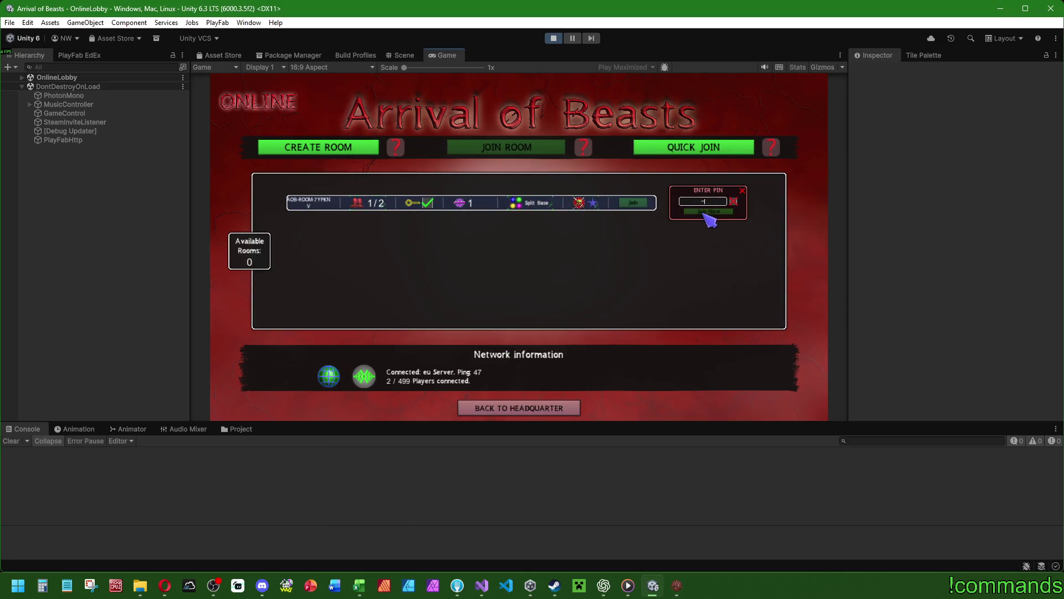
click(708, 212)
key(alt+Tab)
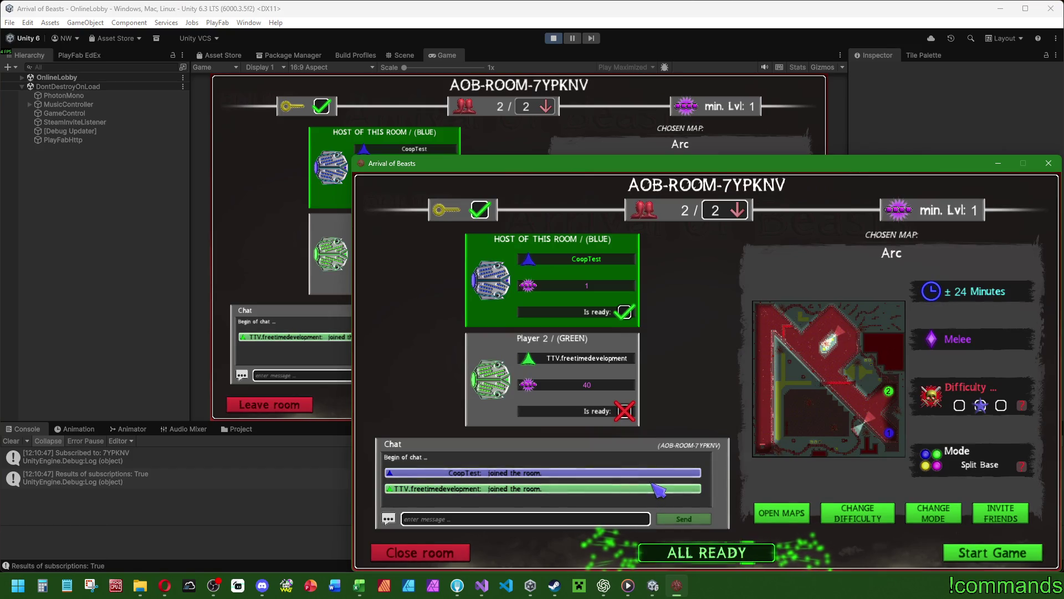
Step: Set player 2 ready in the editor, then start the Arc Map match from the host build
click(307, 271)
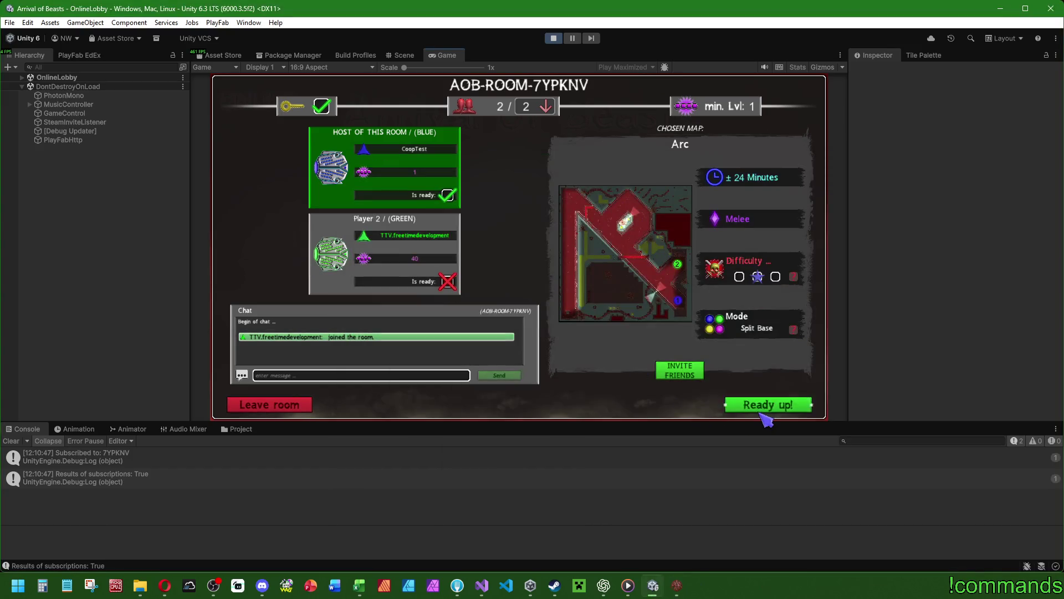
click(762, 406)
click(663, 410)
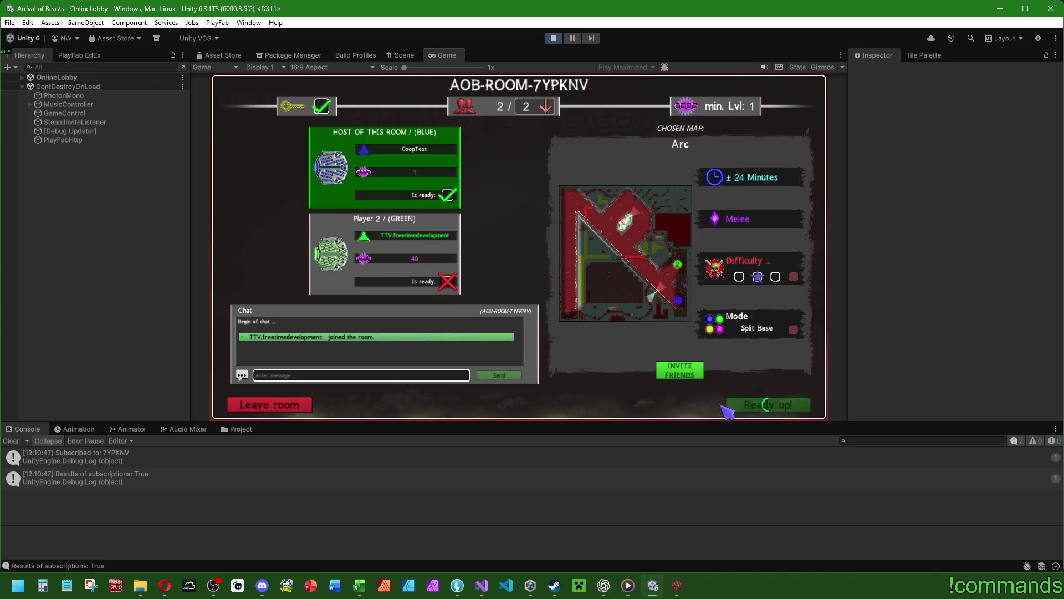
click(792, 413)
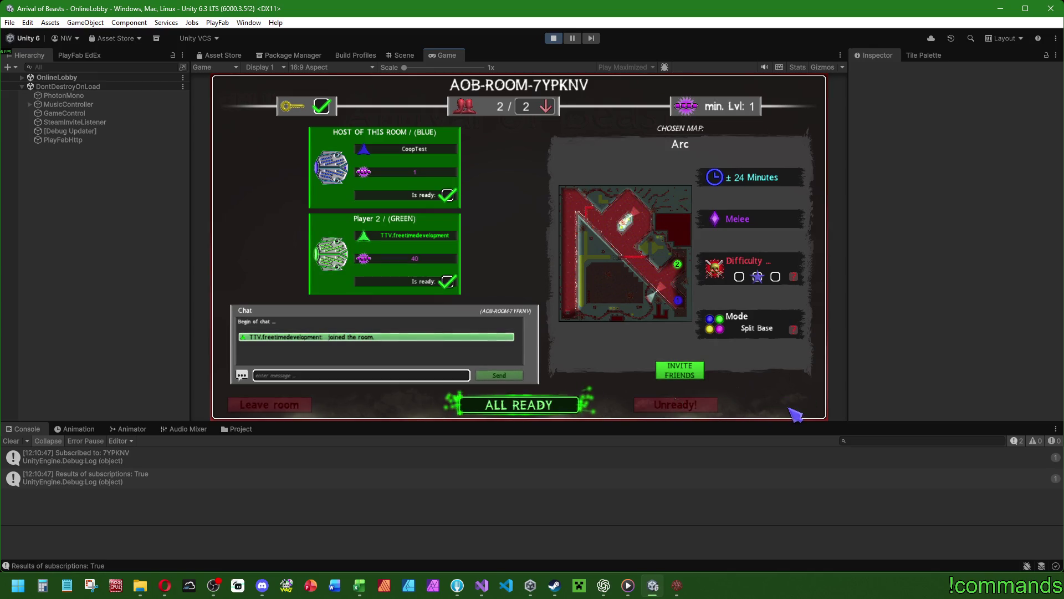
click(775, 406)
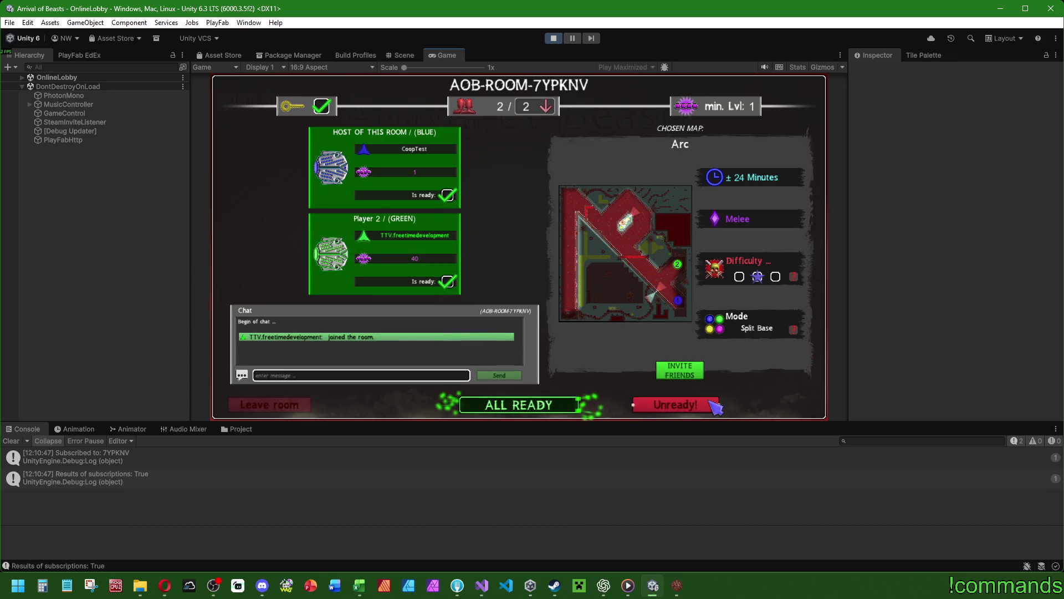
click(689, 409)
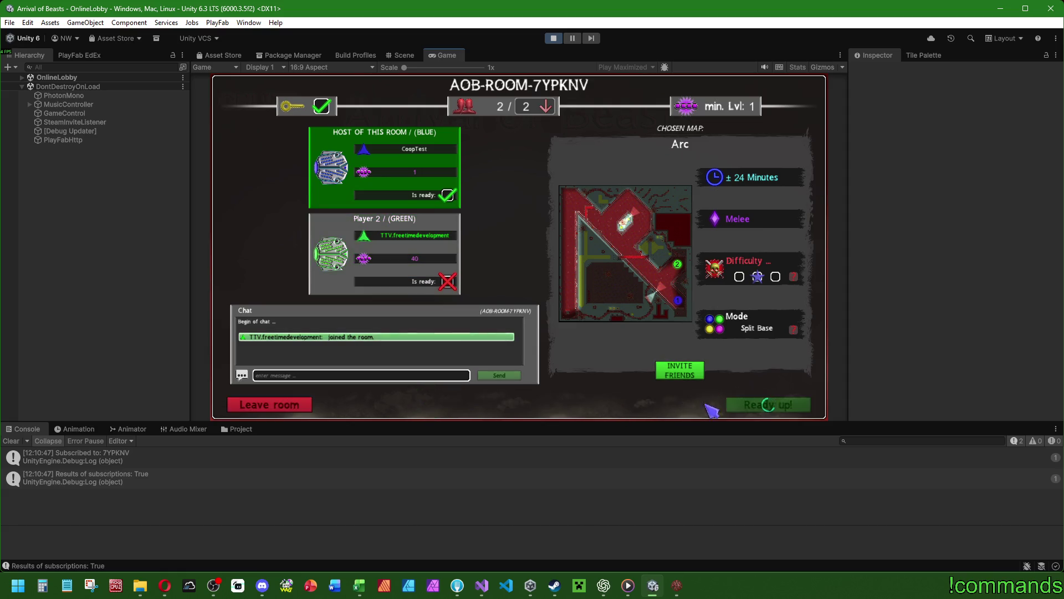
click(753, 407)
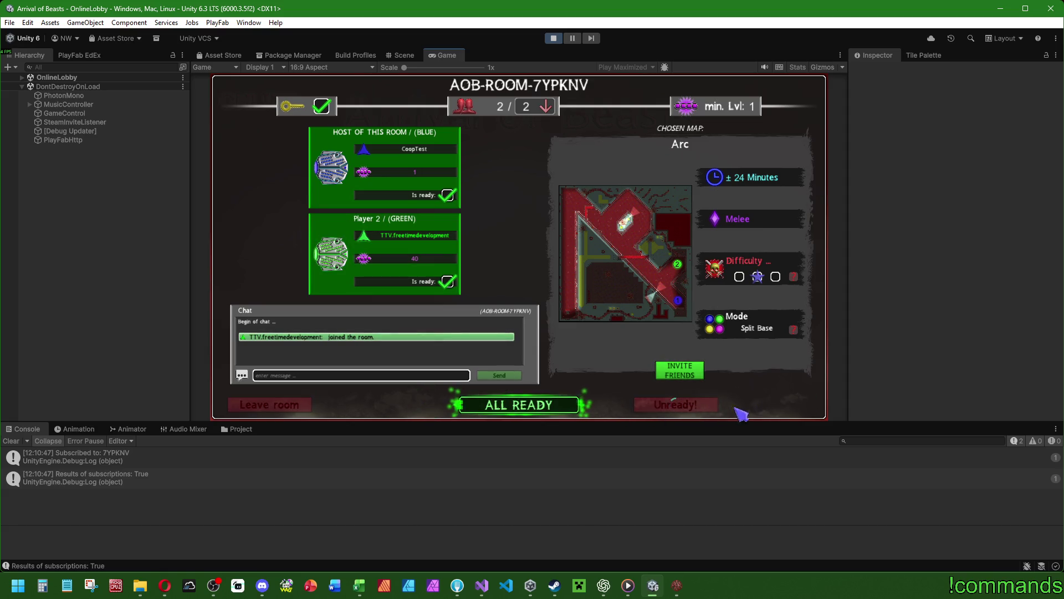
click(763, 408)
click(731, 408)
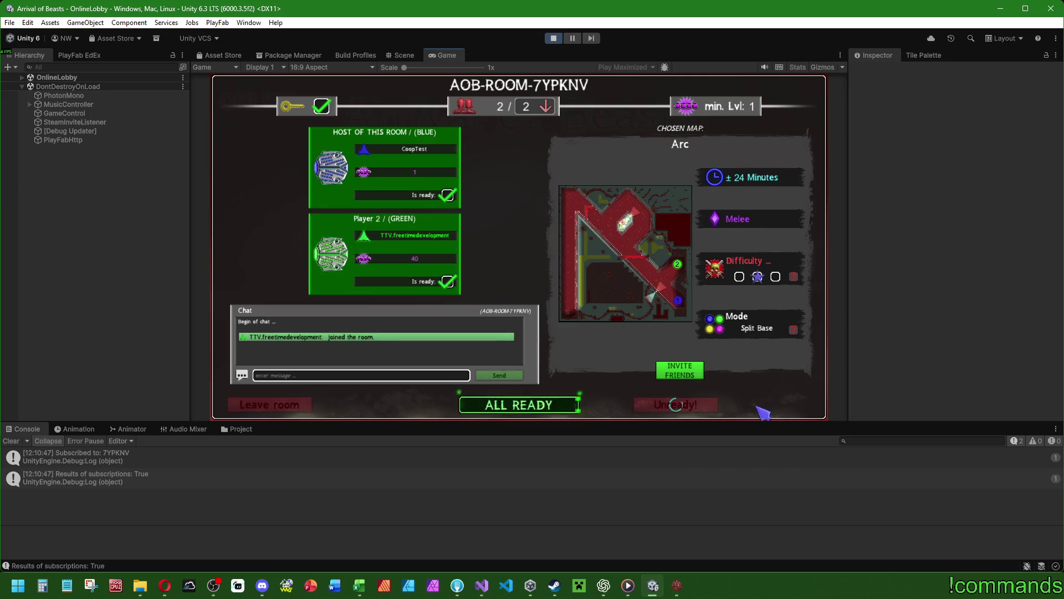
click(700, 408)
click(758, 409)
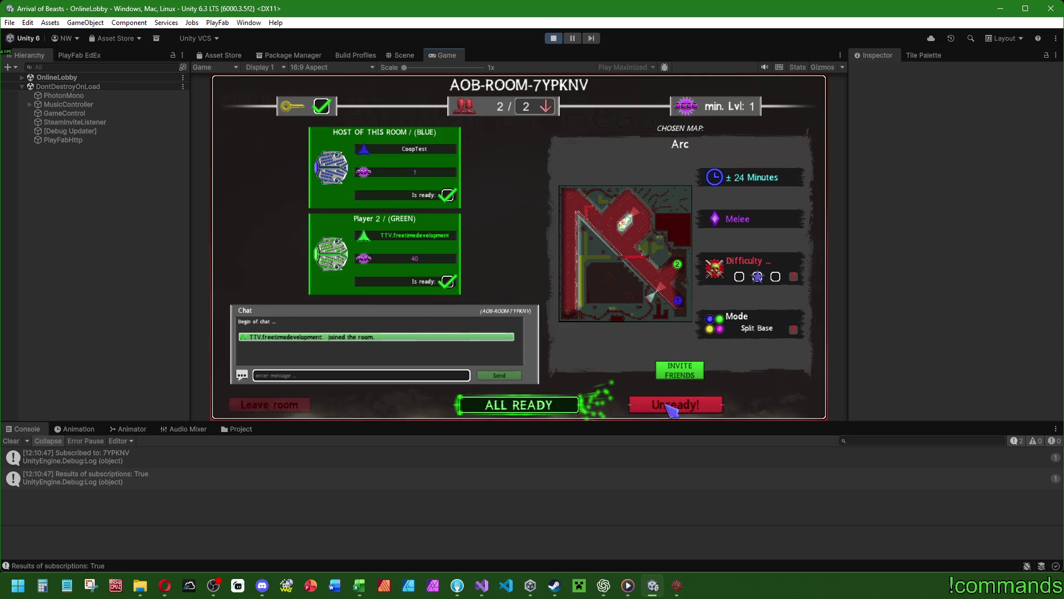
click(676, 585)
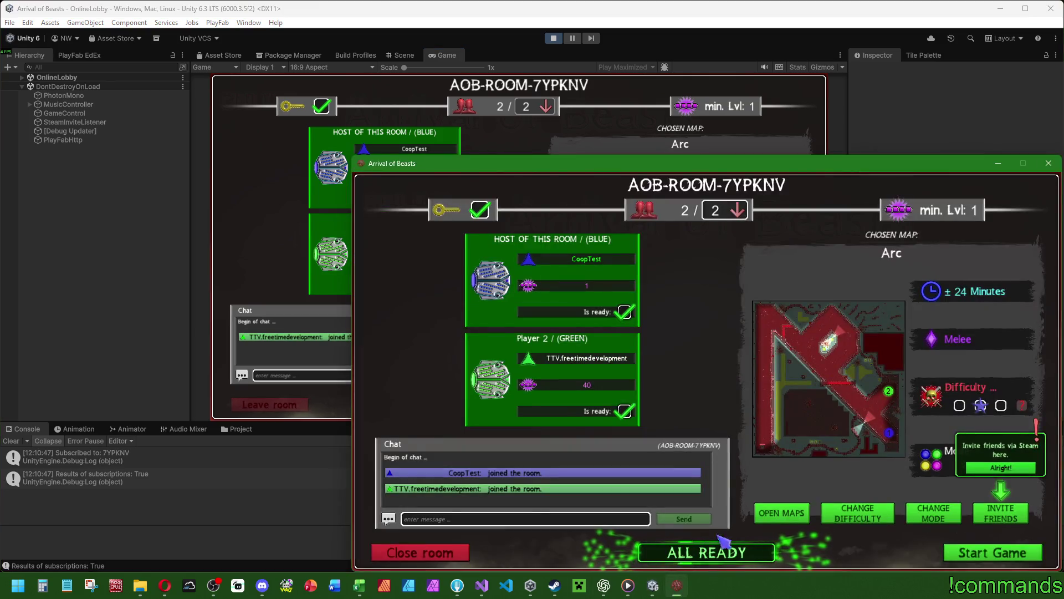
click(986, 563)
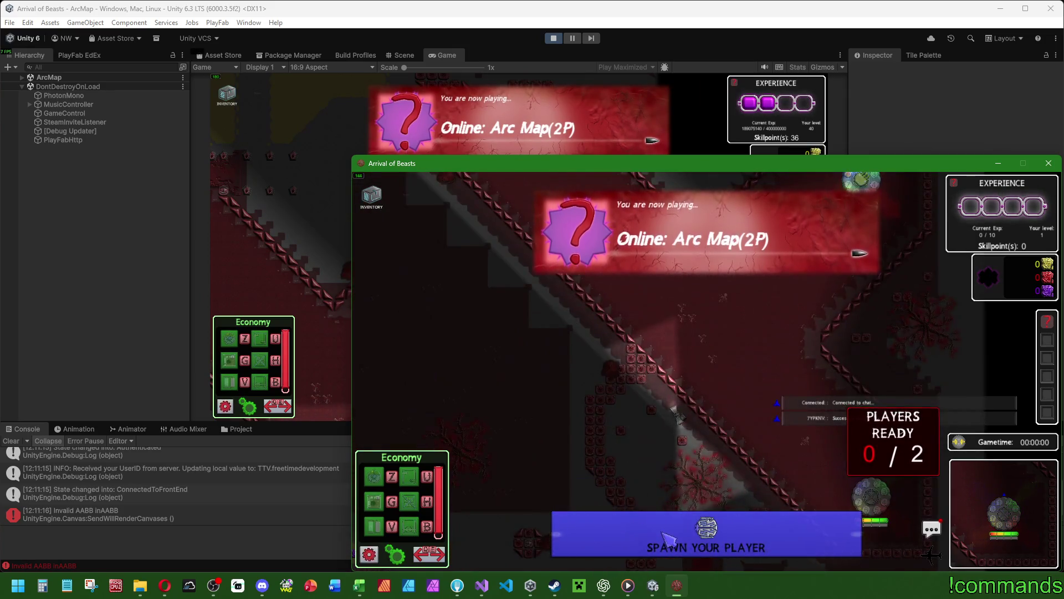
Step: Spawn the host player and player 2 on the map
click(667, 538)
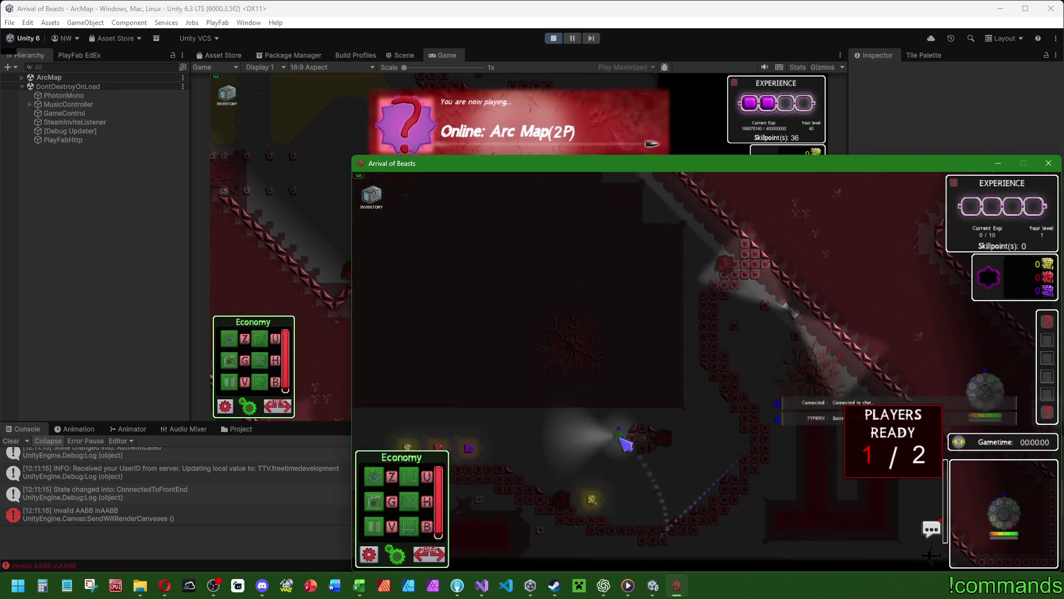
click(31, 360)
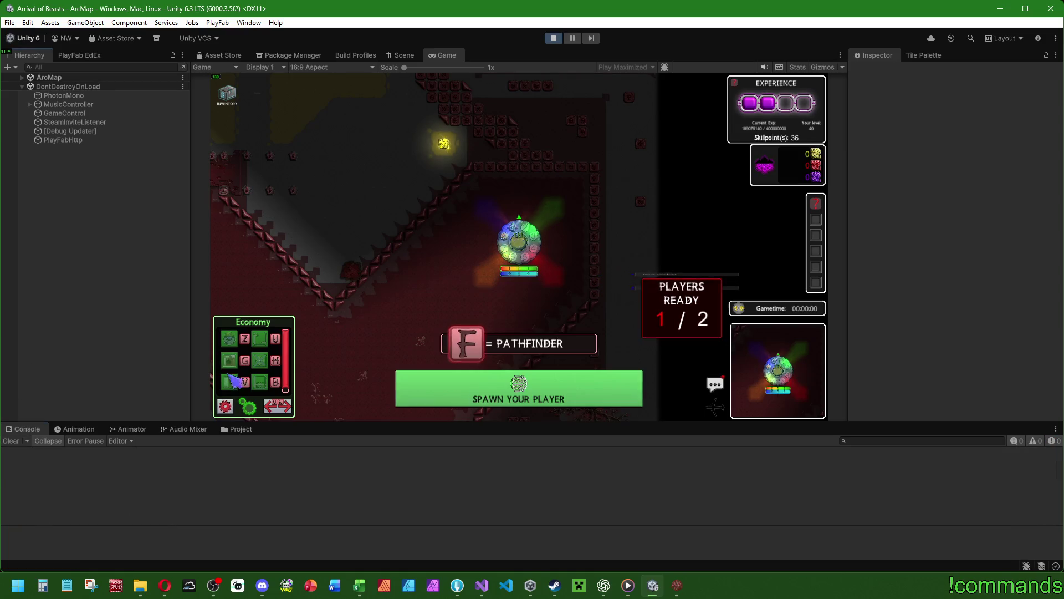
click(443, 391)
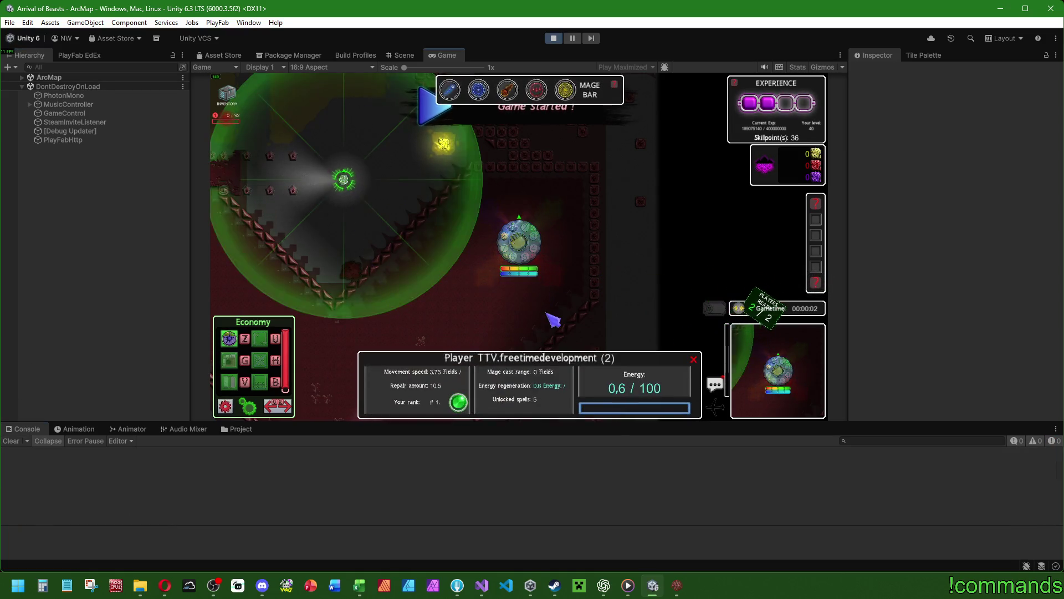
Step: Close the standalone build and stop play mode in the editor
click(676, 585)
click(632, 412)
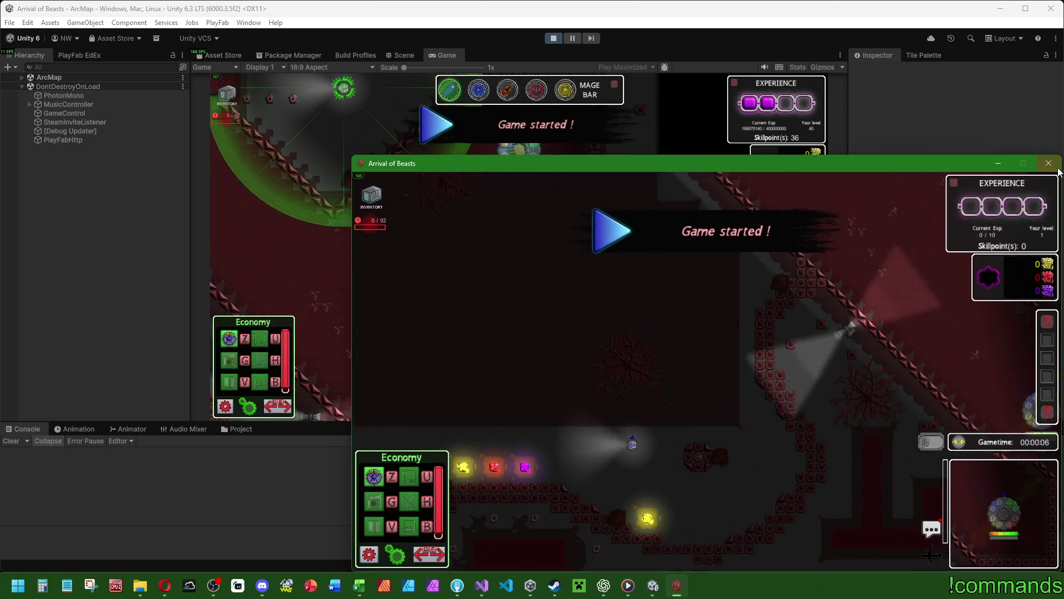
click(556, 40)
click(554, 38)
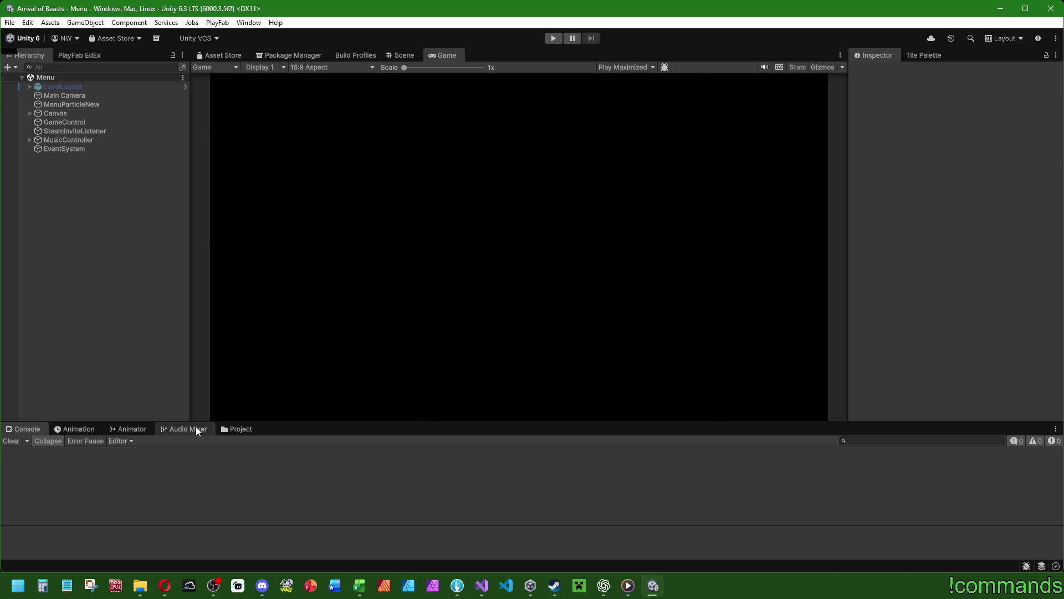
Step: Mark task 709 as fixed in the BugFix2 sheet
click(359, 586)
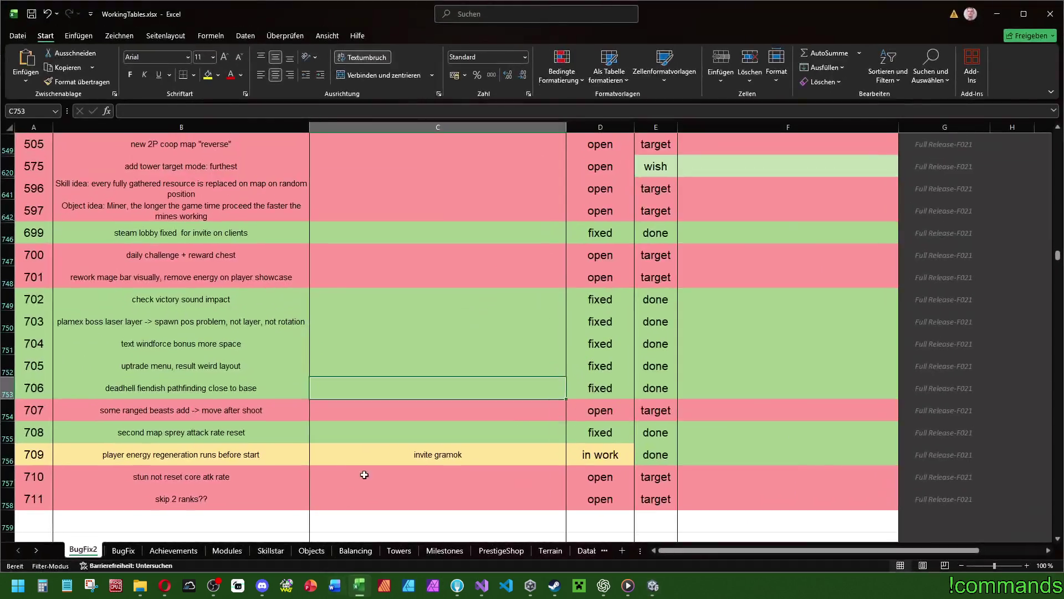
click(638, 460)
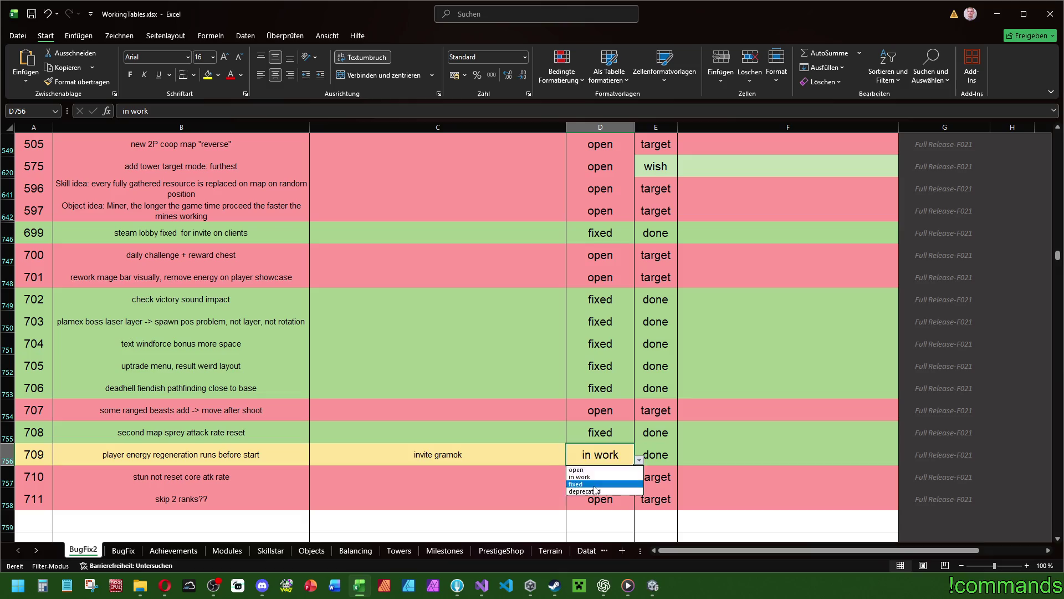
click(597, 492)
click(450, 469)
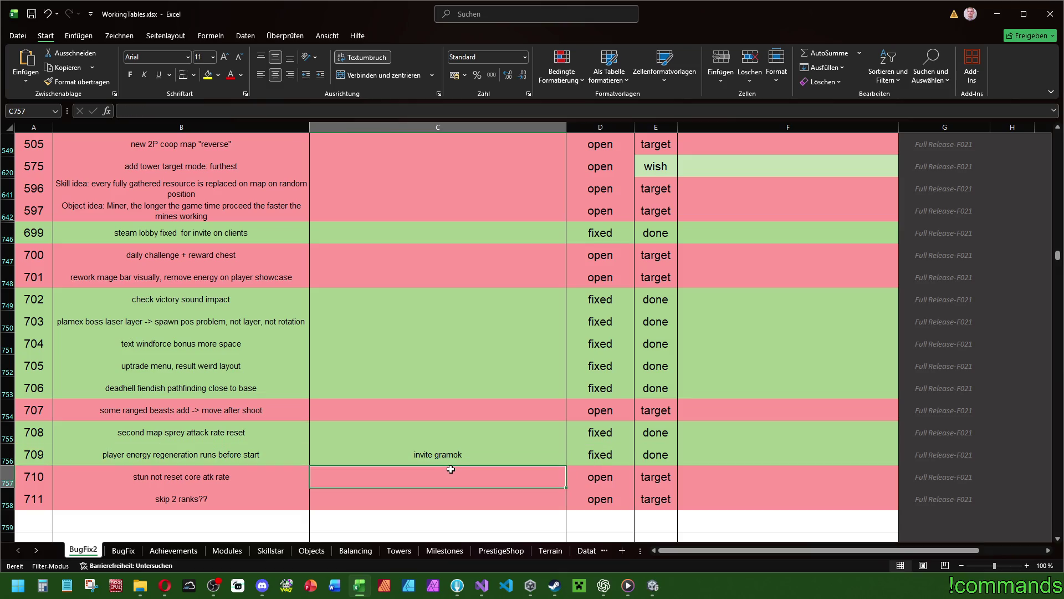
Step: Extend rows 710–711 with new task rows 712 'start countdown' and 713 'next'
mouse_move(40, 476)
mouse_down()
mouse_move(542, 475)
mouse_move(660, 495)
mouse_up()
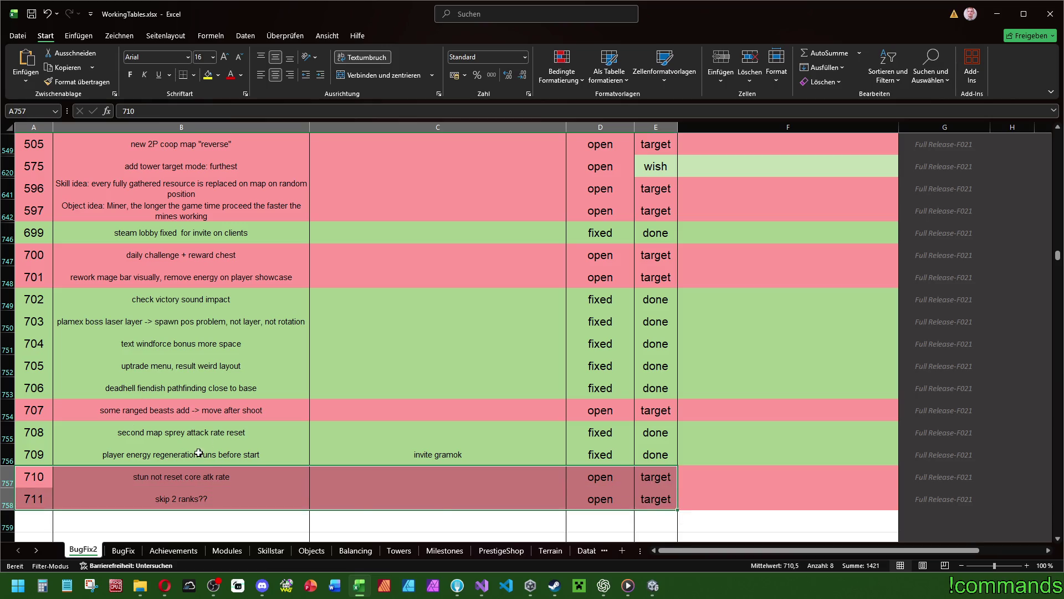
click(210, 413)
key(ctrl+z)
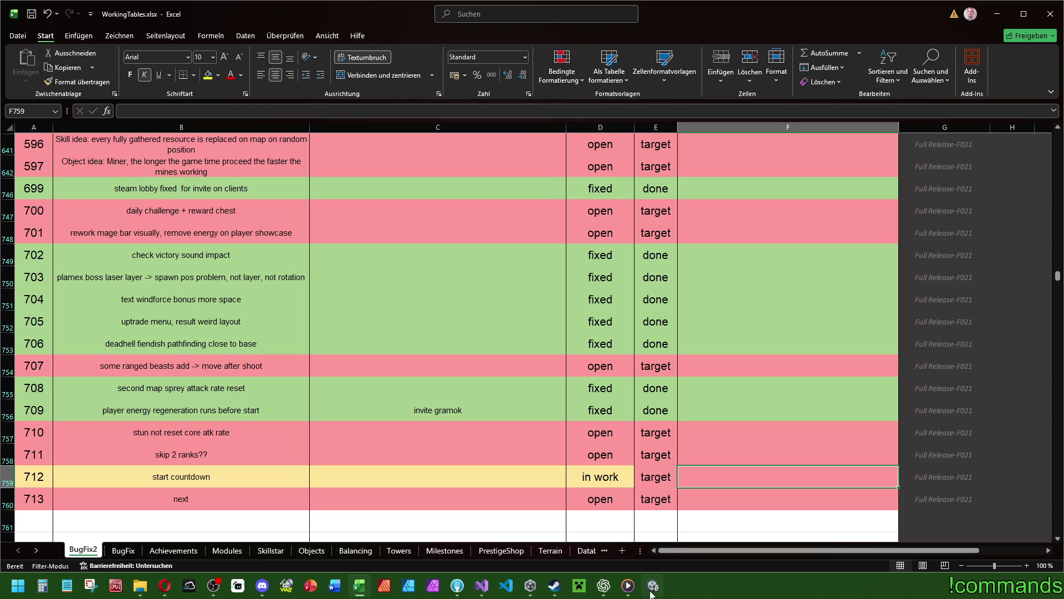
click(653, 585)
Step: Open time_controller.cs at RemovePlayerView and select the method with its summary comment
click(482, 585)
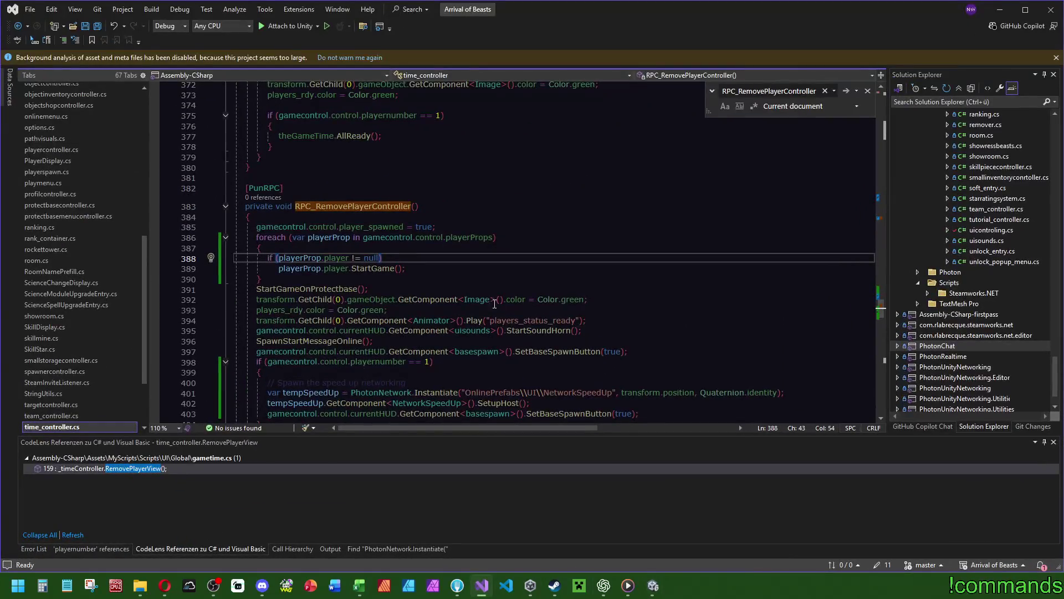
scroll(495, 281, up, 5)
scroll(573, 268, down, 5)
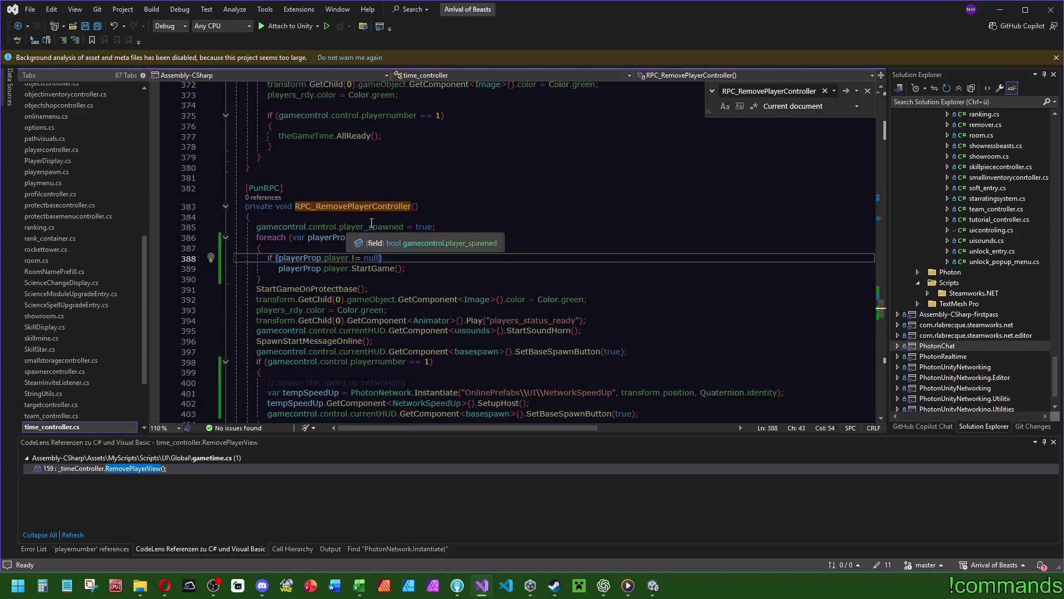
drag(880, 302, 884, 219)
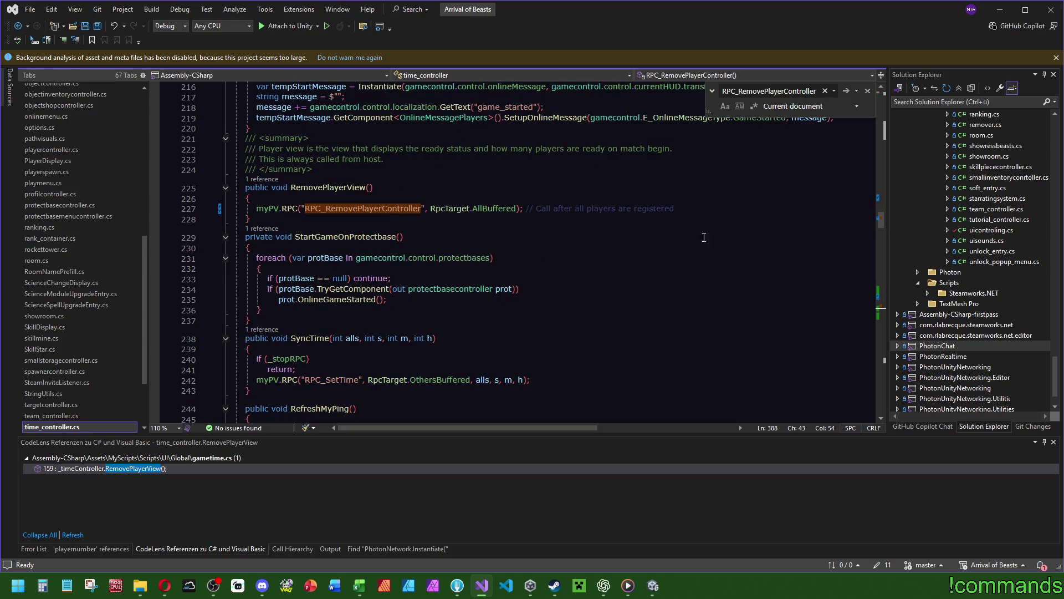
scroll(665, 250, up, 3)
click(711, 302)
click(711, 265)
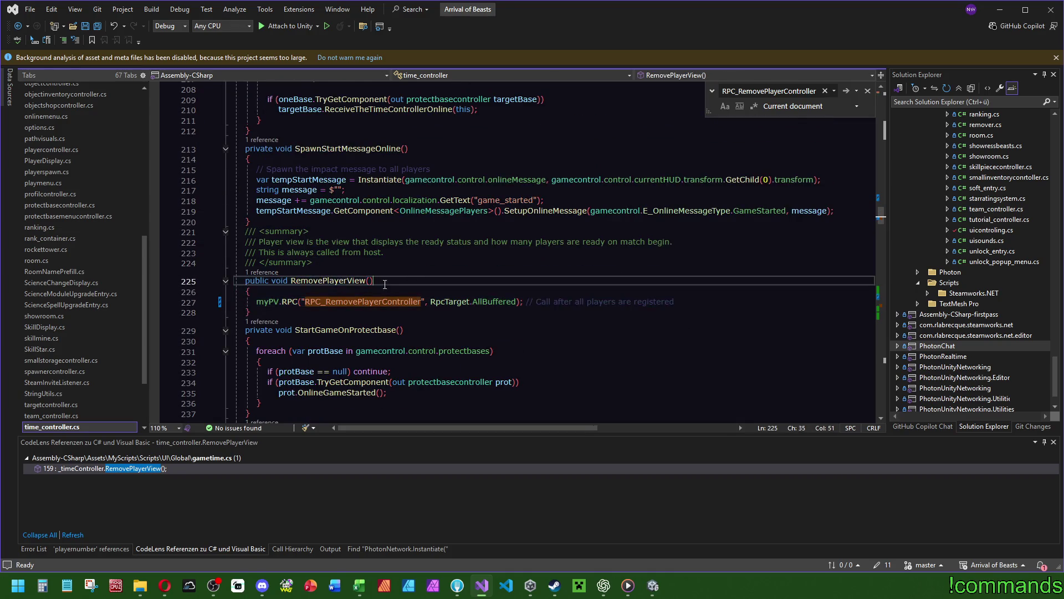
click(713, 312)
drag(713, 312, 722, 226)
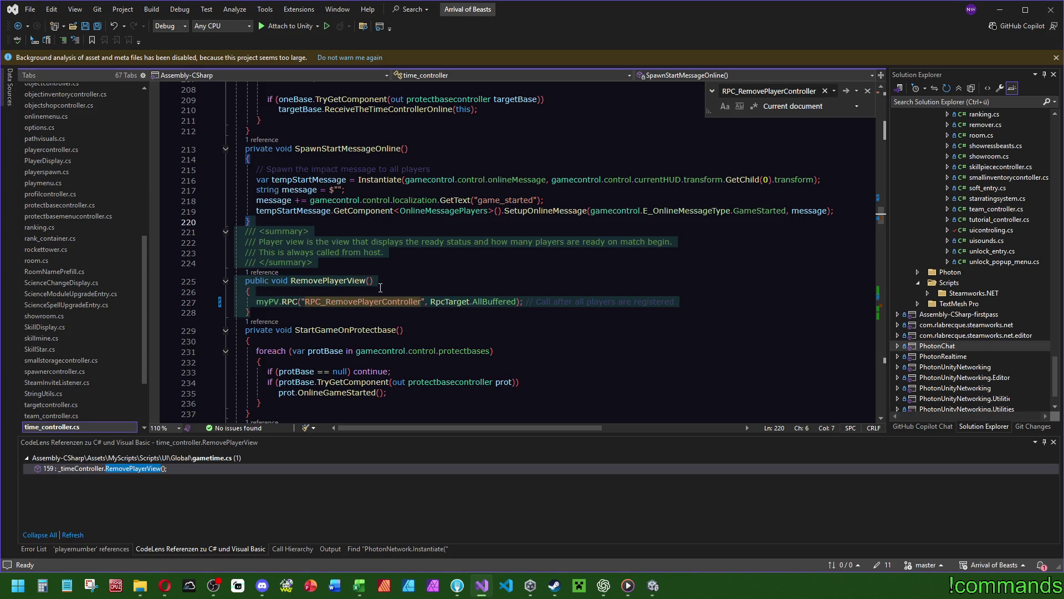
click(704, 305)
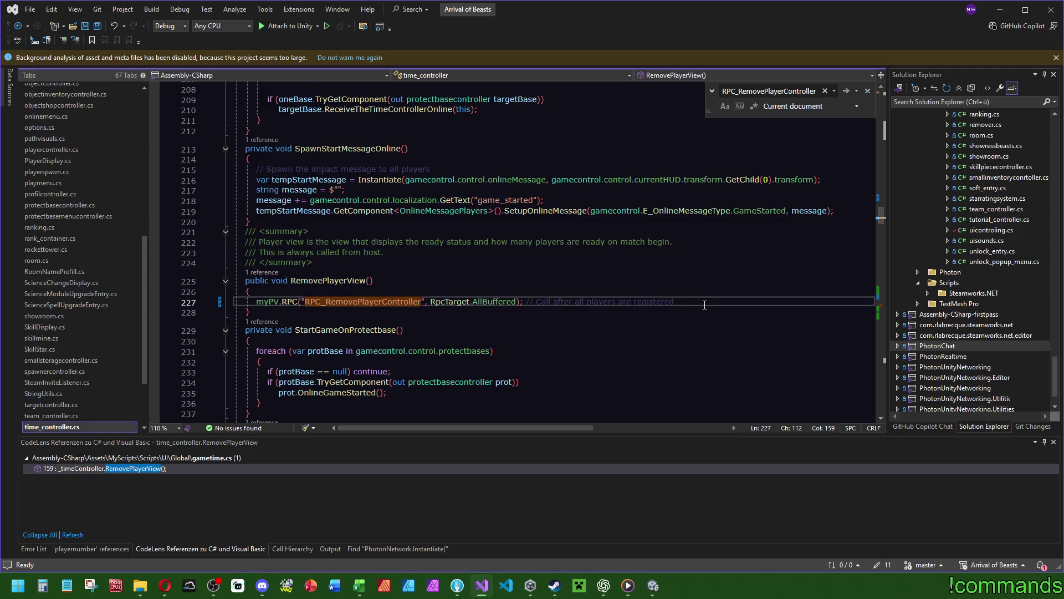
Step: Delete the trailing comment from the RPC call on line 227
drag(704, 304, 528, 301)
key(BackSpace)
key(BackSpace)
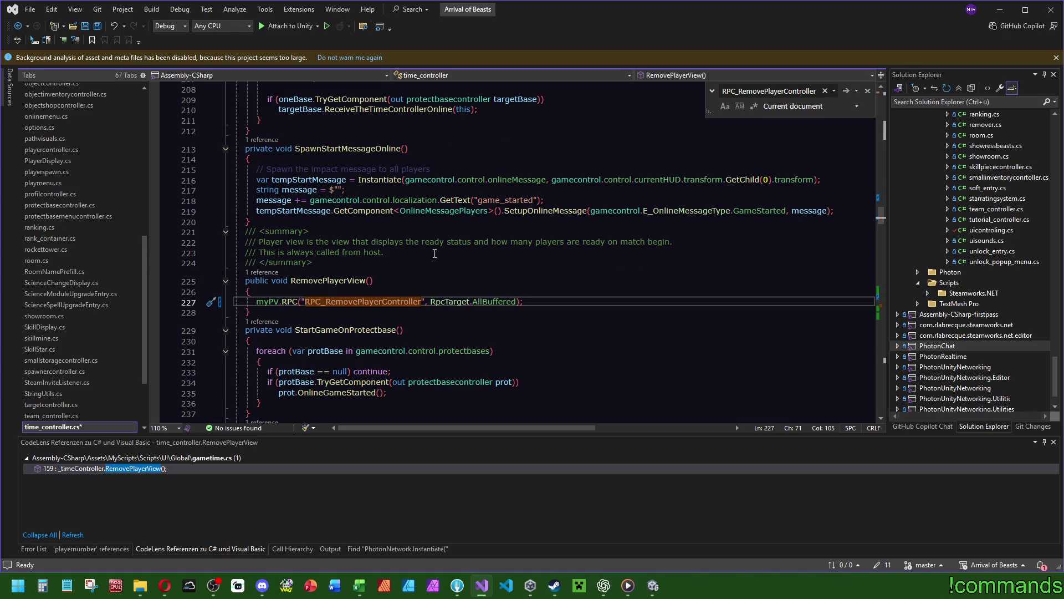
click(476, 291)
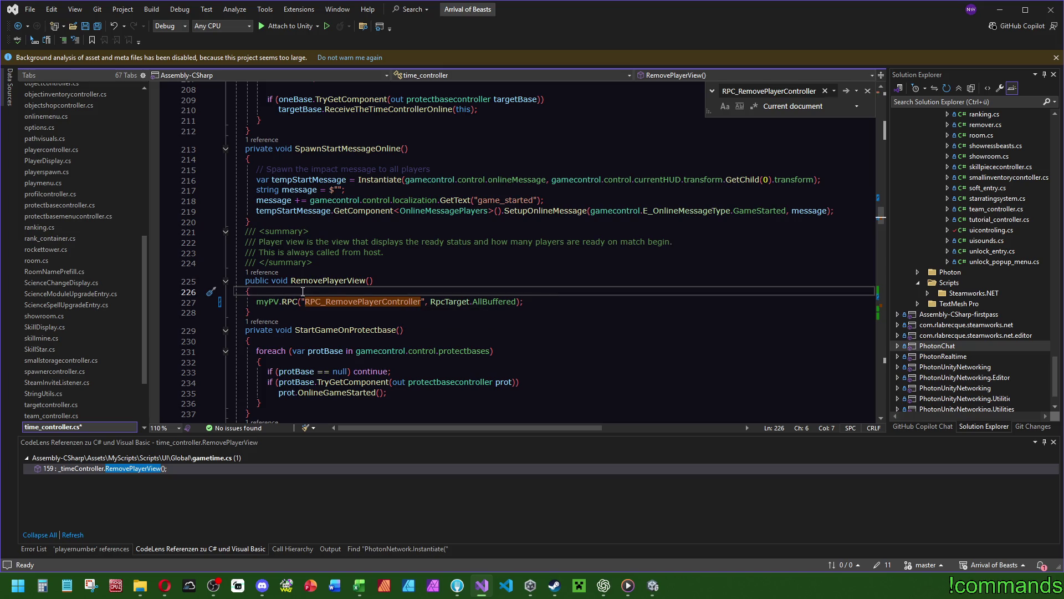
Step: Start a new 'public void' line below RemovePlayerView's closing brace
click(535, 301)
click(539, 292)
key(Down)
key(Down)
key(Return)
text(public void)
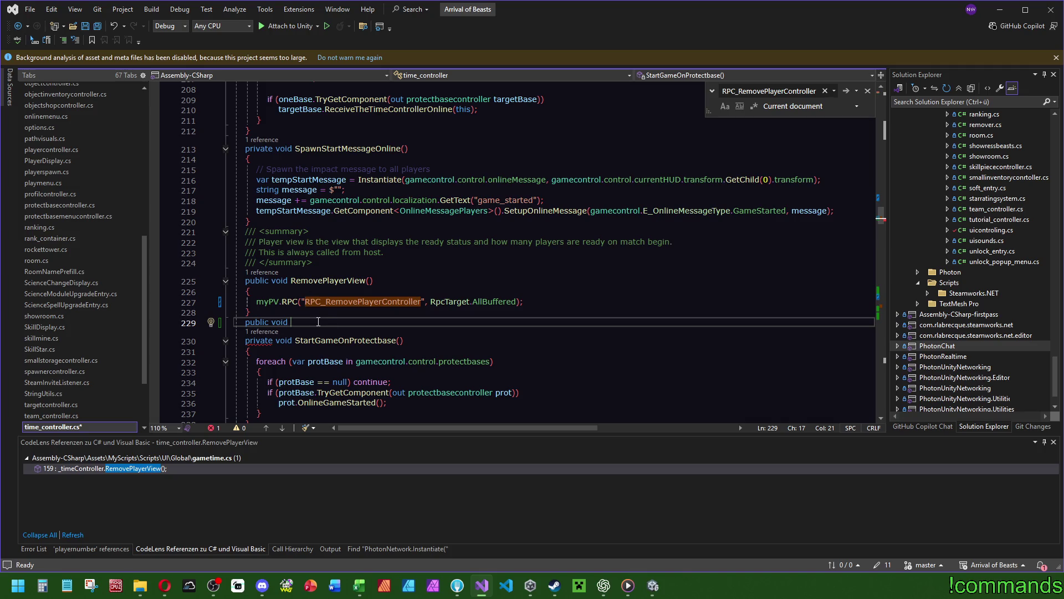
Step: Undo the partial line and go to the blank line above RPC_RemovePlayerController
key(ctrl+z)
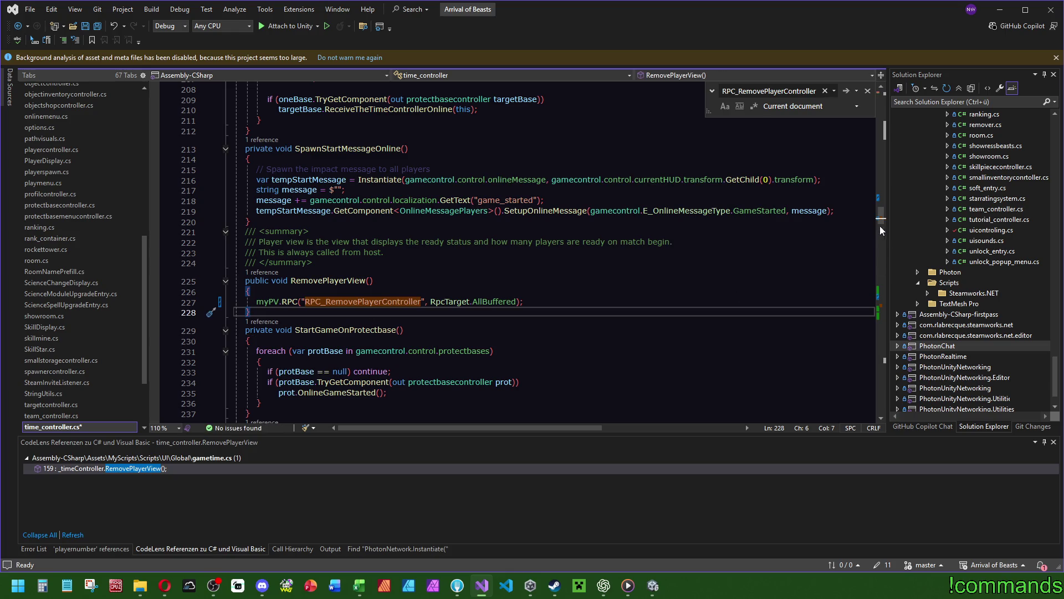
scroll(360, 344, down, 5)
scroll(355, 355, up, 9)
scroll(346, 364, down, 6)
click(499, 277)
click(881, 303)
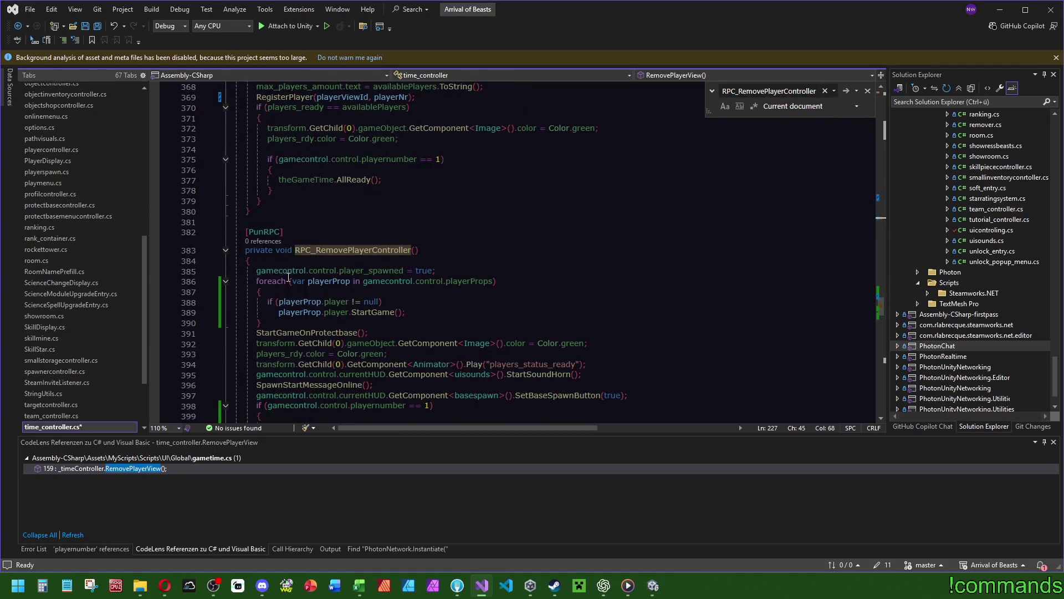
click(304, 223)
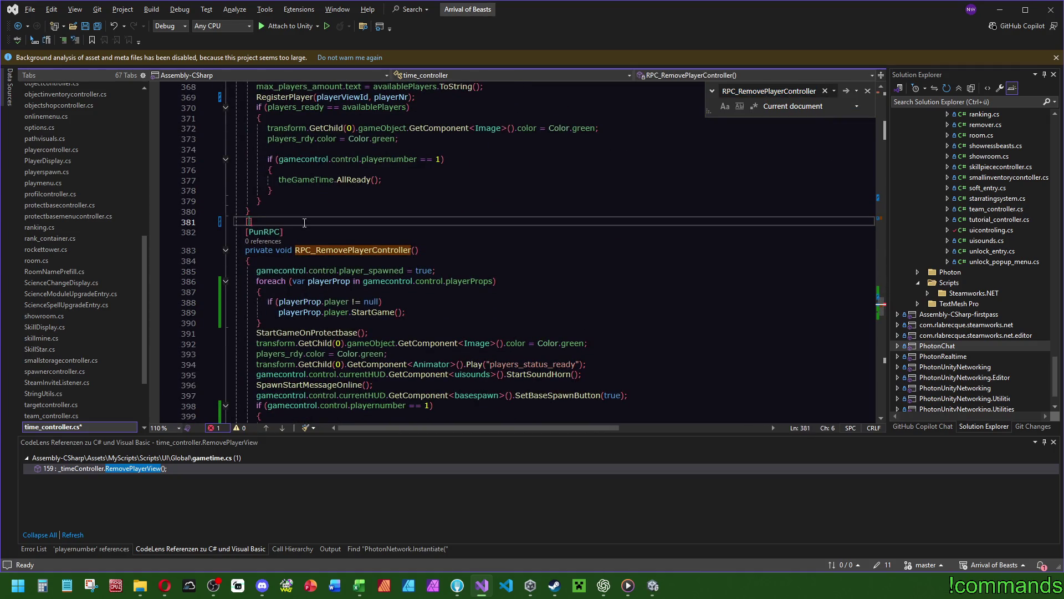
Step: Declare an empty [PunRPC] private void RPC_StartCountdown() method
text(PunRPC)
key(End)
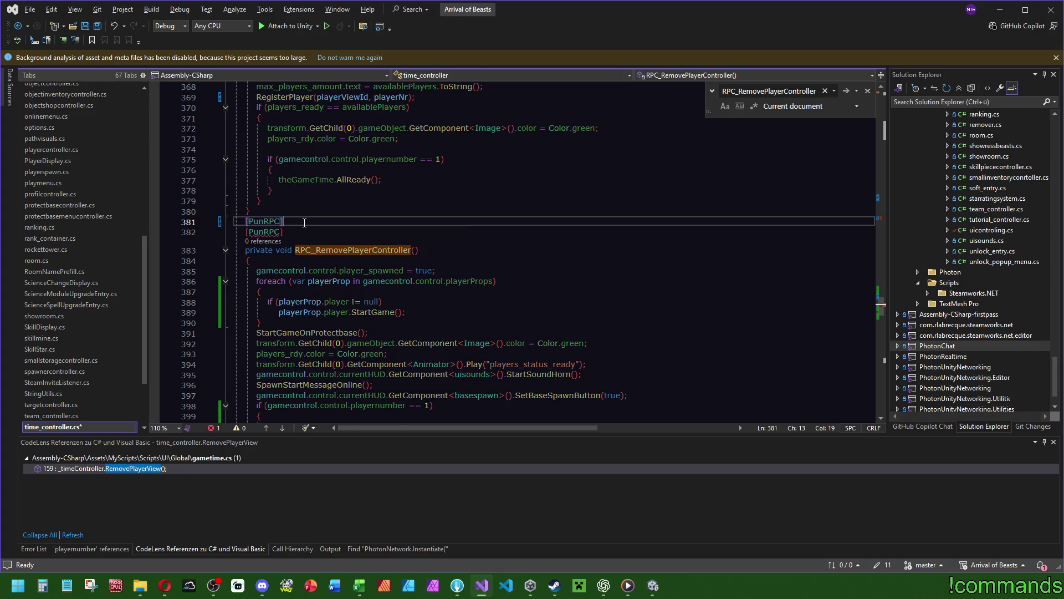
key(Return)
text(private void RPC_)
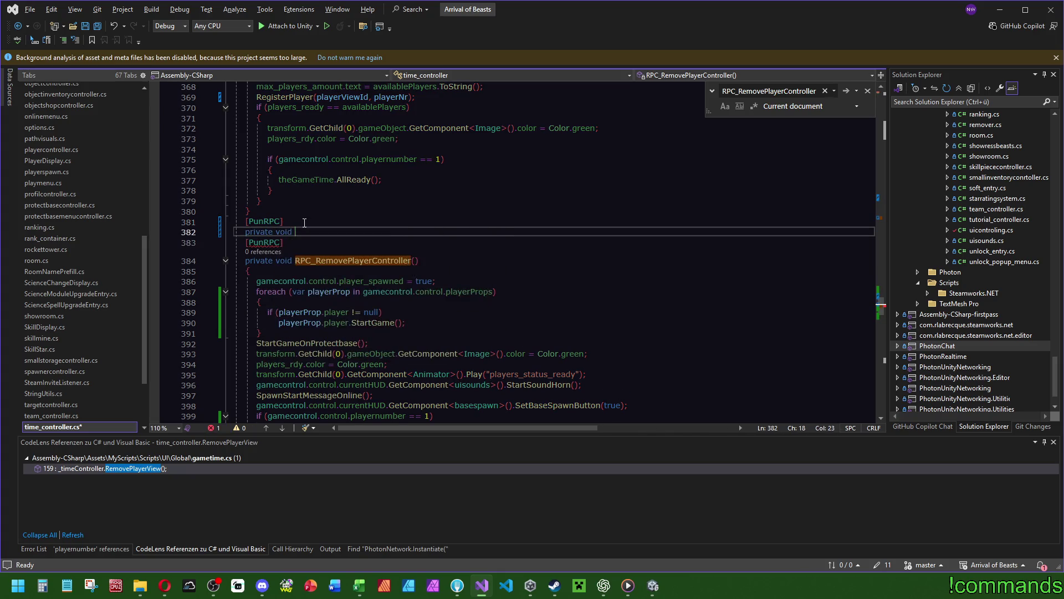
text(StartCountdown)
key(Escape)
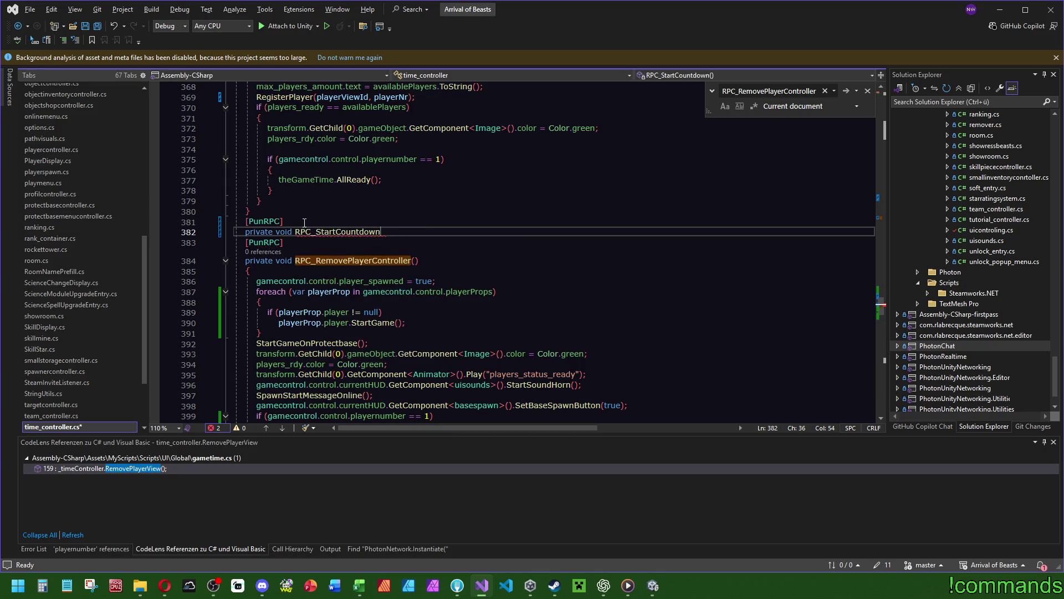
key(Return)
text({)
key(Return)
click(405, 244)
text(())
key(Down)
key(Down)
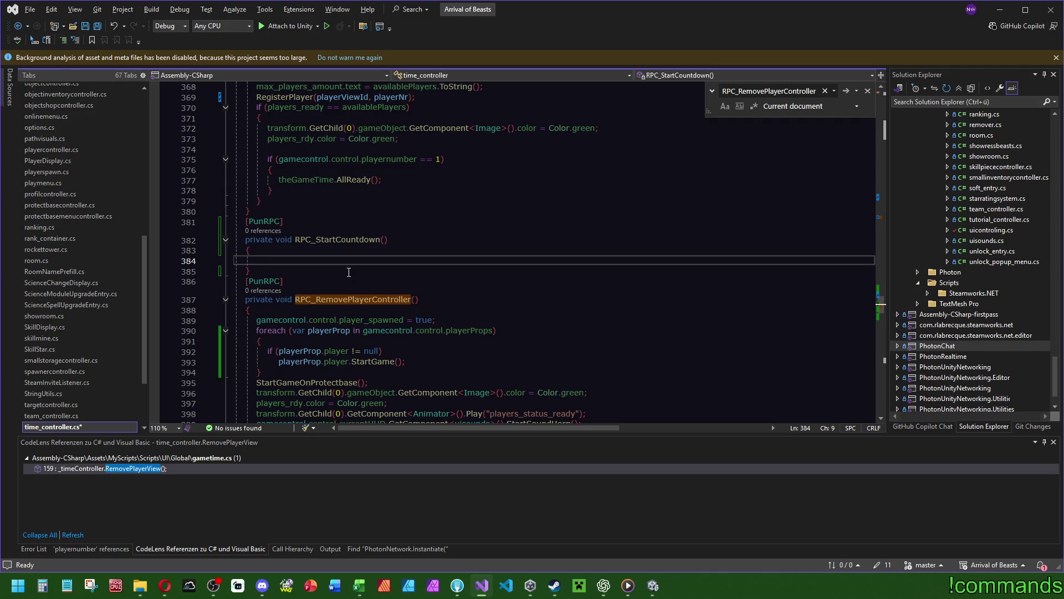
Step: Add the comment 'Show a local countdown on all players' after the method line
click(451, 241)
text(// )
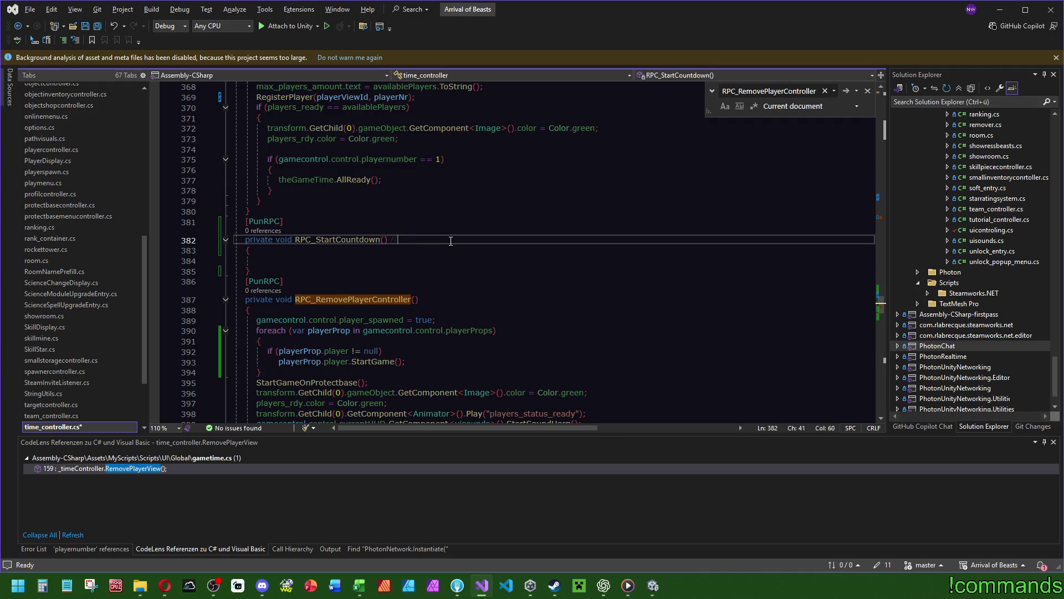
text(Show a lok)
key(BackSpace)
text(cal cor)
key(BackSpace)
text(untdown on a )
text(ll players)
key(alt+Tab)
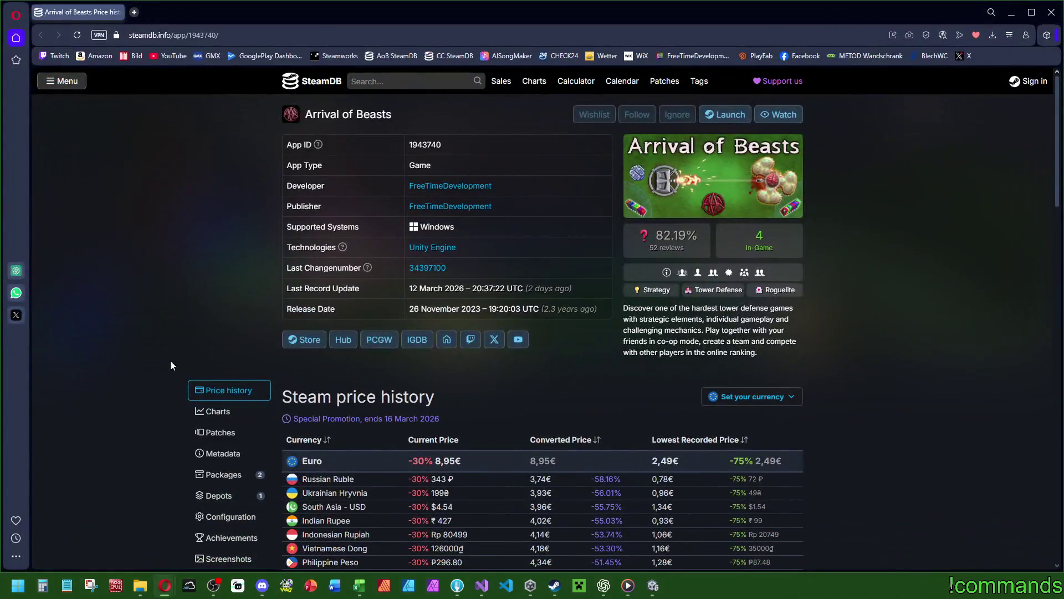
Step: Show the Arrival of Beasts SteamDB charts and inspect the all-time peak of 11
click(217, 411)
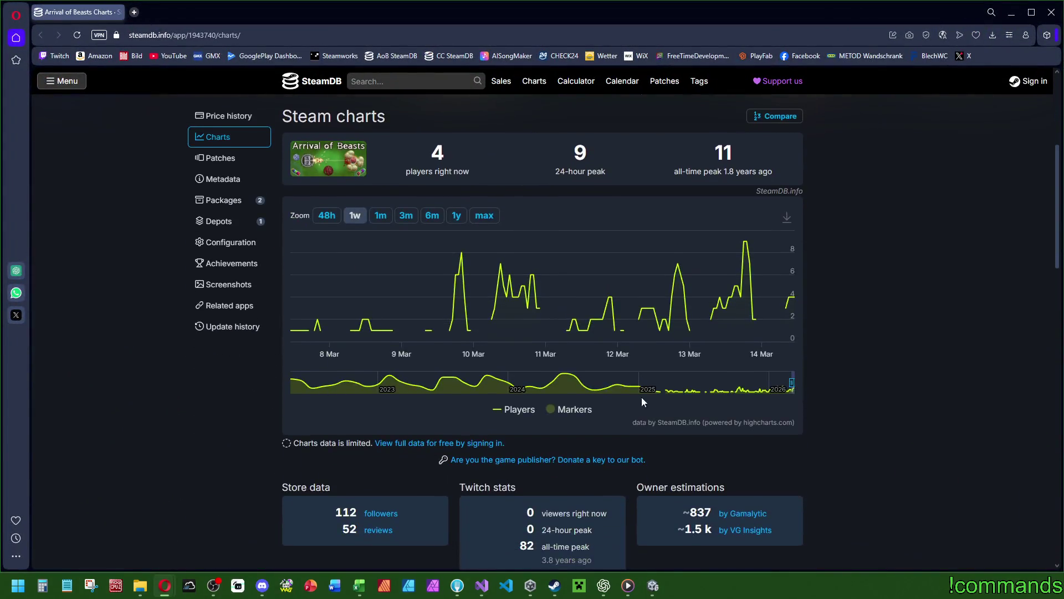
scroll(715, 433, up, 5)
double_click(734, 433)
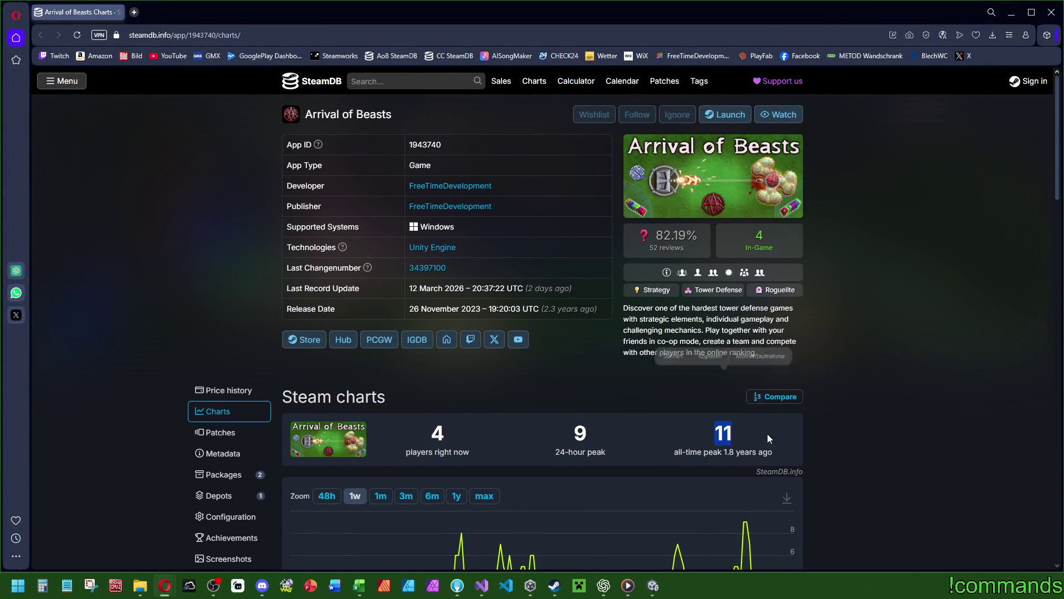
click(677, 451)
double_click(720, 437)
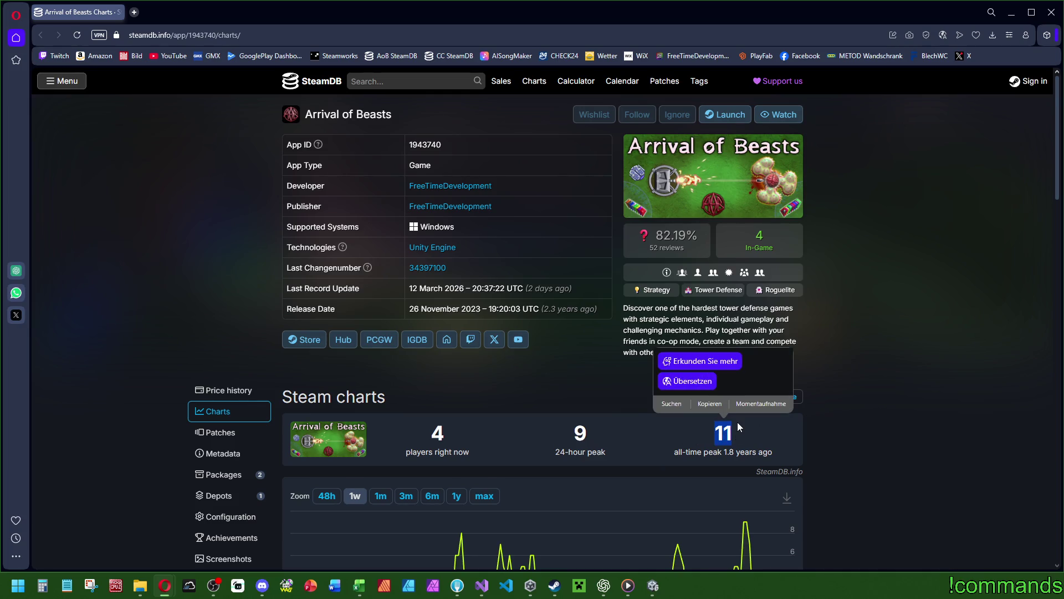
click(697, 452)
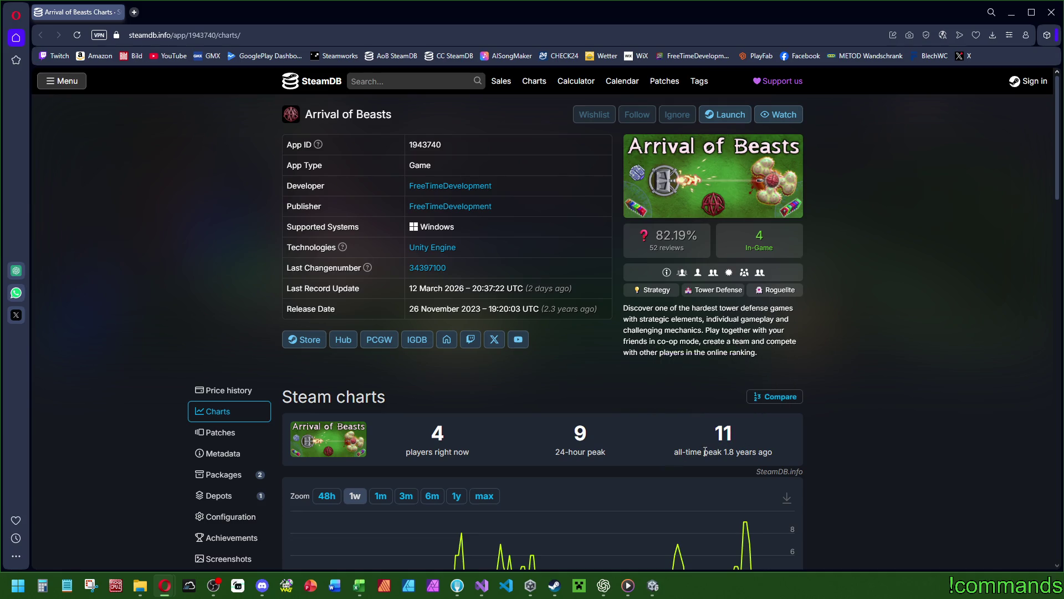
drag(723, 452, 774, 452)
double_click(723, 433)
click(927, 462)
Step: Scroll through the player statistics, then return to Visual Studio
mouse_move(652, 253)
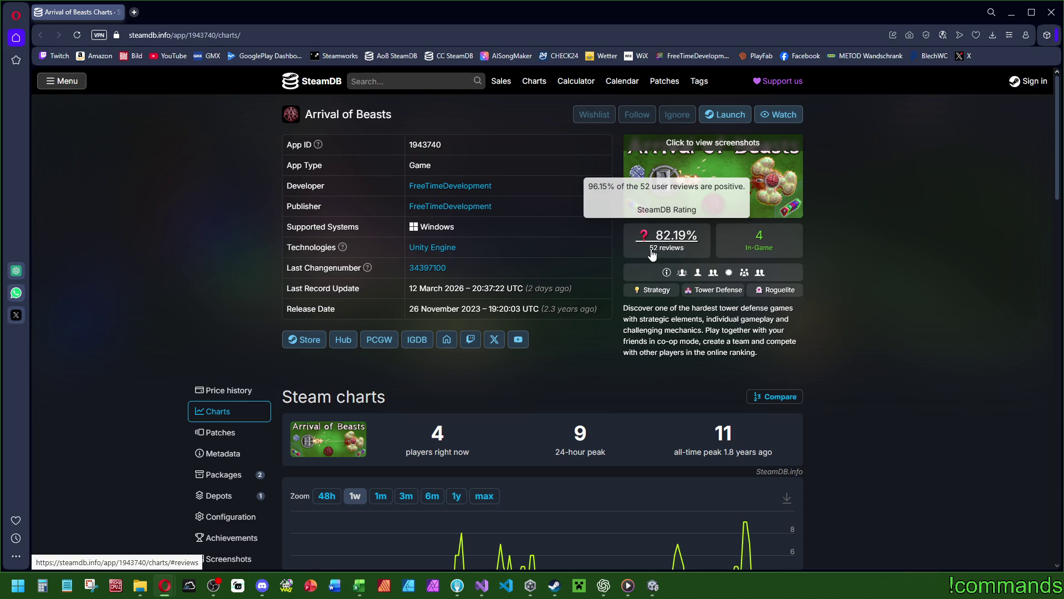
scroll(831, 266, down, 7)
scroll(843, 262, up, 5)
scroll(879, 271, down, 1)
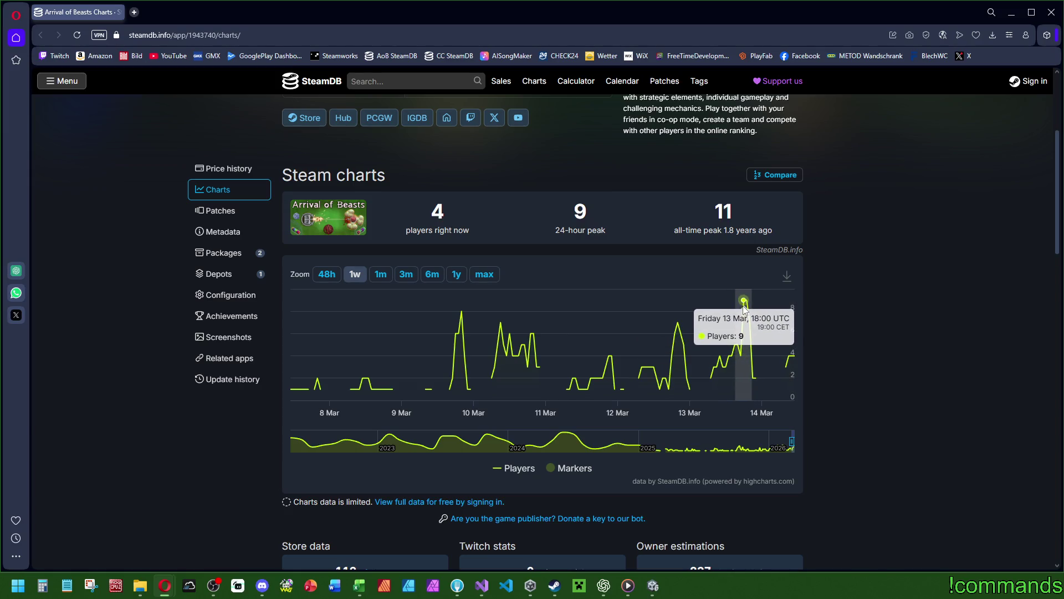
scroll(914, 311, down, 4)
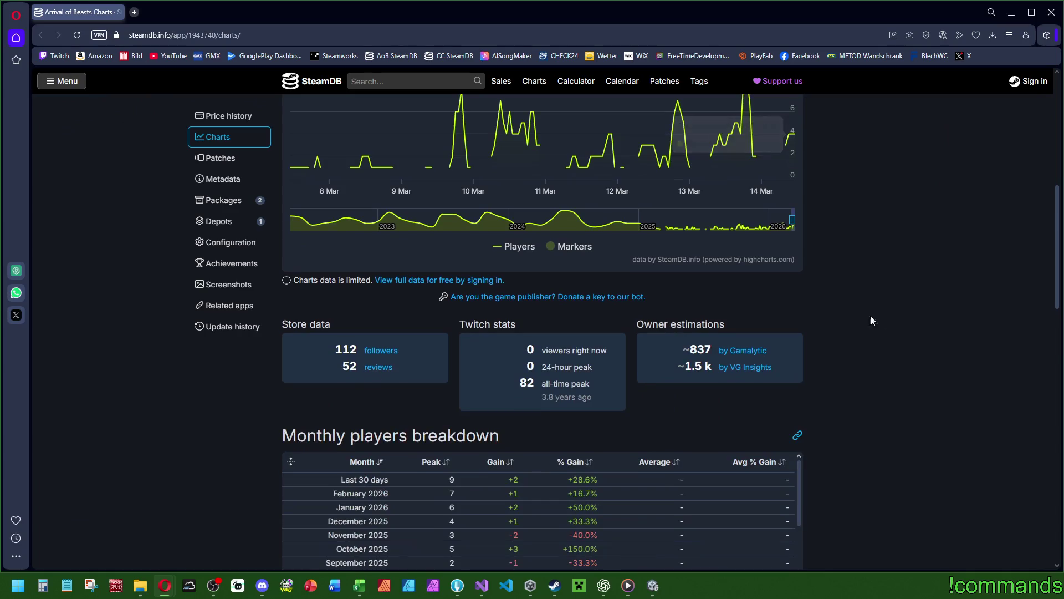
scroll(889, 381, down, 12)
scroll(897, 377, down, 4)
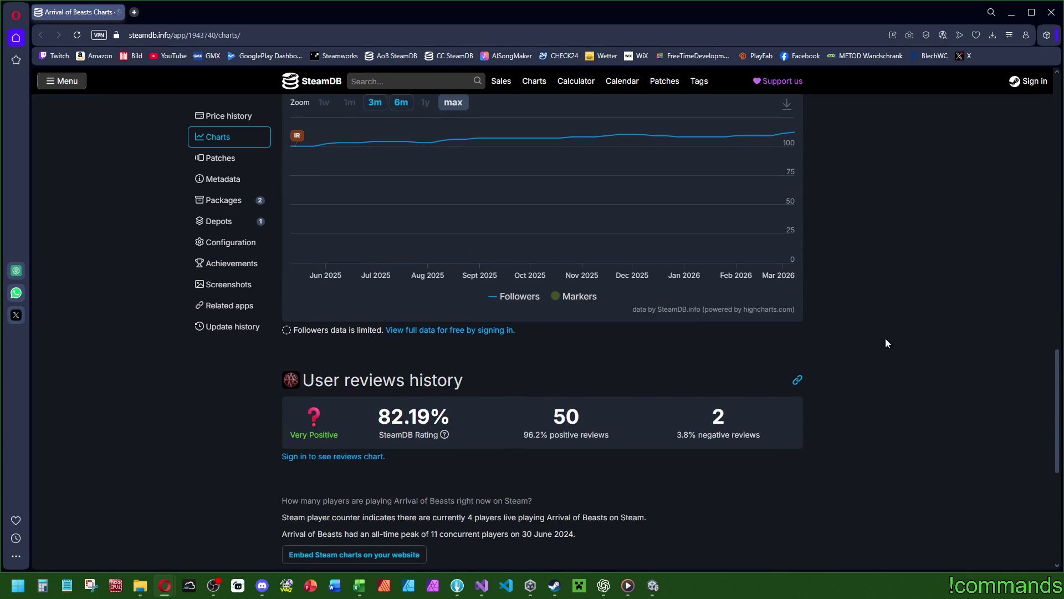
scroll(887, 338, up, 18)
scroll(907, 354, up, 6)
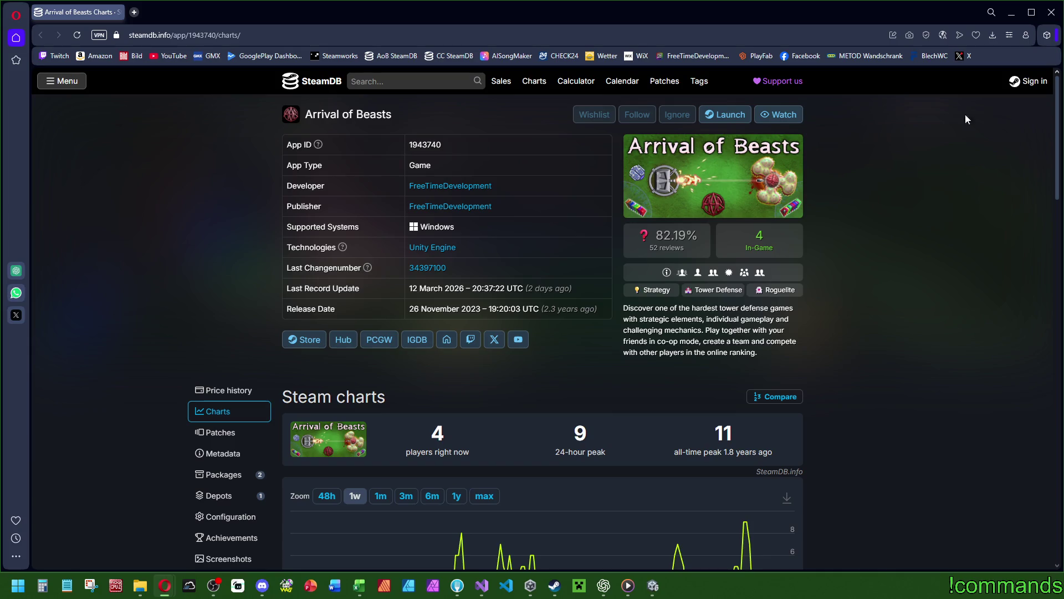
key(alt+Tab)
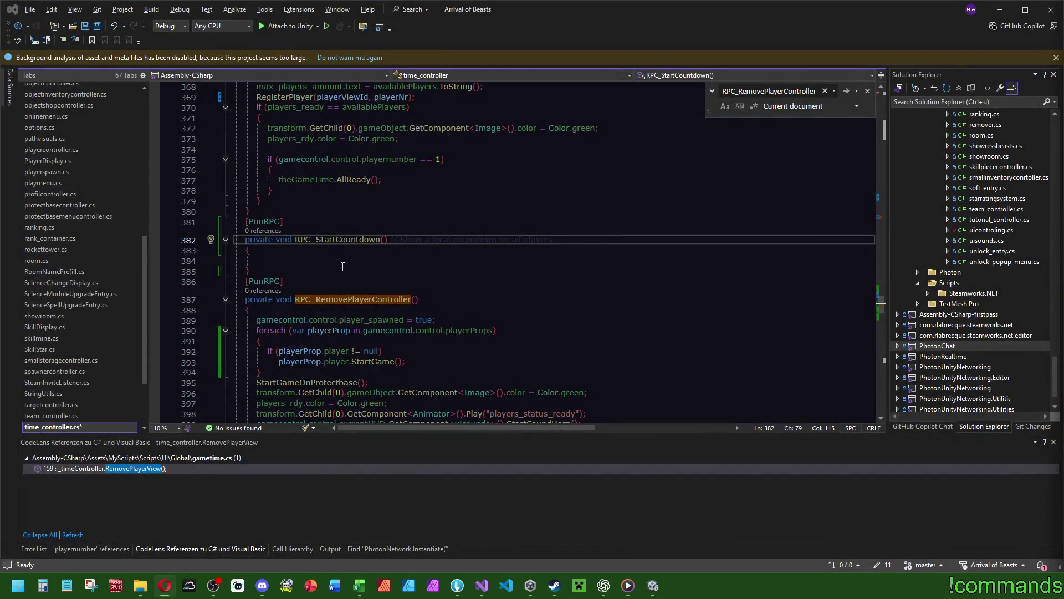
Step: Find the uicontroling call in Awake by searching 'ui_c' and copy it
click(595, 257)
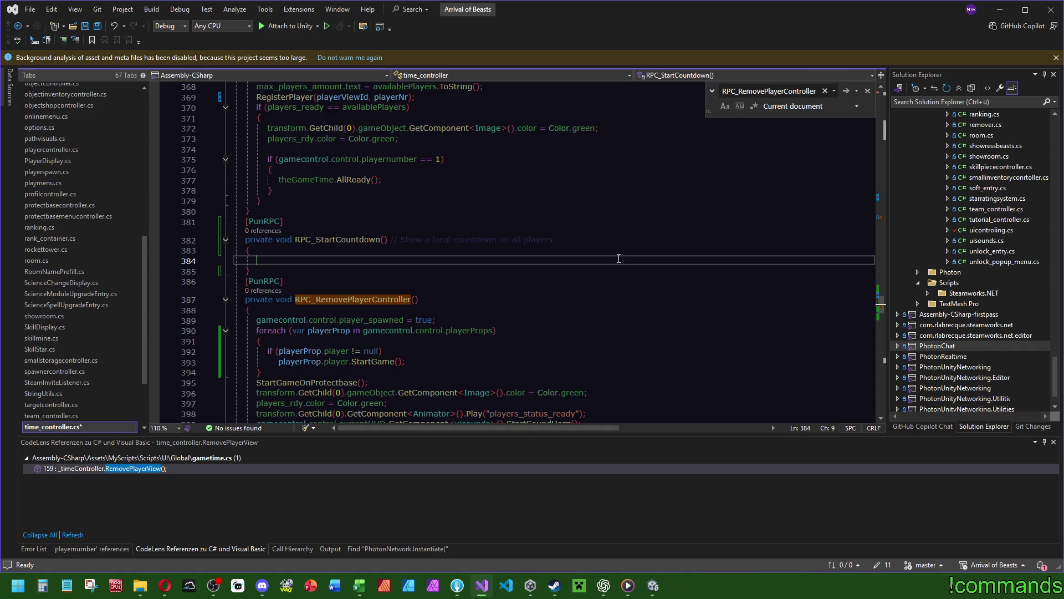
mouse_move(876, 298)
mouse_down()
mouse_move(902, 118)
mouse_move(900, 159)
mouse_up()
click(785, 174)
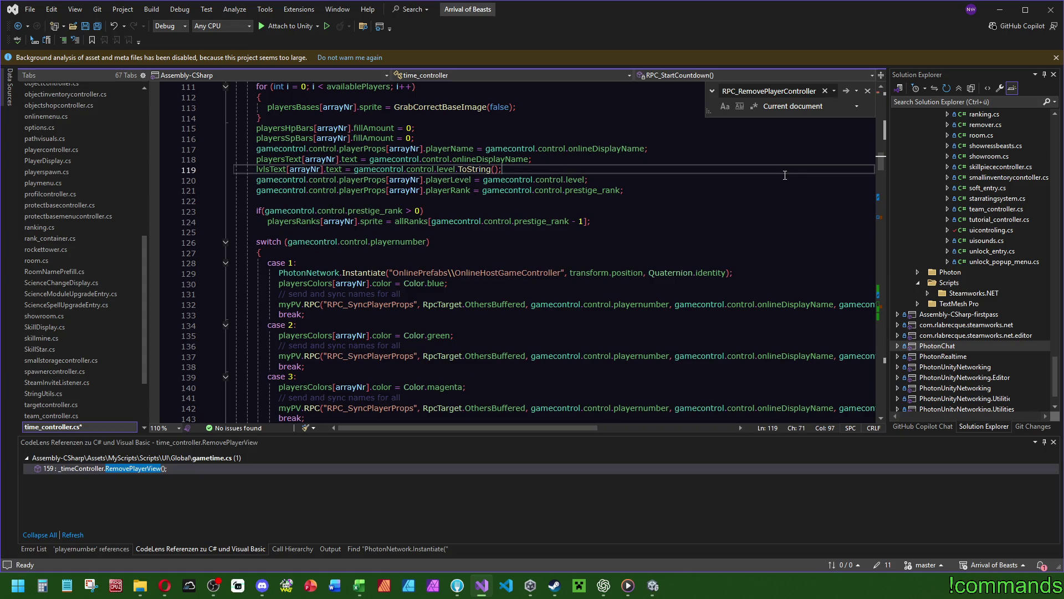
key(ctrl+f)
text(ui_c)
key(Escape)
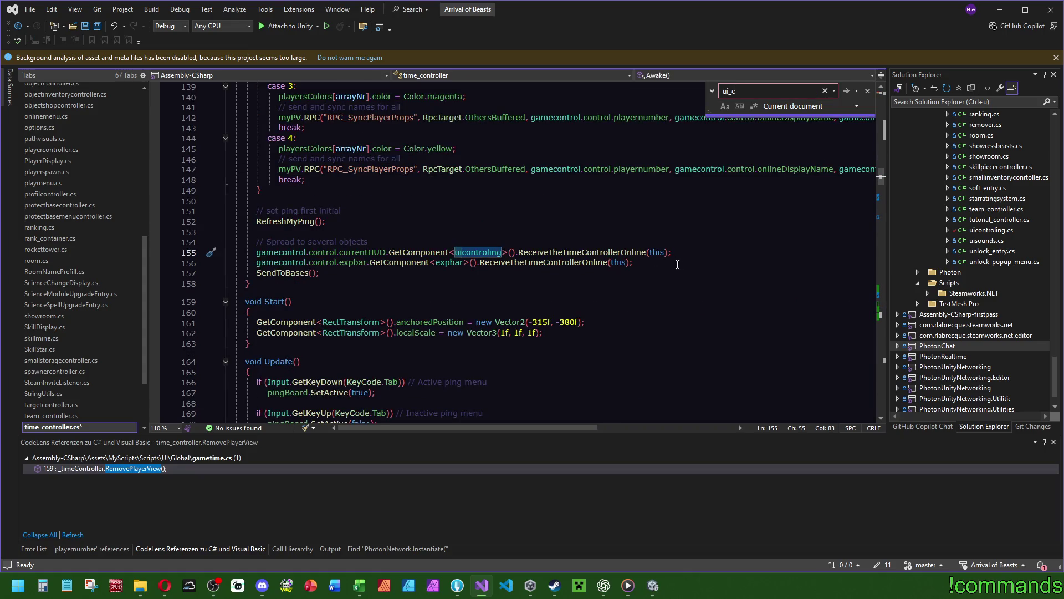
key(shift+Up)
key(ctrl+c)
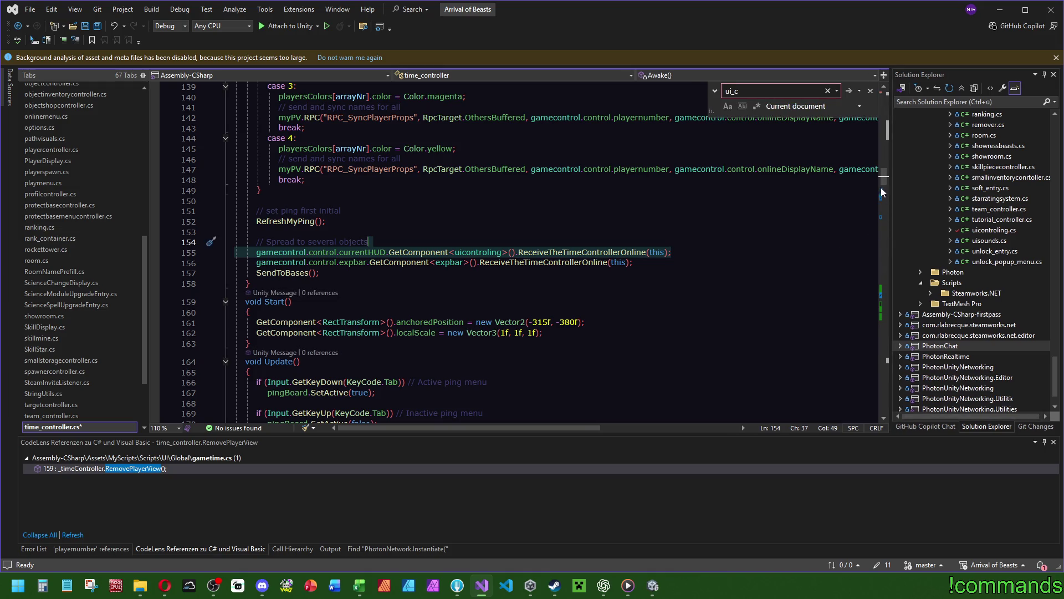
Step: Paste the call into RPC_StartCountdown and change it to StartCountdown() with no argument
click(889, 292)
scroll(574, 360, down, 11)
click(327, 192)
key(ctrl+v)
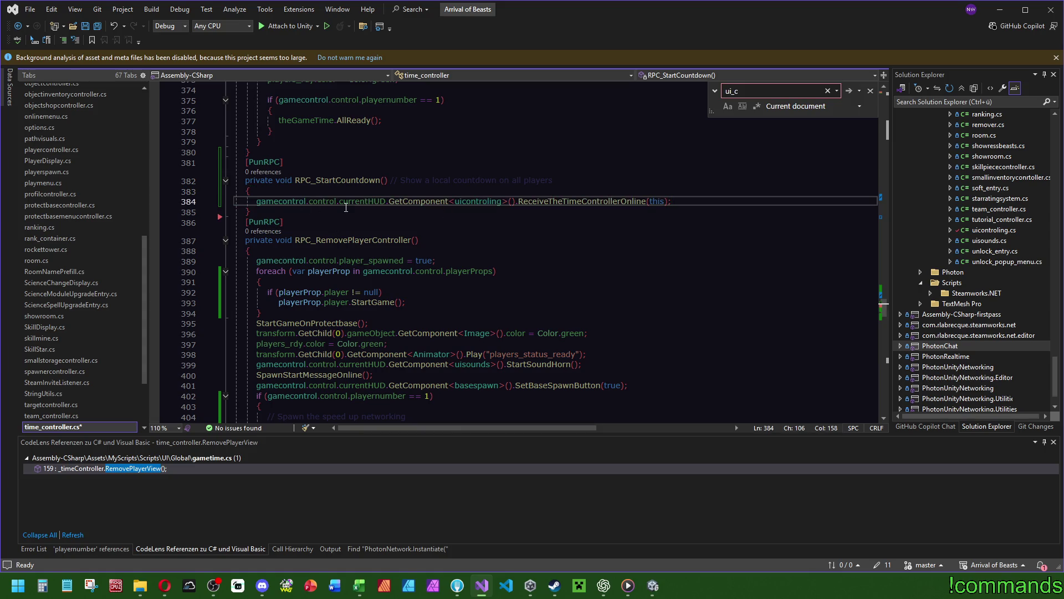
double_click(593, 204)
text(S)
key(Escape)
text(tartCount)
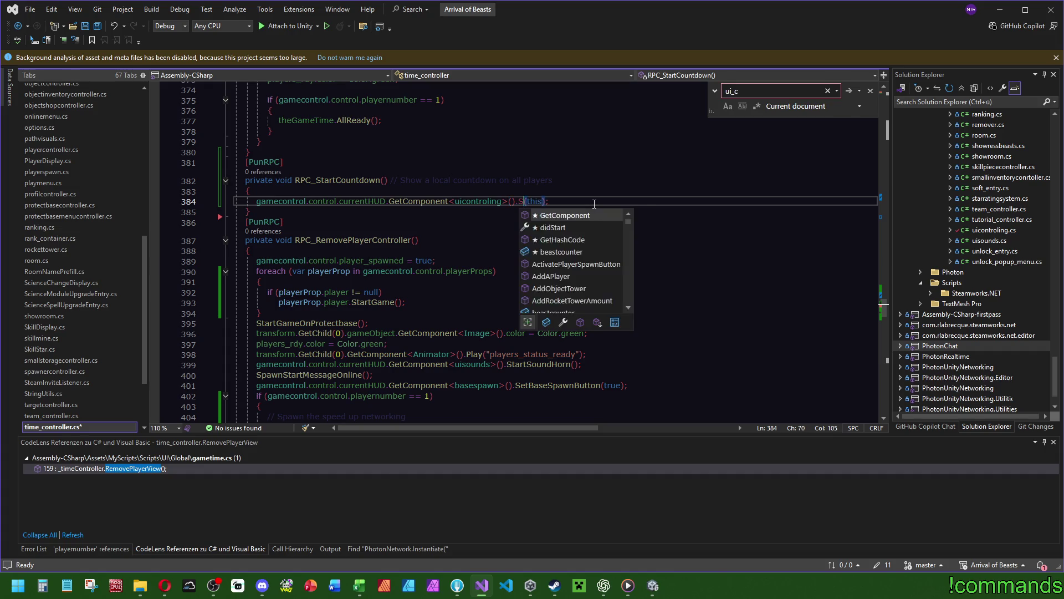
text(down)
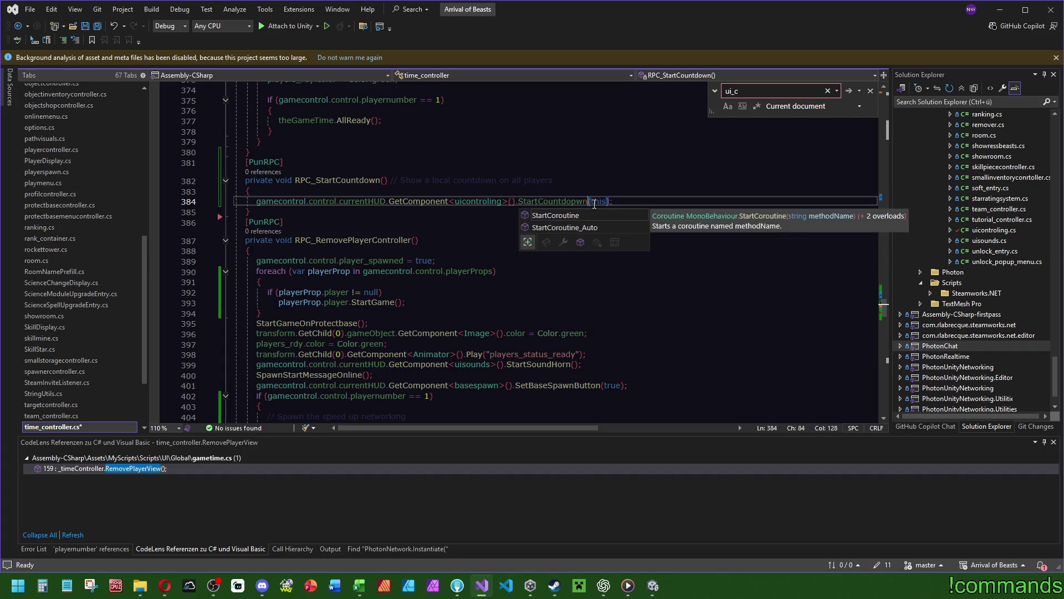
click(619, 154)
click(591, 182)
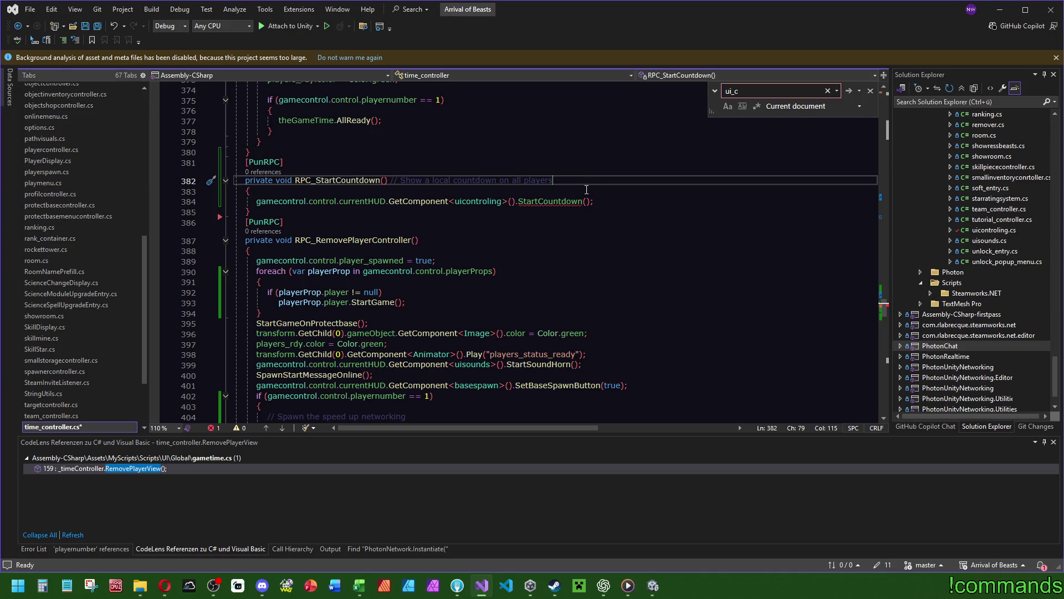
click(603, 202)
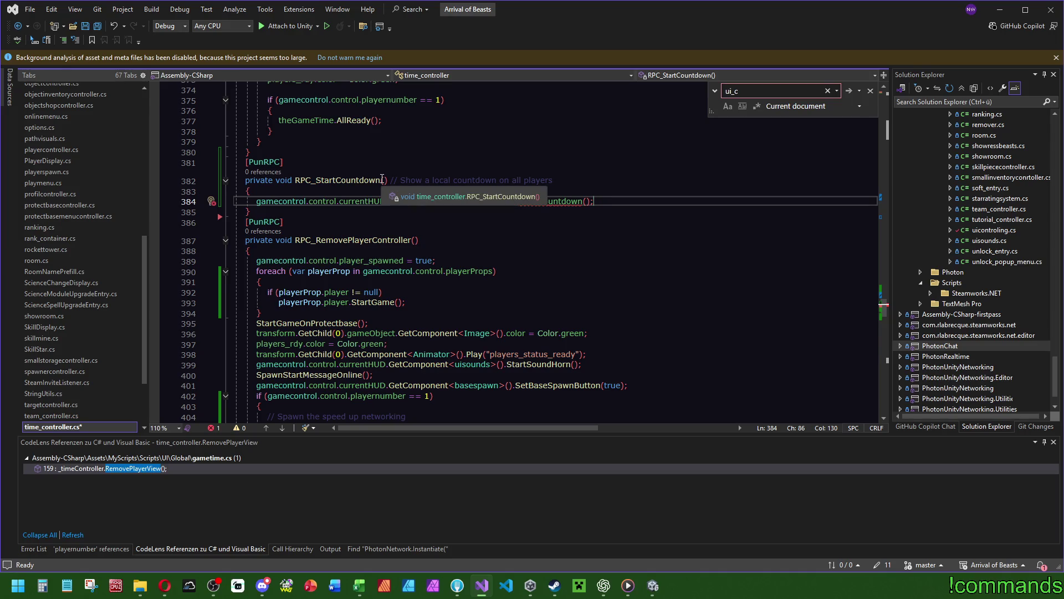
scroll(296, 178, up, 2)
scroll(346, 297, up, 2)
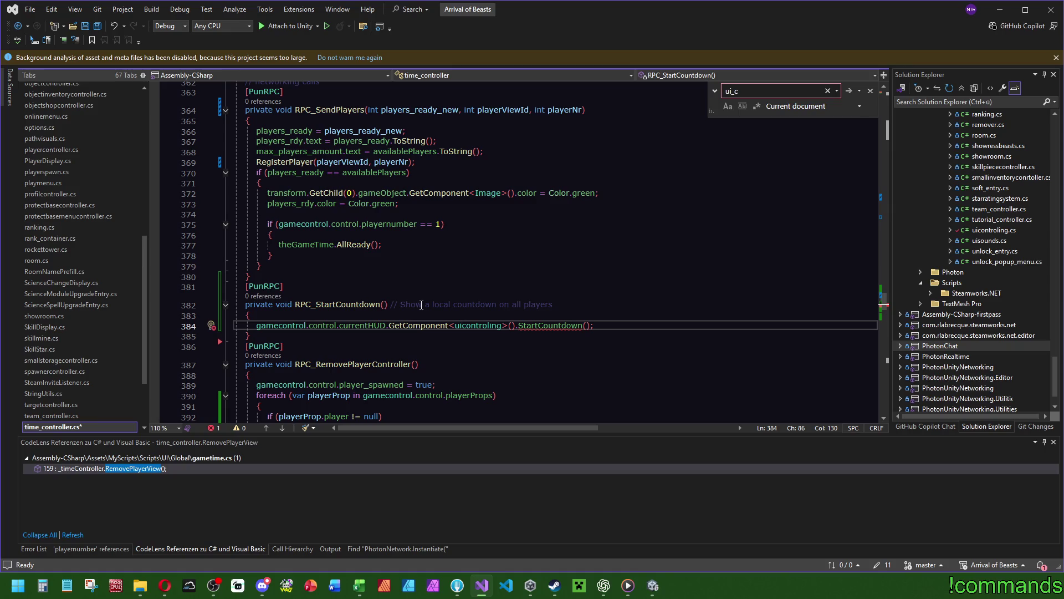
click(290, 314)
Step: Add 'if (gamecontrol.control.playernumber == 1)' below the StartCountdown call, with a new line beneath
click(621, 327)
key(Return)
text(if ()
key(Left)
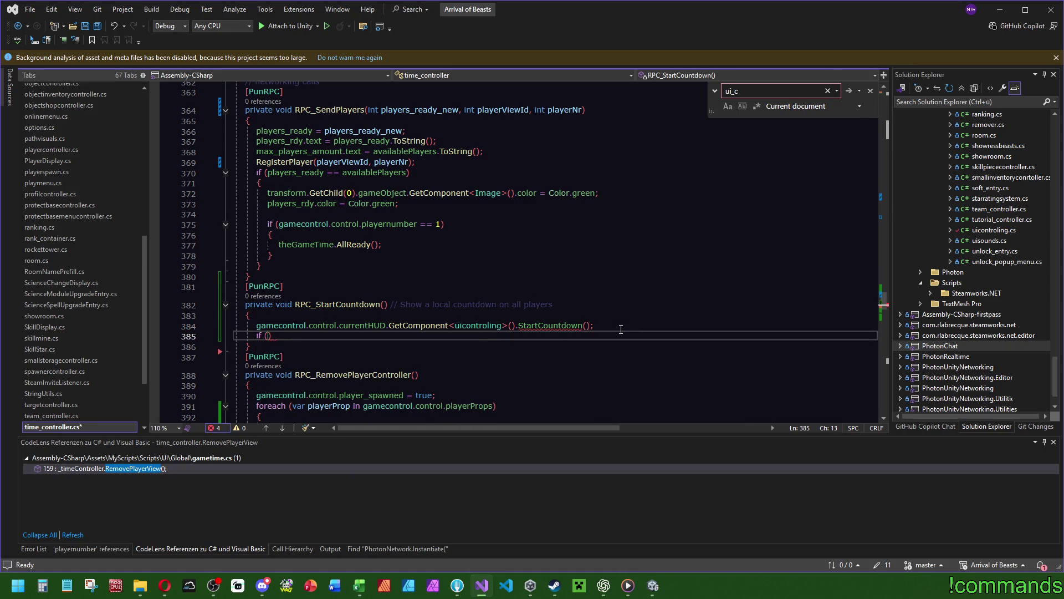
text(gamecontrol.control.)
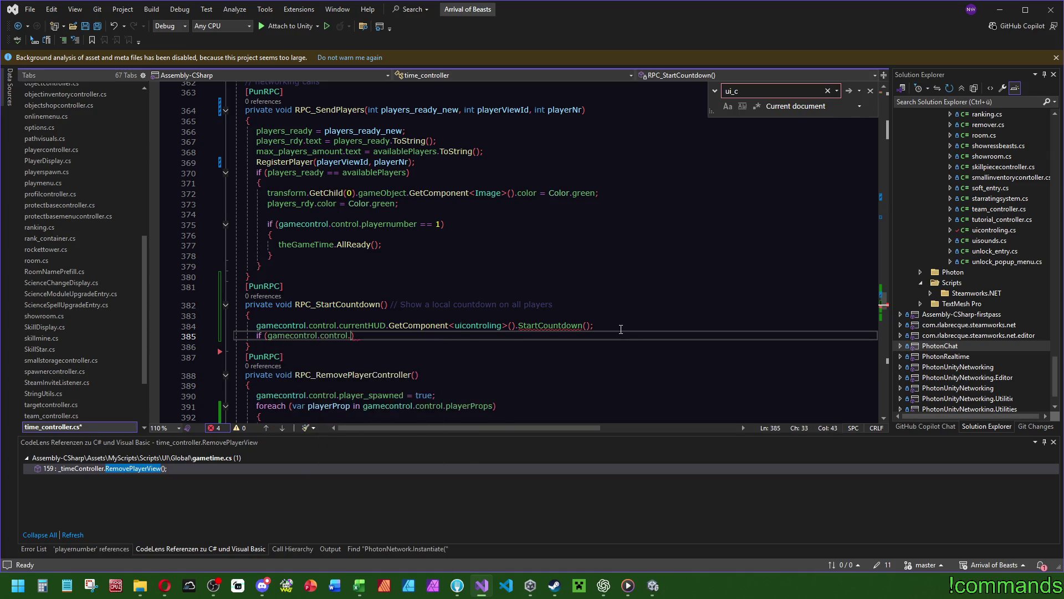
text(pa)
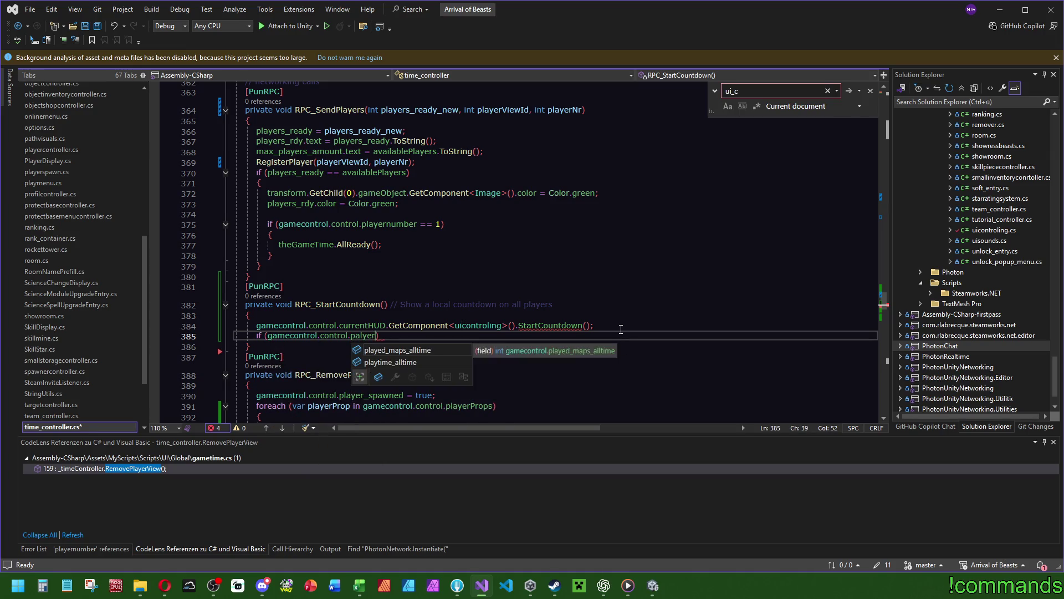
key(BackSpace)
text(laye)
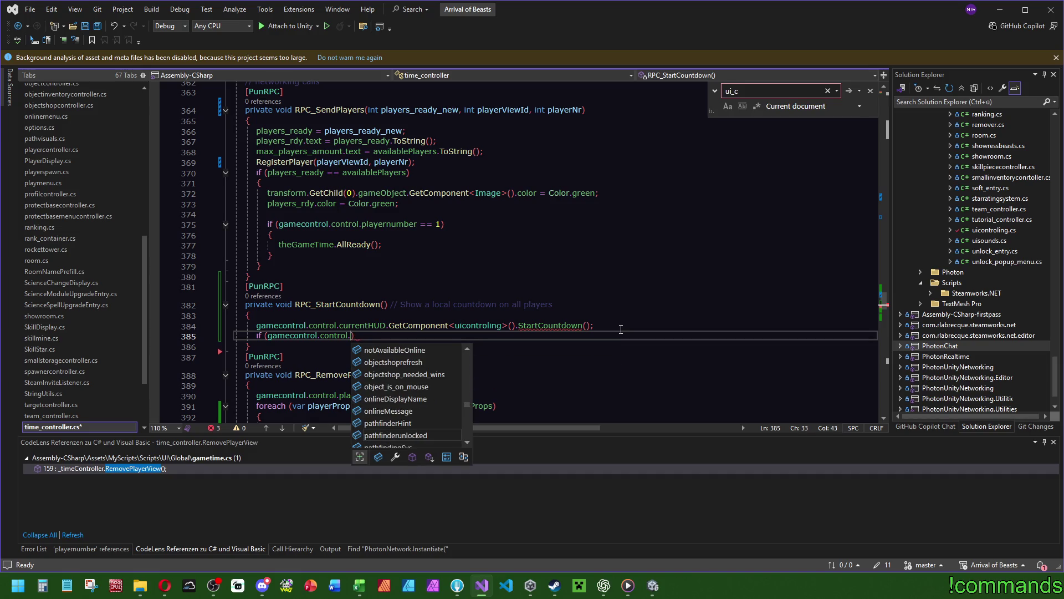
text(rnumber == 1)
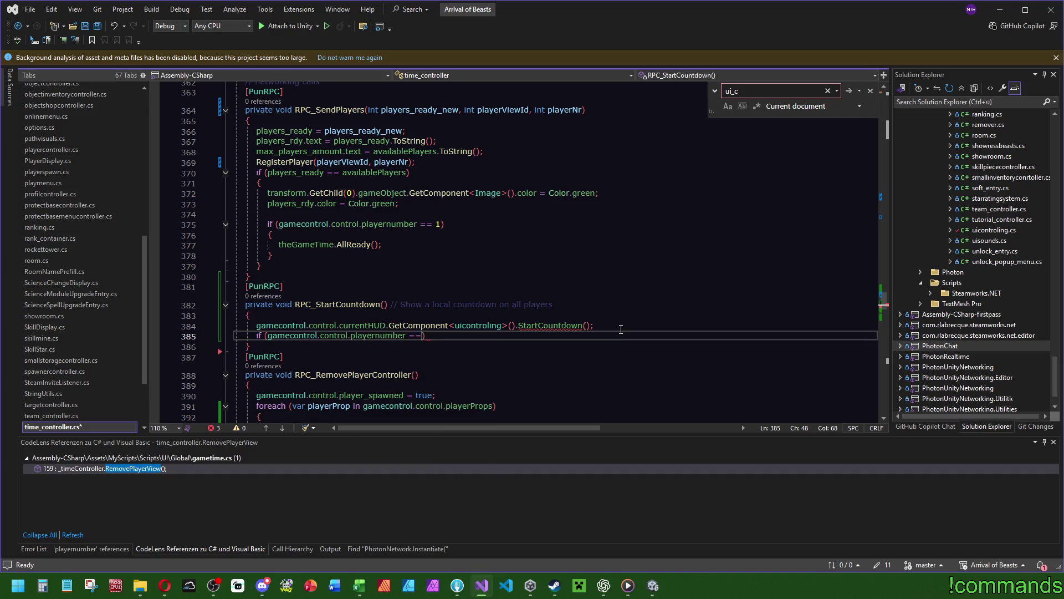
text())
key(Return)
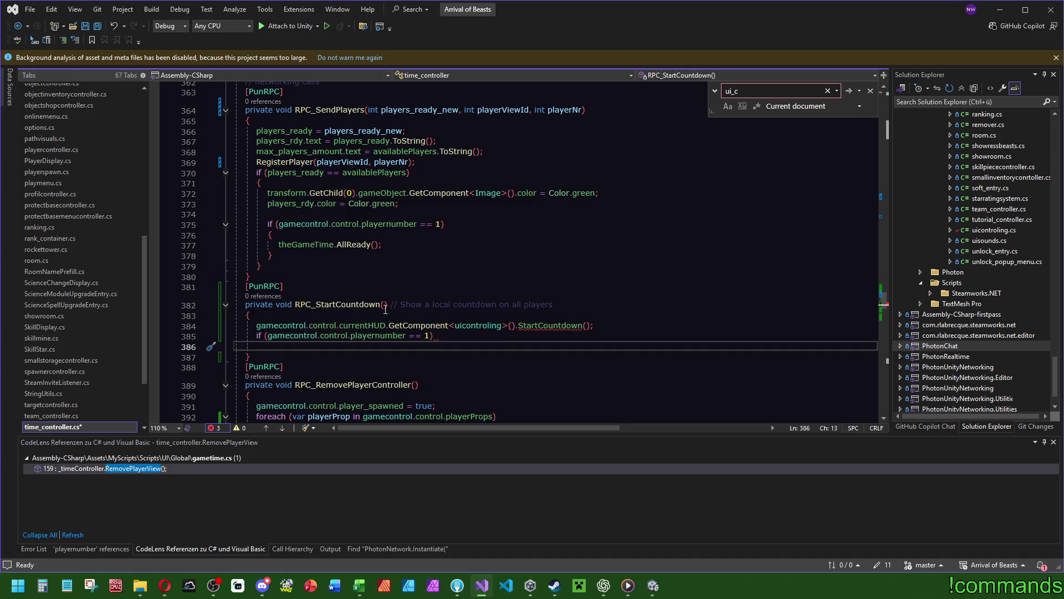
scroll(388, 309, up, 8)
Step: Search the current document for 'corou'
click(332, 344)
key(ctrl+f)
text(cor)
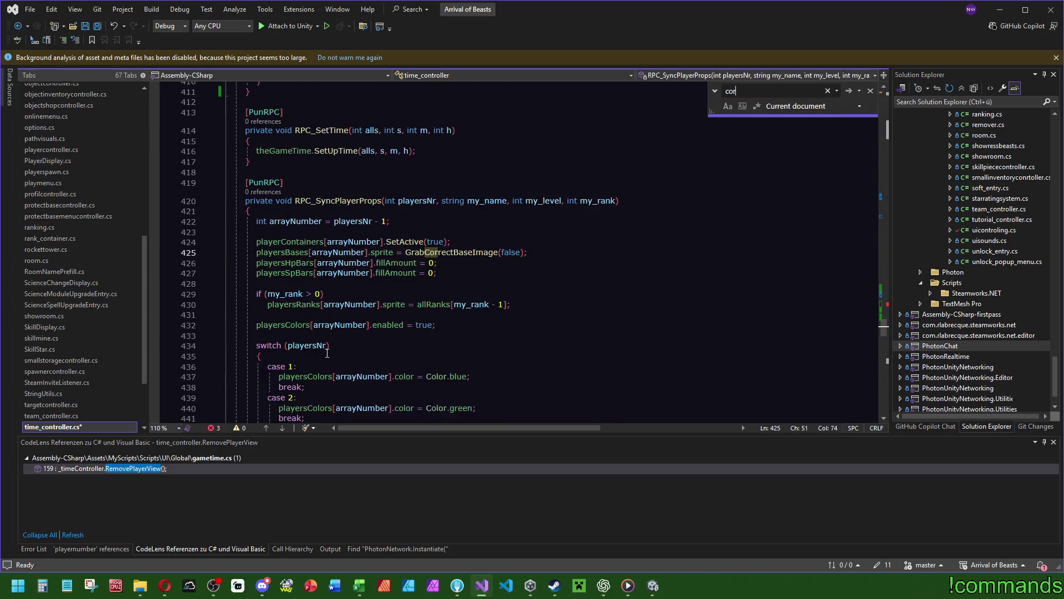
scroll(885, 272, up, 20)
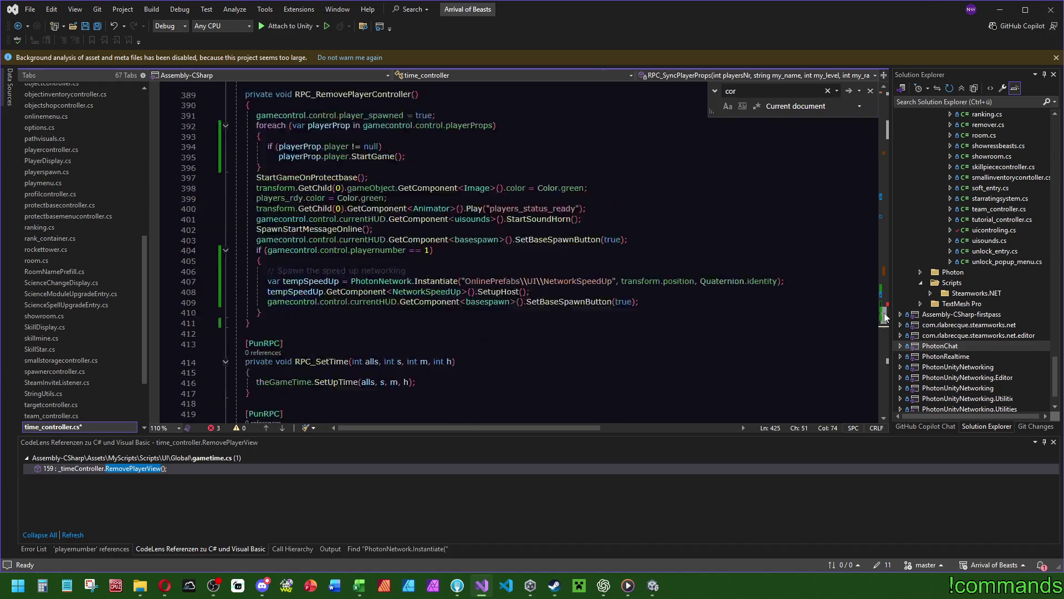
key(BackSpace)
text(rou)
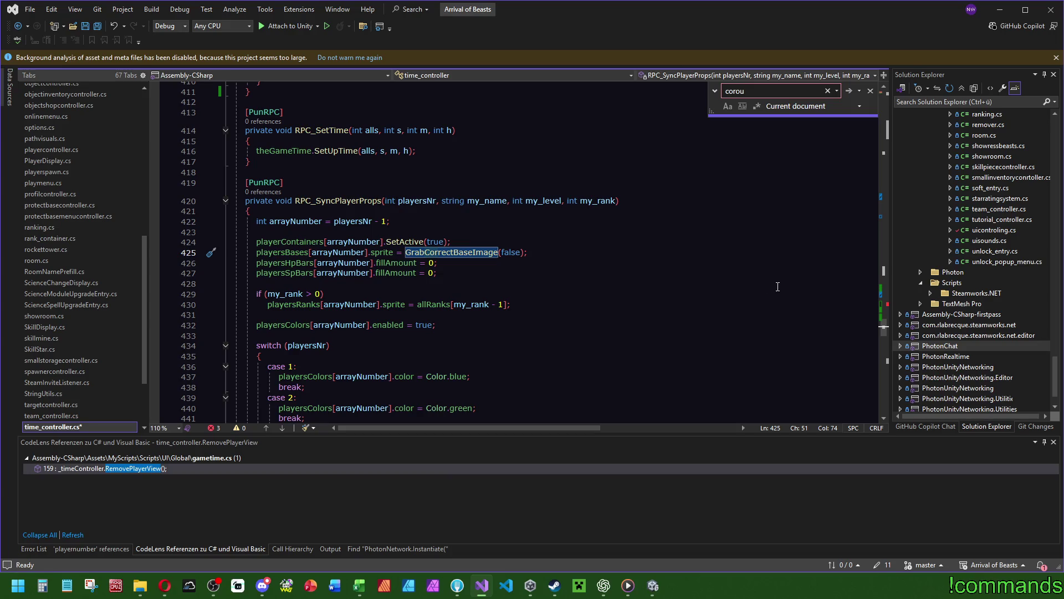
drag(882, 327, 882, 302)
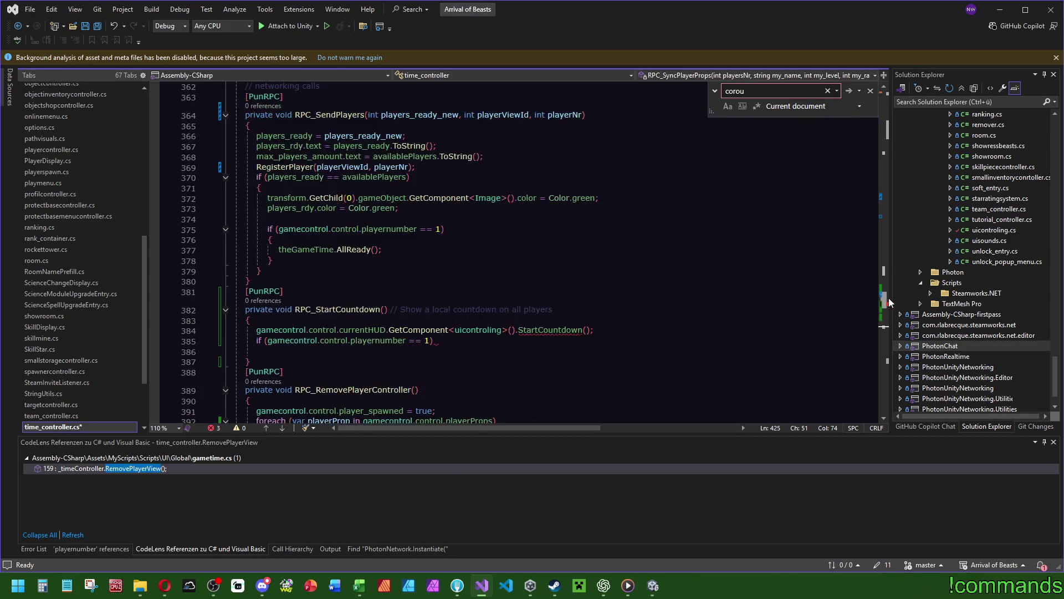
Step: Write 'StartCoroutine(Countdown);' as the body of the playernumber check
click(454, 352)
text(StartCo)
key(Tab)
text(();)
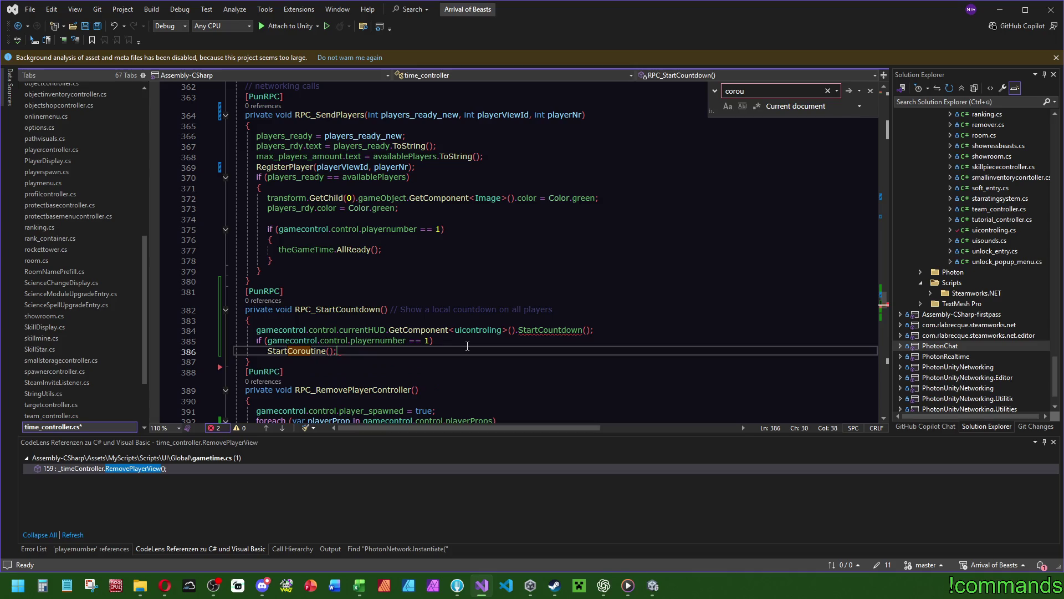
key(Left)
key(Left)
text(Countdown)
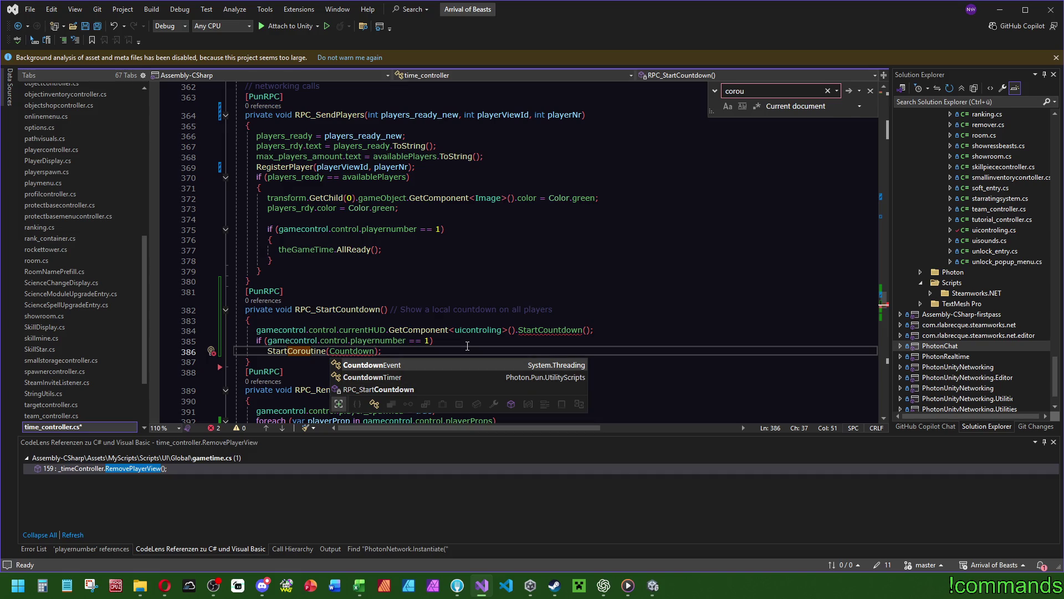
scroll(376, 269, up, 10)
scroll(311, 280, down, 2)
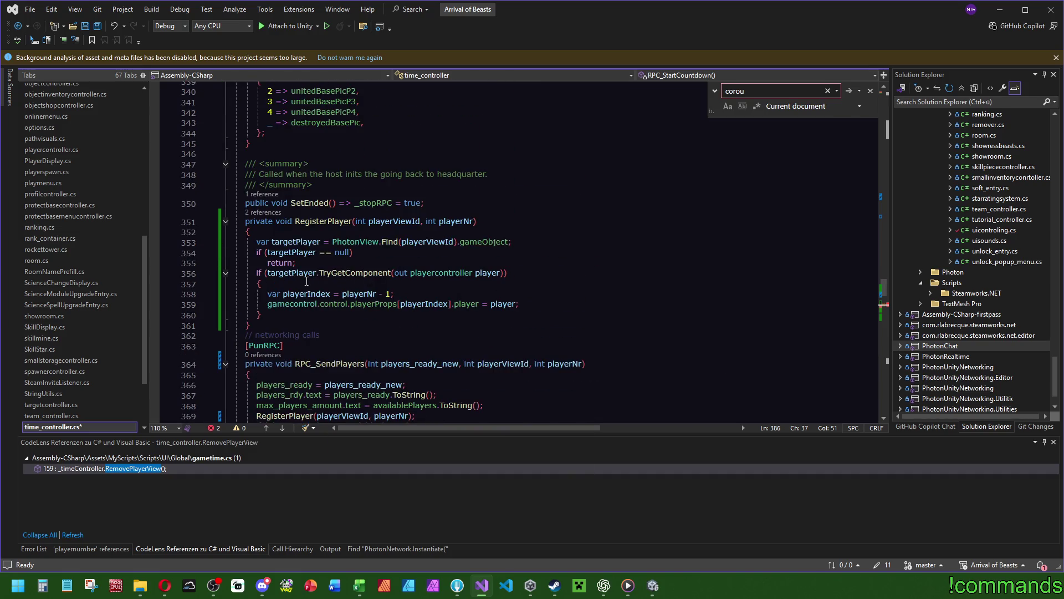
Step: Add a new 'private void StartCountdownTime()' method after RegisterPlayer
click(308, 327)
key(Return)
text(priva)
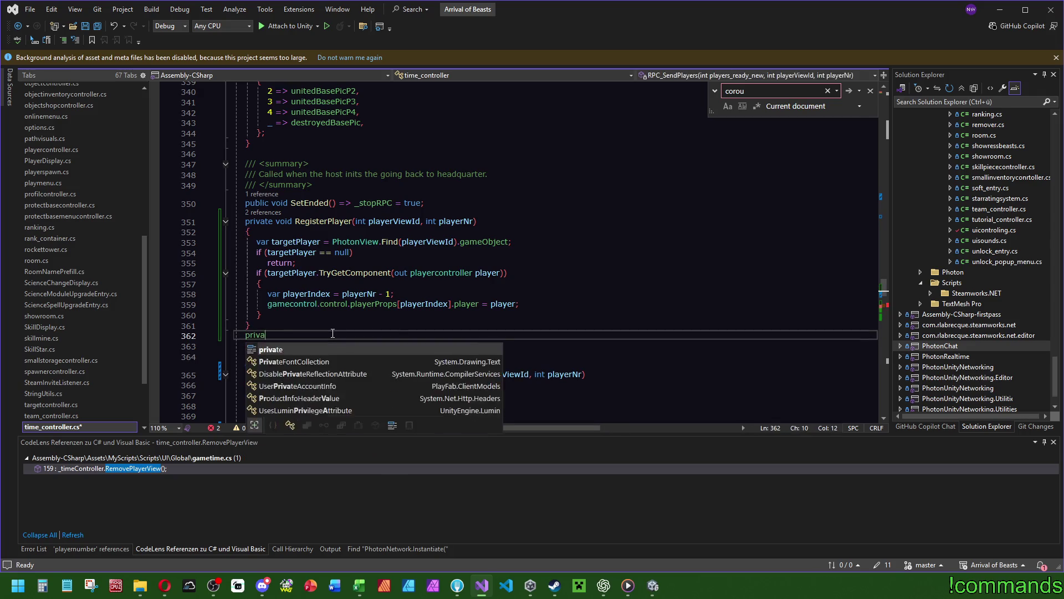
text(te void Start)
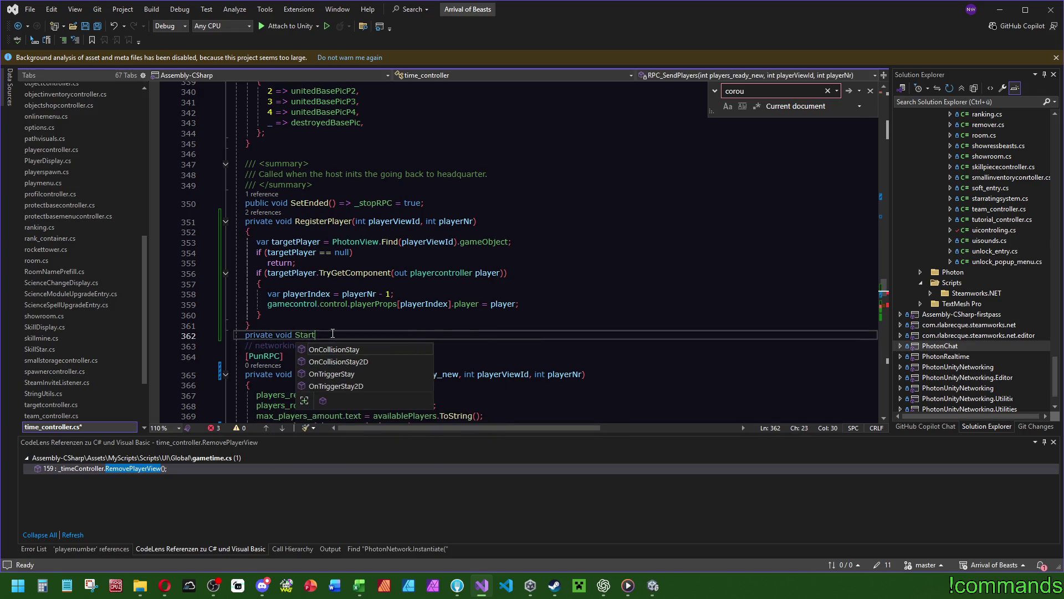
text(Co)
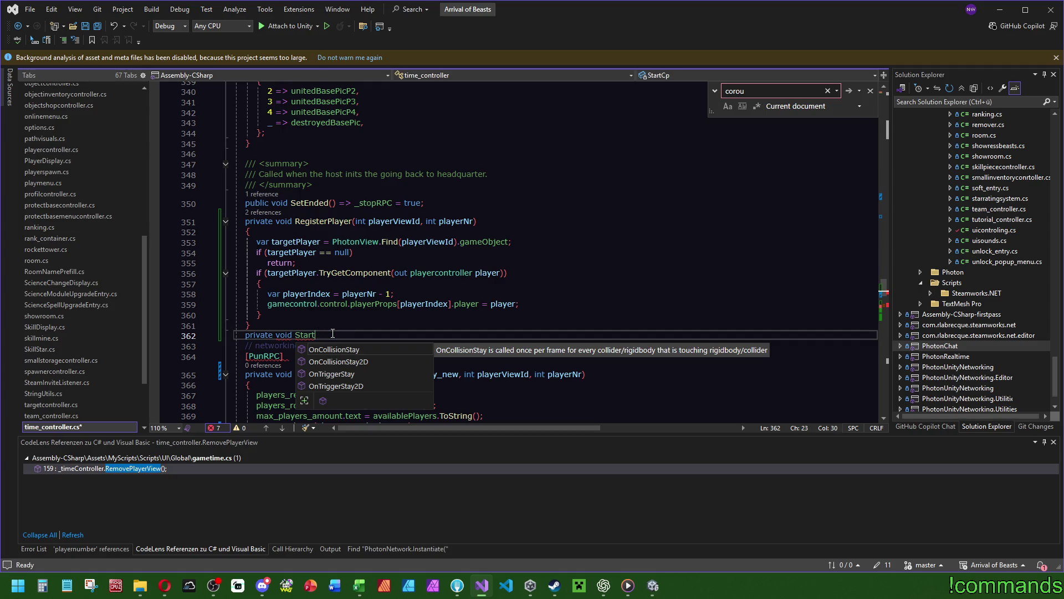
text(untdownTime())
text({)
key(Return)
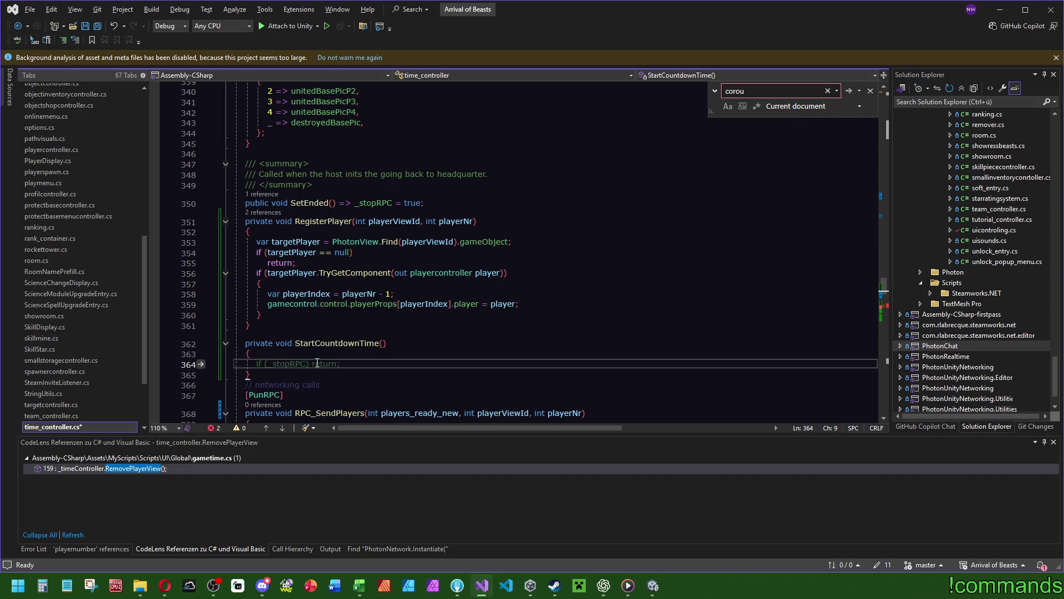
Step: Replace the Countdown argument of StartCoroutine with StartCountdownTime
scroll(380, 342, down, 3)
scroll(380, 342, down, 8)
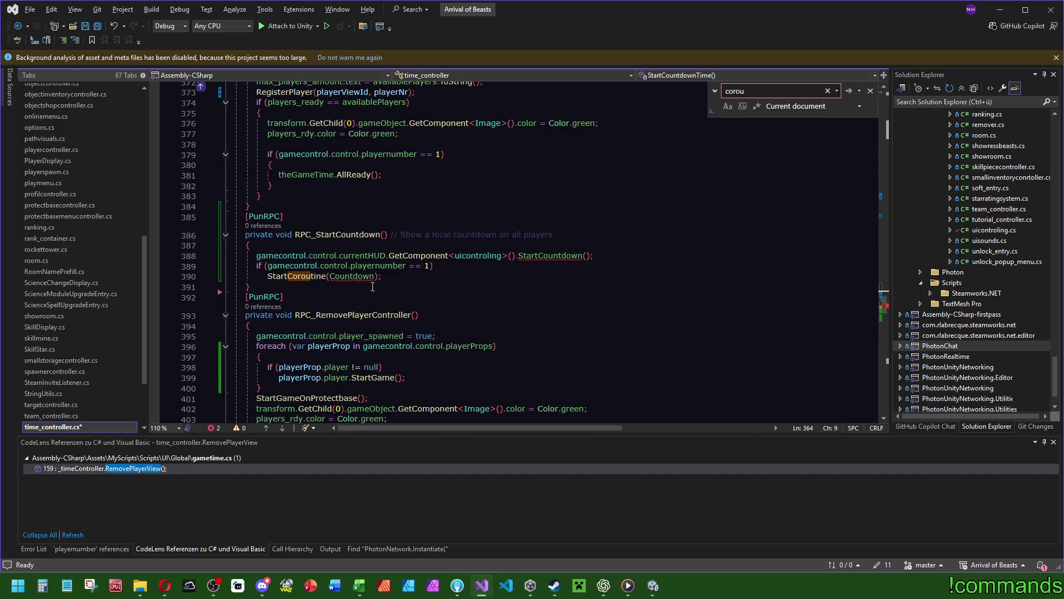
scroll(368, 285, up, 6)
click(335, 159)
scroll(334, 159, down, 7)
click(347, 308)
double_click(347, 308)
key(ctrl+v)
Step: Change the StartCountdownTime return type from void to IEnumerator
scroll(282, 184, up, 5)
click(282, 184)
double_click(282, 184)
text(enu)
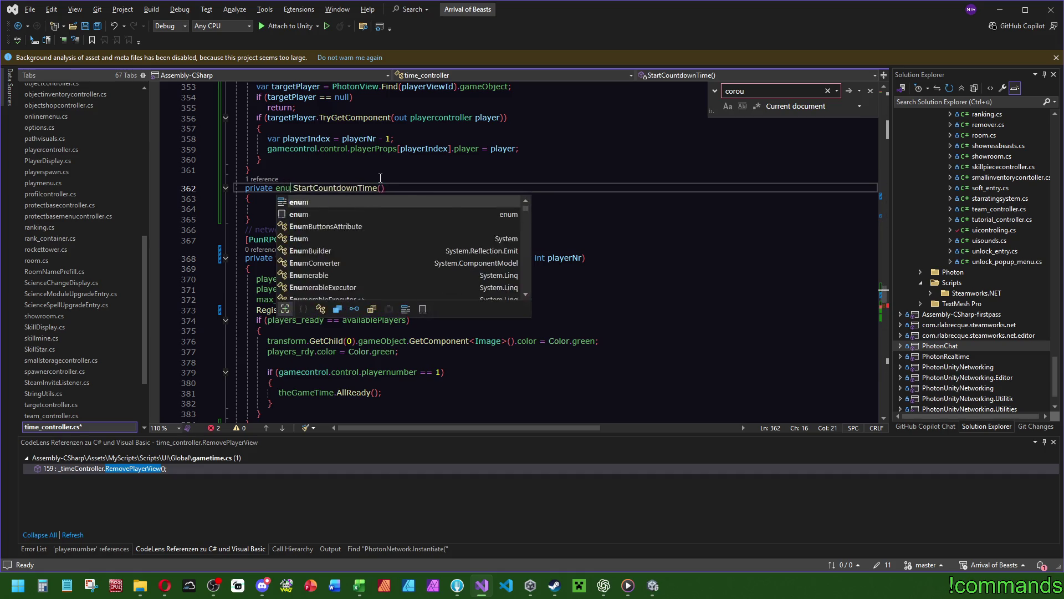
key(BackSpace)
key(BackSpace)
key(BackSpace)
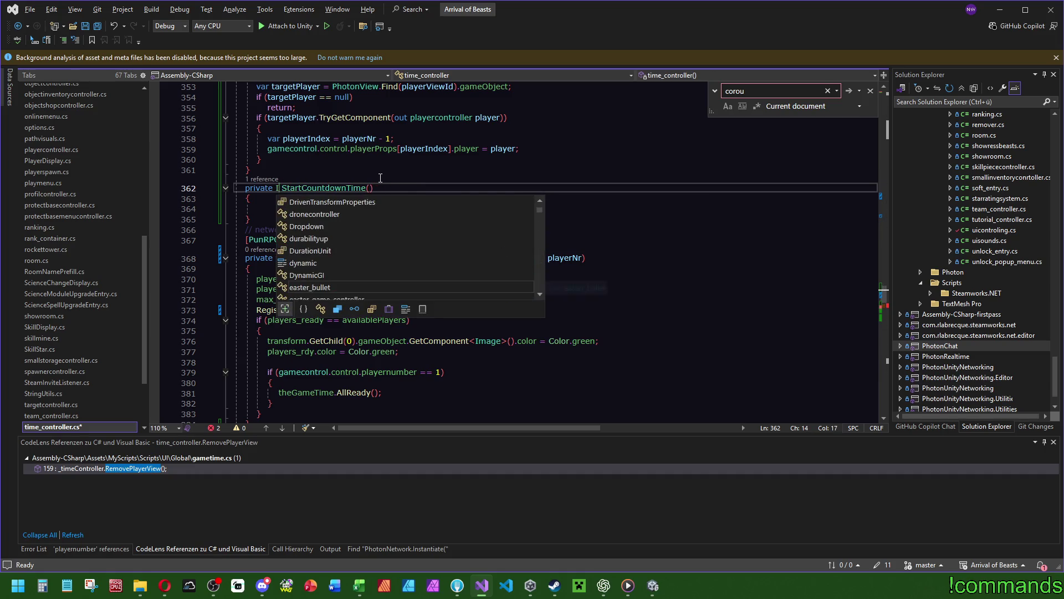
text(IEnumer)
key(Tab)
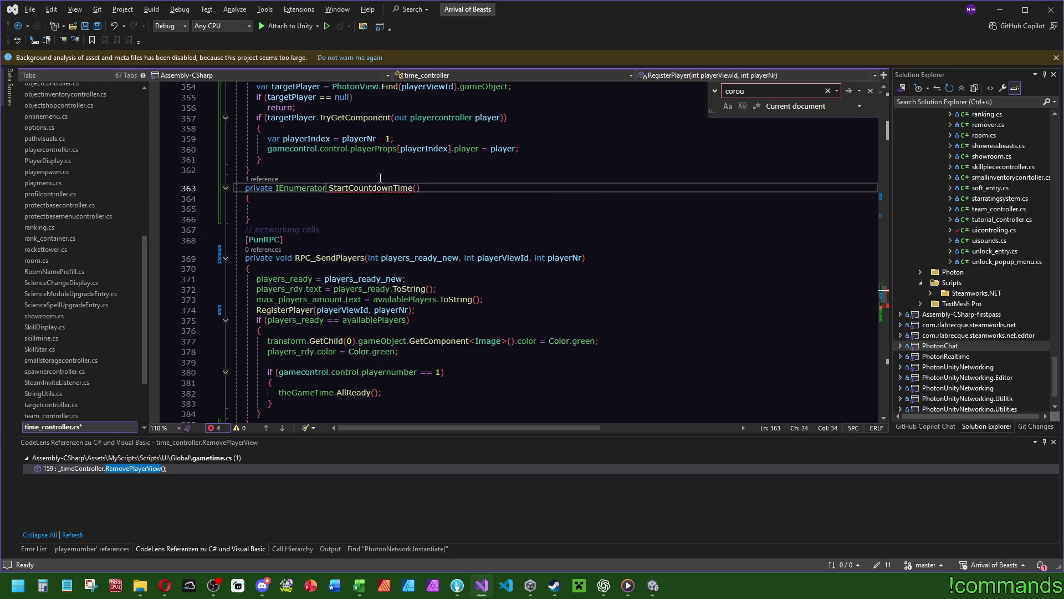
Step: Complete the call as StartCoroutine(StartCountdownTime()) and go into the empty method body
click(441, 201)
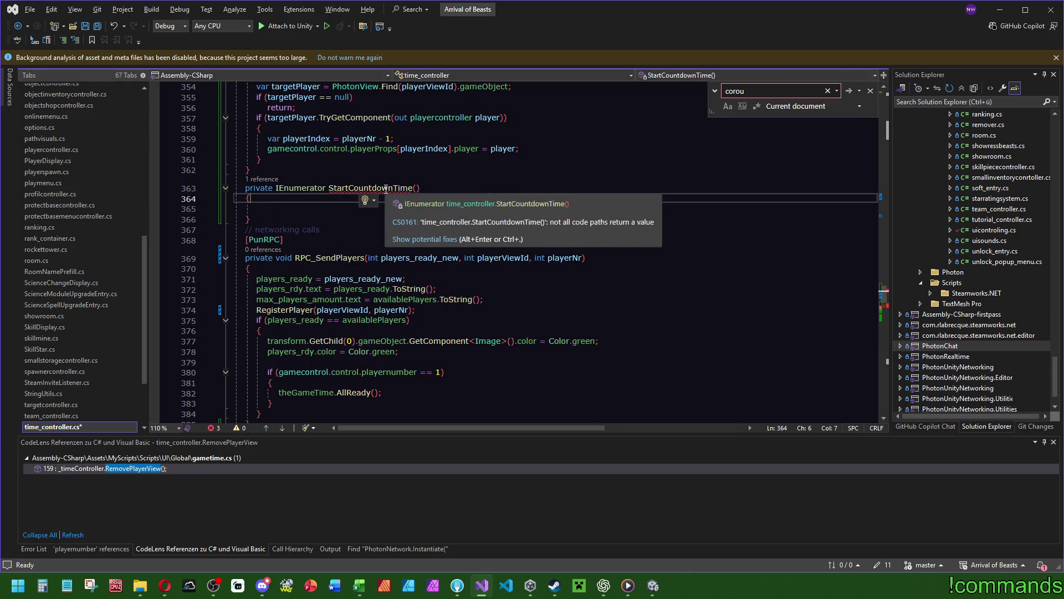
scroll(440, 264, down, 3)
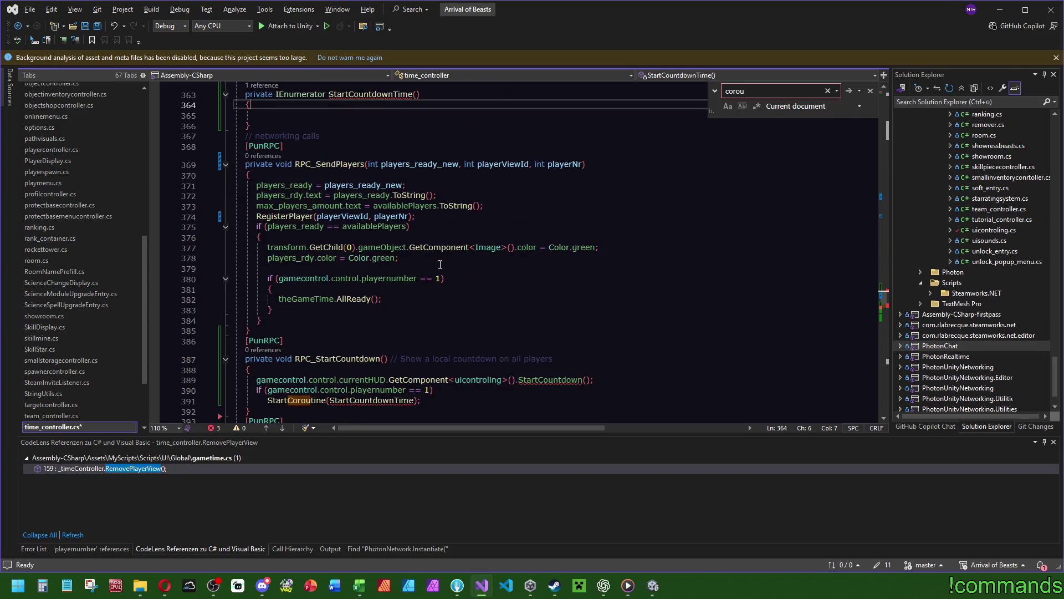
scroll(379, 369, up, 3)
scroll(351, 401, down, 3)
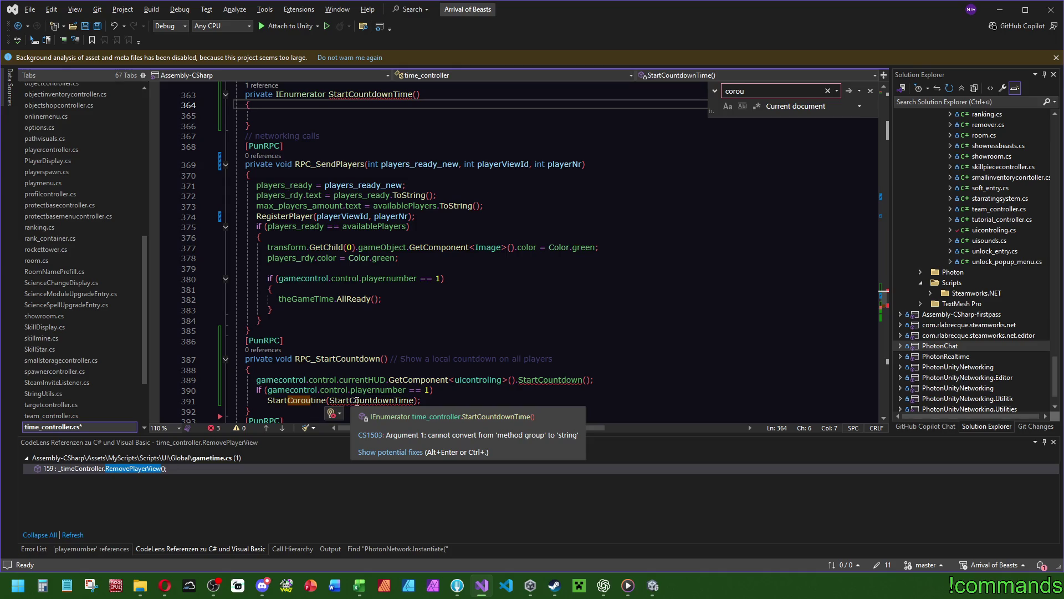
click(415, 401)
text(()
click(482, 349)
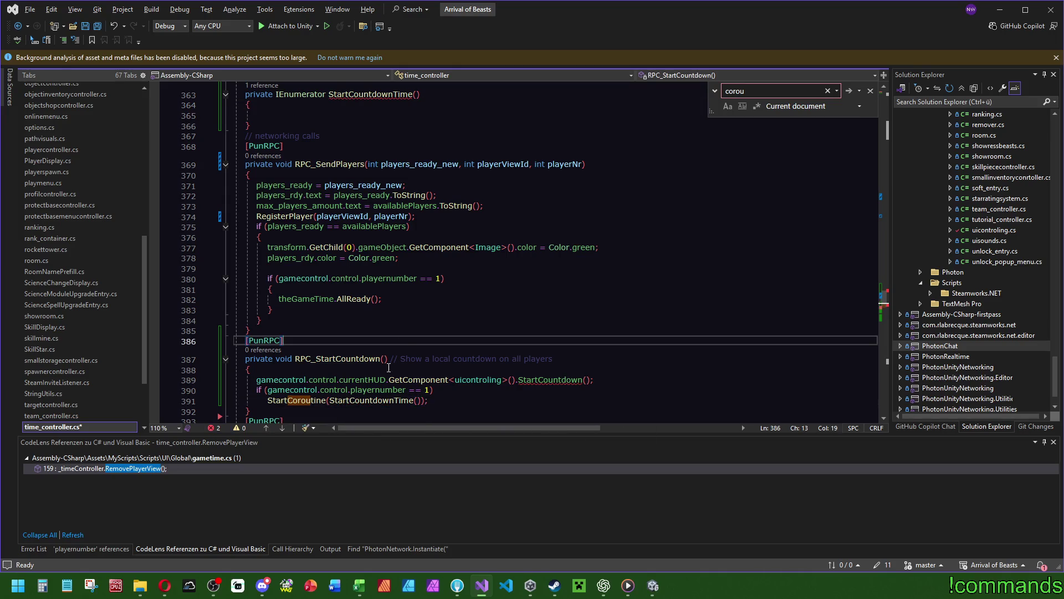
ctrl+click(365, 400)
click(347, 273)
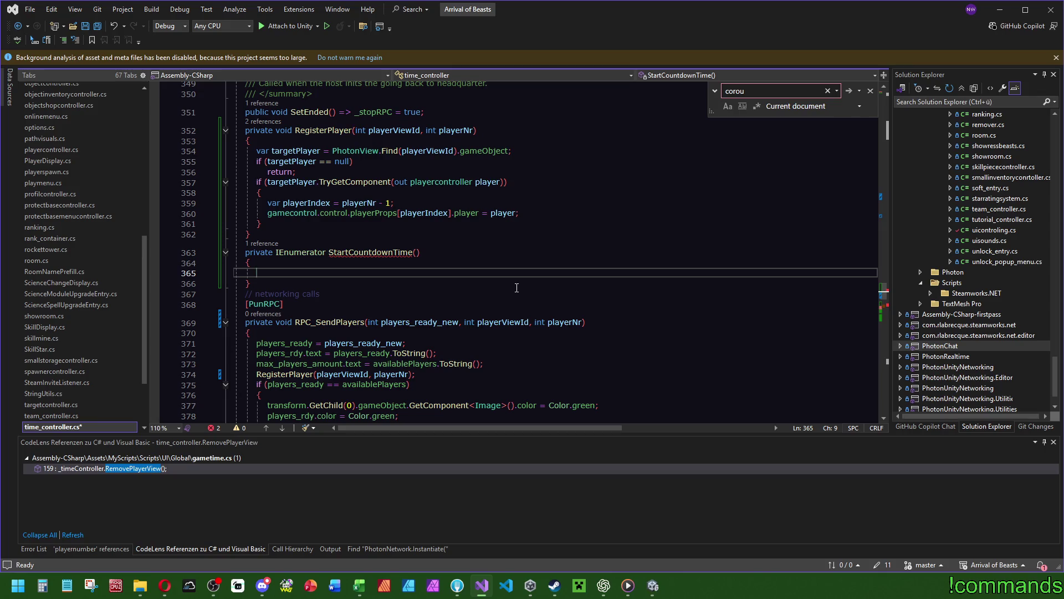
Step: Write 'yield return WaitForSeconds' with a 3.1f delay inside StartCountdownTime
drag(338, 273, 340, 264)
key(Right)
text(yield re)
key(Tab)
text(wait)
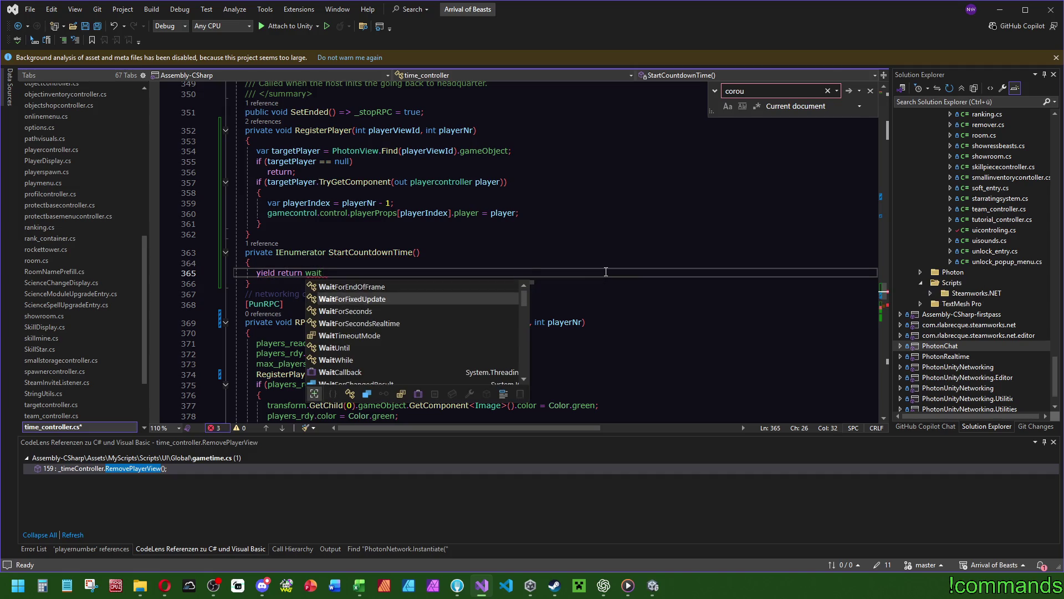
key(Down)
key(Tab)
text((3)
text(f)
text(.1)
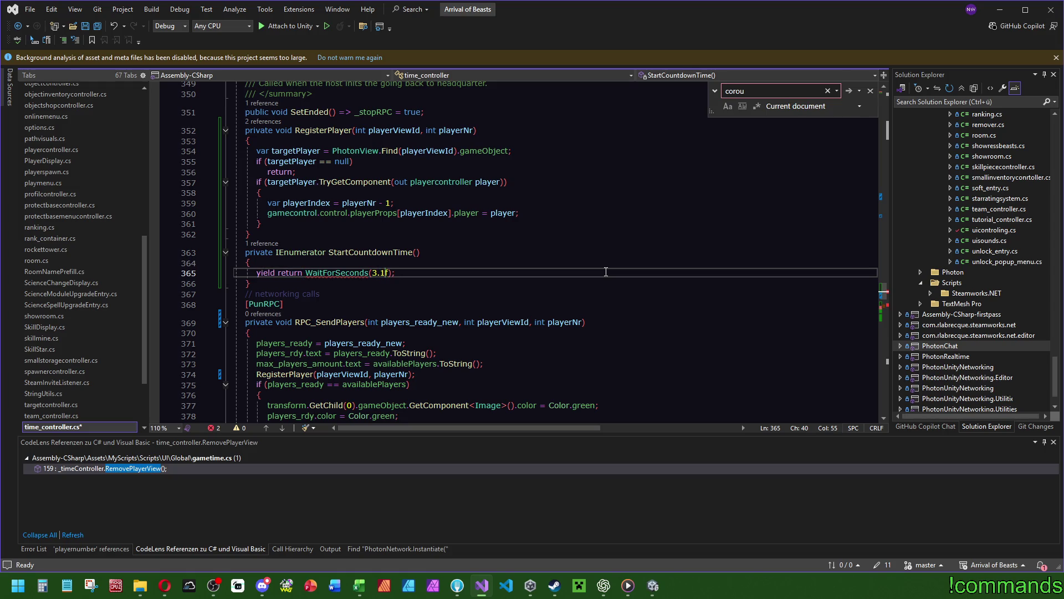
key(BackSpace)
text(05)
key(BackSpace)
key(BackSpace)
text(1)
Step: Retype the return keyword, try the WaitForSecondsRealtime quick fix, then undo it
mouse_move(348, 274)
click(304, 272)
key(ctrl+BackSpace)
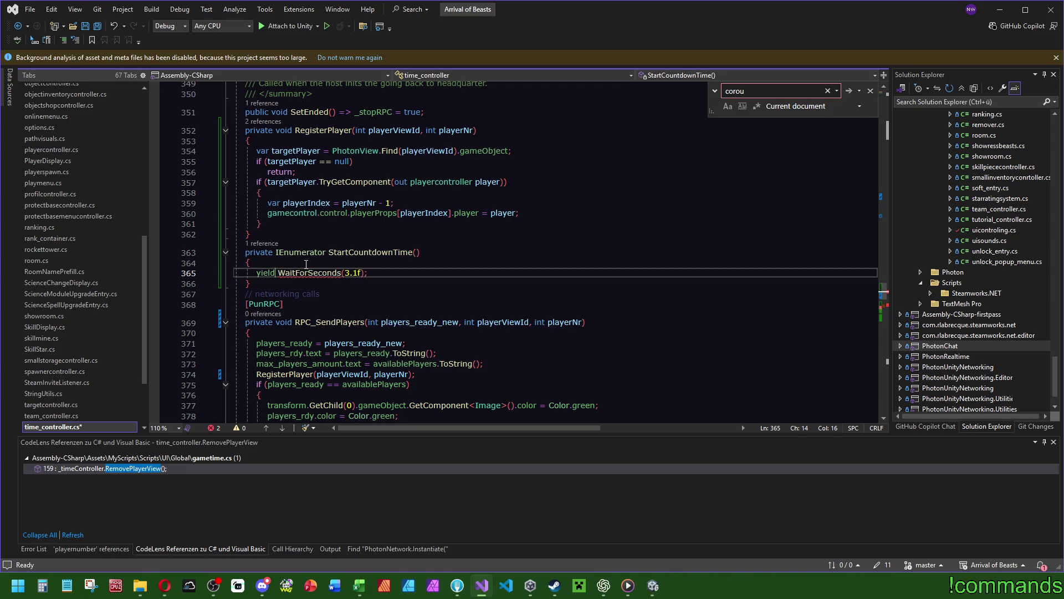
key(ctrl+t)
key(Escape)
text(return)
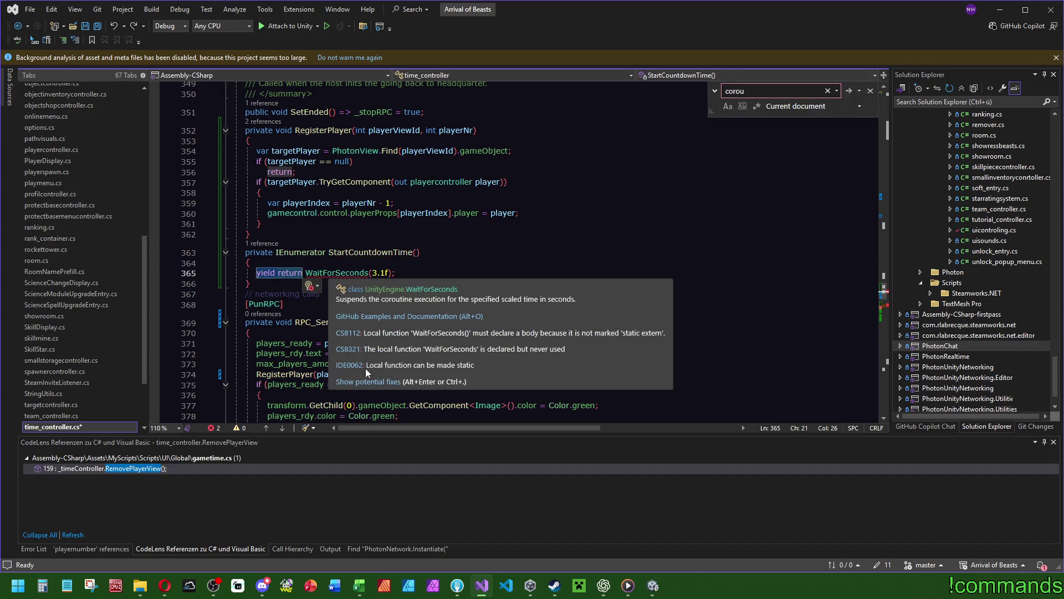
click(366, 375)
mouse_move(434, 320)
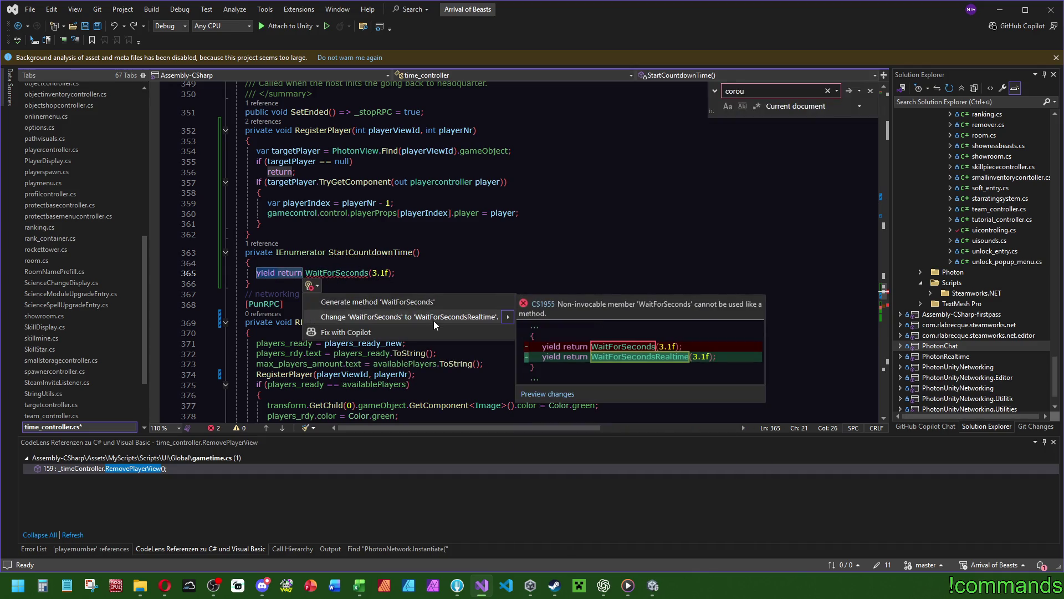
click(434, 321)
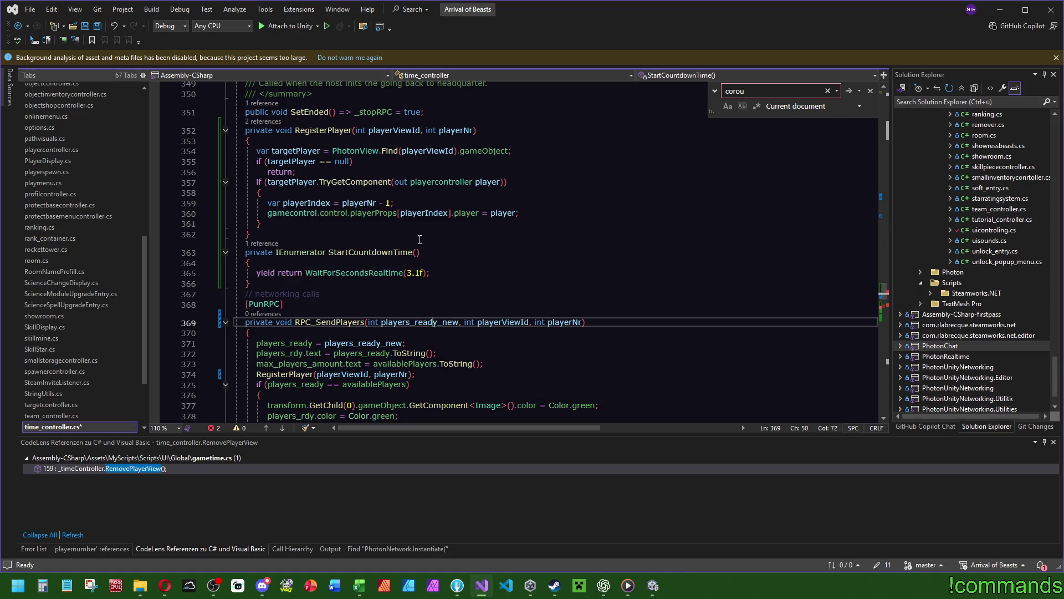
key(ctrl+z)
Step: Insert 'new' before WaitForSeconds so the line reads yield return new WaitForSeconds(3.1f)
mouse_move(332, 273)
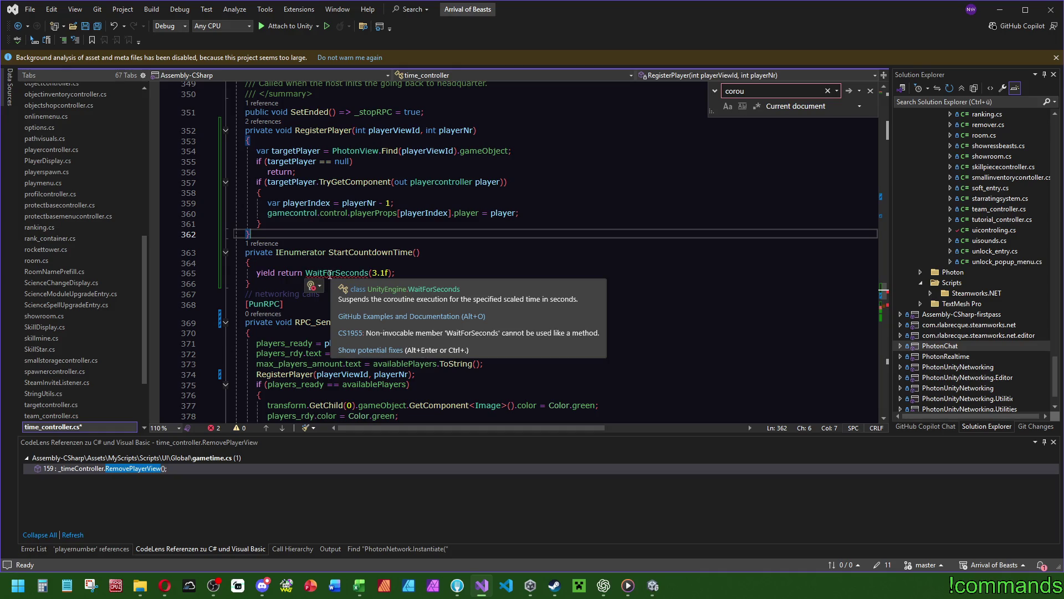
click(306, 272)
text(new)
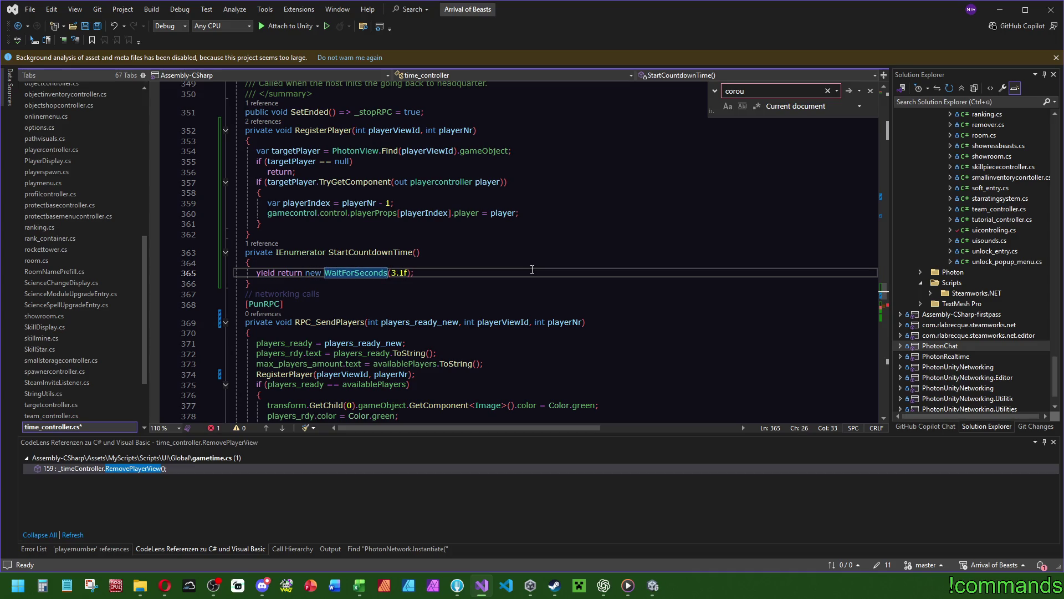
key(Up)
key(Up)
key(End)
key(Escape)
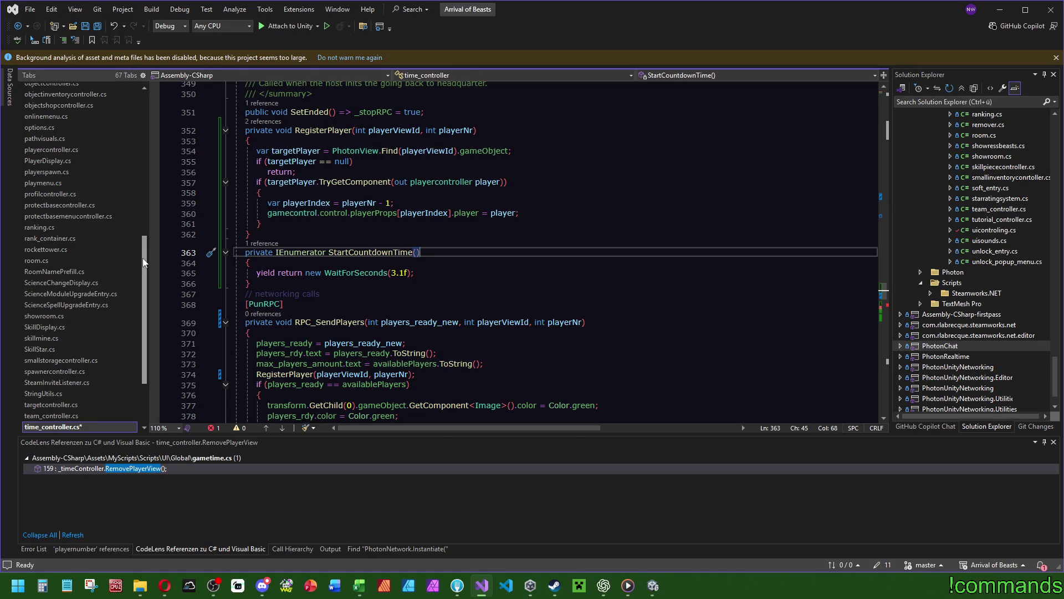
drag(142, 258, 144, 201)
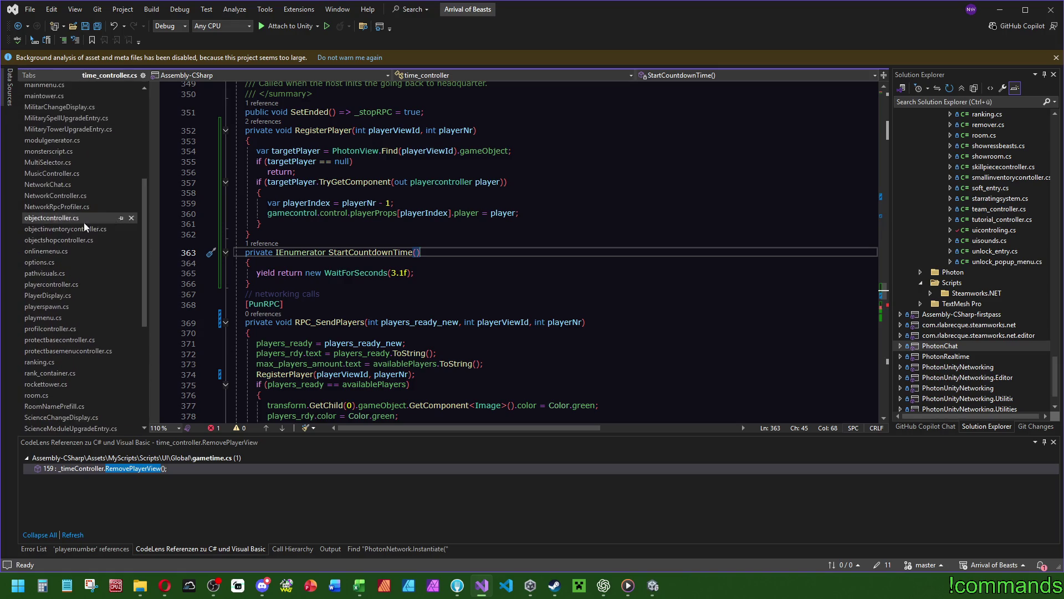
click(56, 251)
key(ctrl+f)
text(corou)
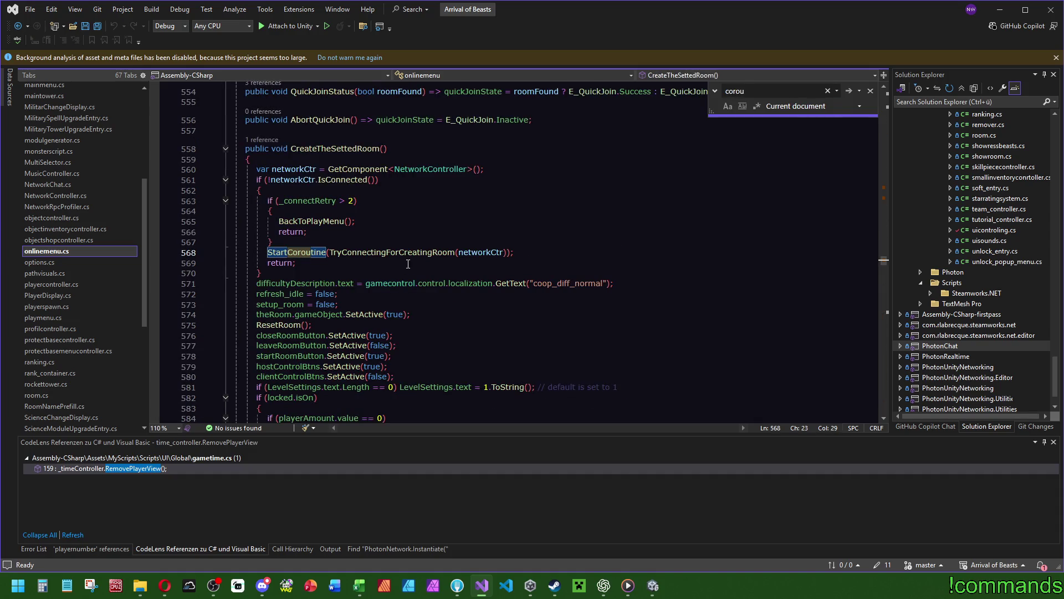
click(394, 253)
ctrl+click(394, 254)
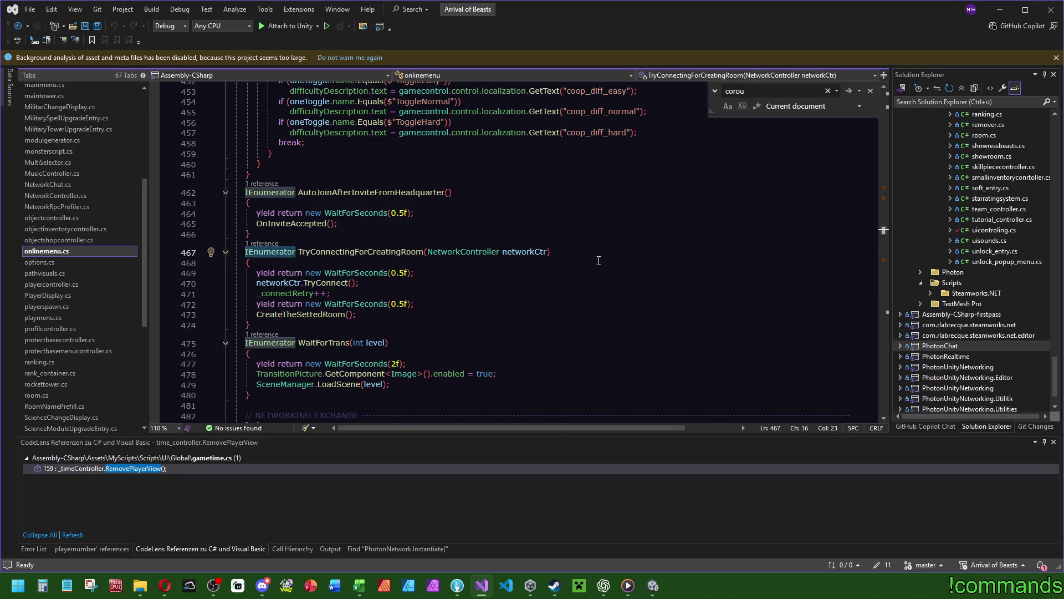
key(ctrl+minus)
key(ctrl+minus)
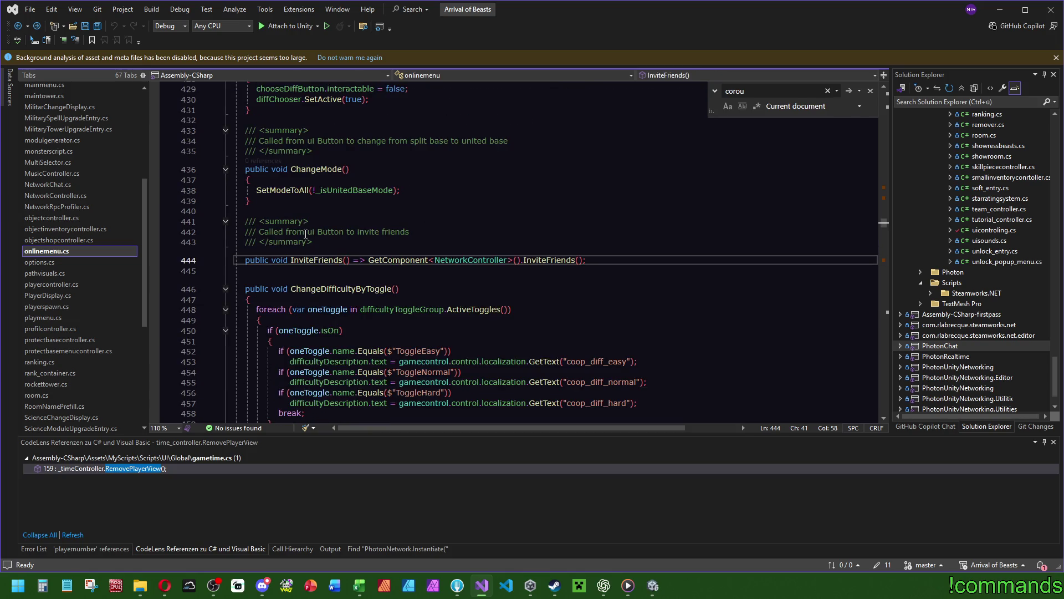
key(ctrl+minus)
double_click(258, 251)
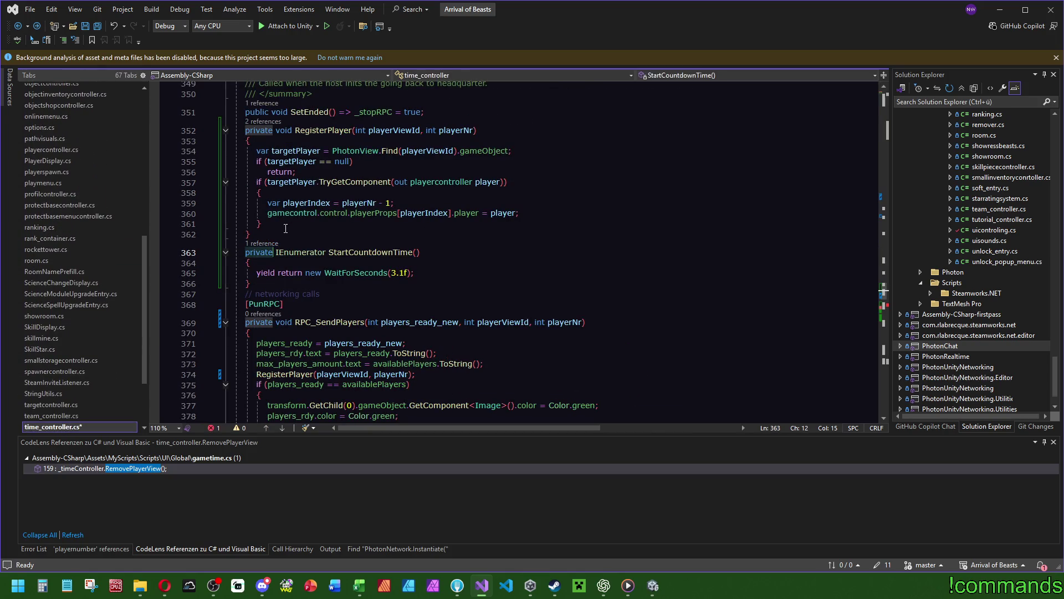
Step: Remove 'private' from StartCountdownTime and copy the myPV.RPC call after its wait line
key(BackSpace)
key(Delete)
click(513, 277)
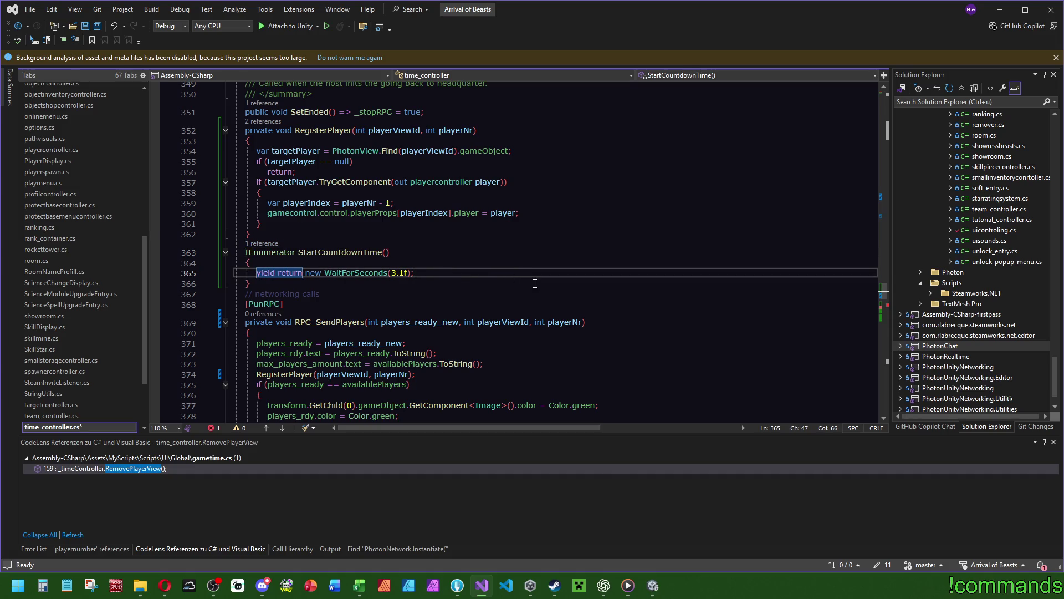
scroll(535, 283, down, 6)
scroll(532, 266, up, 10)
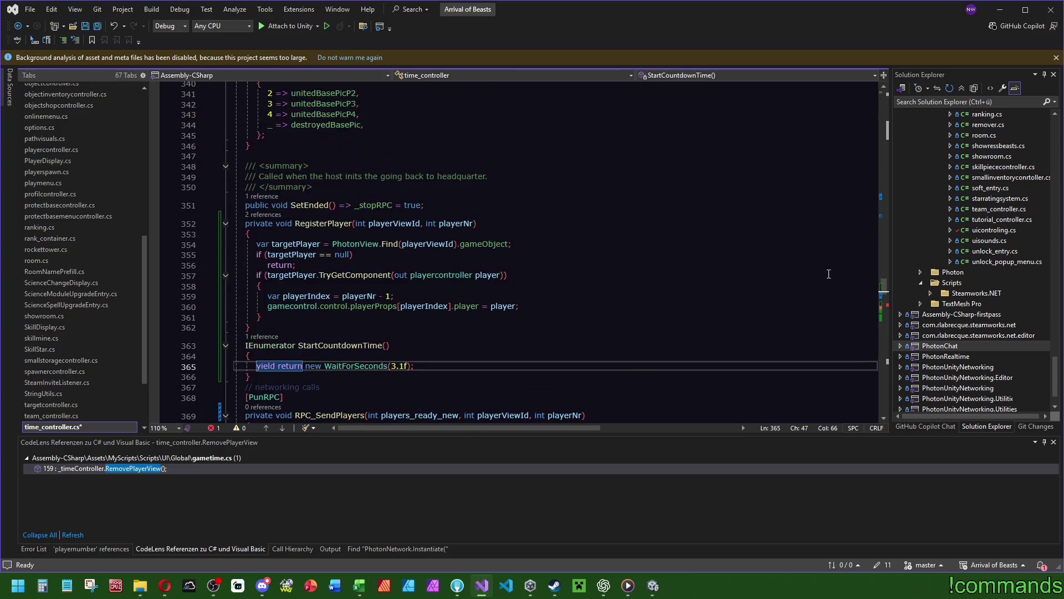
mouse_move(884, 286)
mouse_down()
mouse_move(885, 209)
mouse_move(882, 218)
mouse_up()
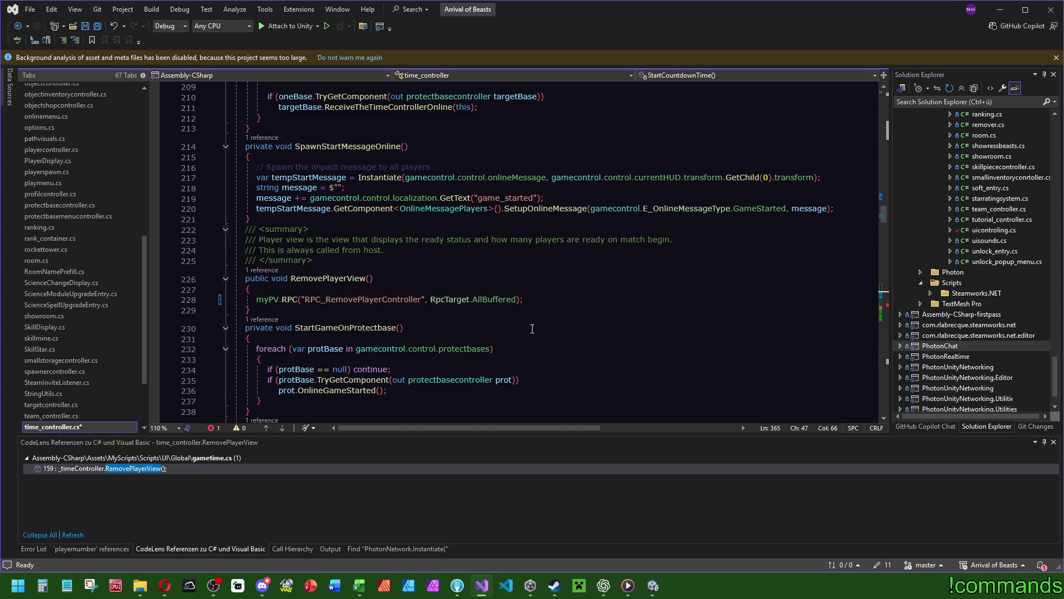
key(ctrl+z)
key(ctrl+z)
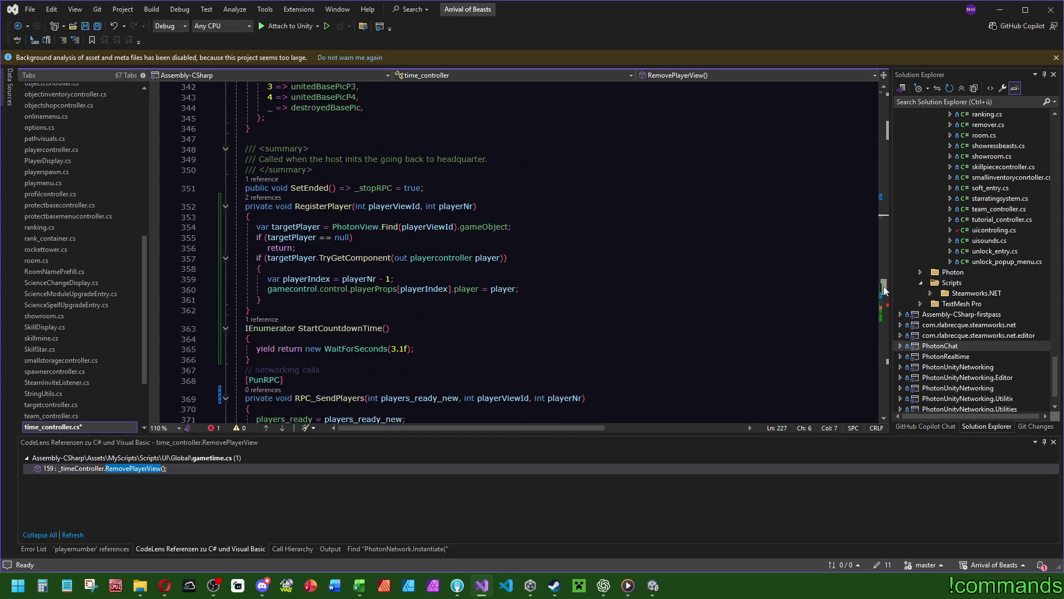
click(546, 305)
Step: Search the file for RPC_RemovePlayerController
double_click(396, 311)
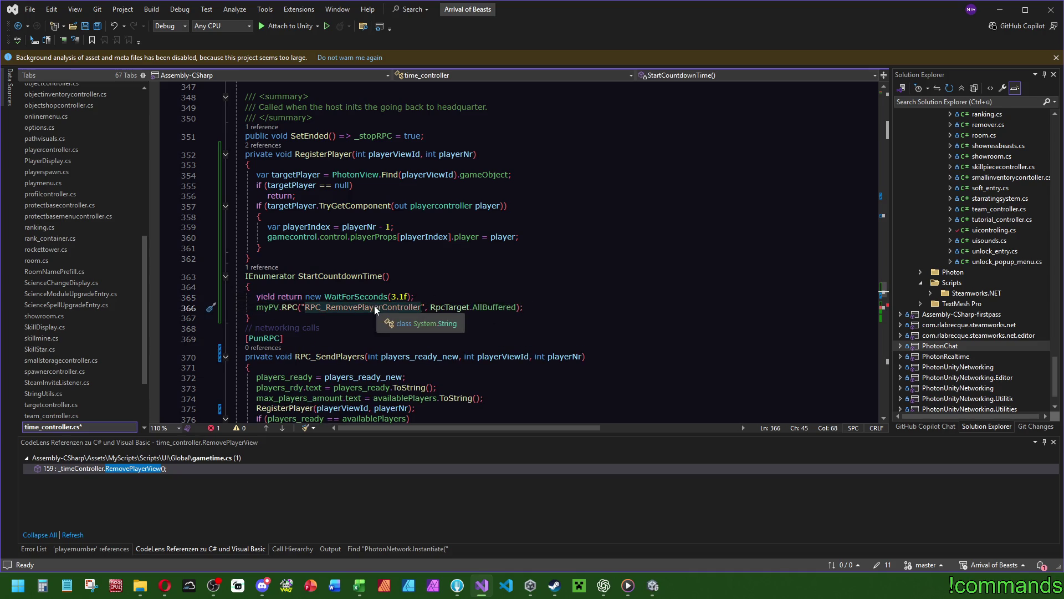
key(ctrl+f)
scroll(887, 303, down, 6)
mouse_move(888, 303)
mouse_down()
mouse_move(894, 218)
mouse_move(896, 319)
mouse_move(886, 223)
mouse_up()
Step: Replace the RPC name in RemovePlayerView with RPC_StartCountdown
click(348, 219)
double_click(363, 248)
text(RPC_StartCountdown)
key(Escape)
key(Up)
key(Up)
Step: Find the RPC_StartCountdown declaration and review the StartCountdownTime body
double_click(350, 248)
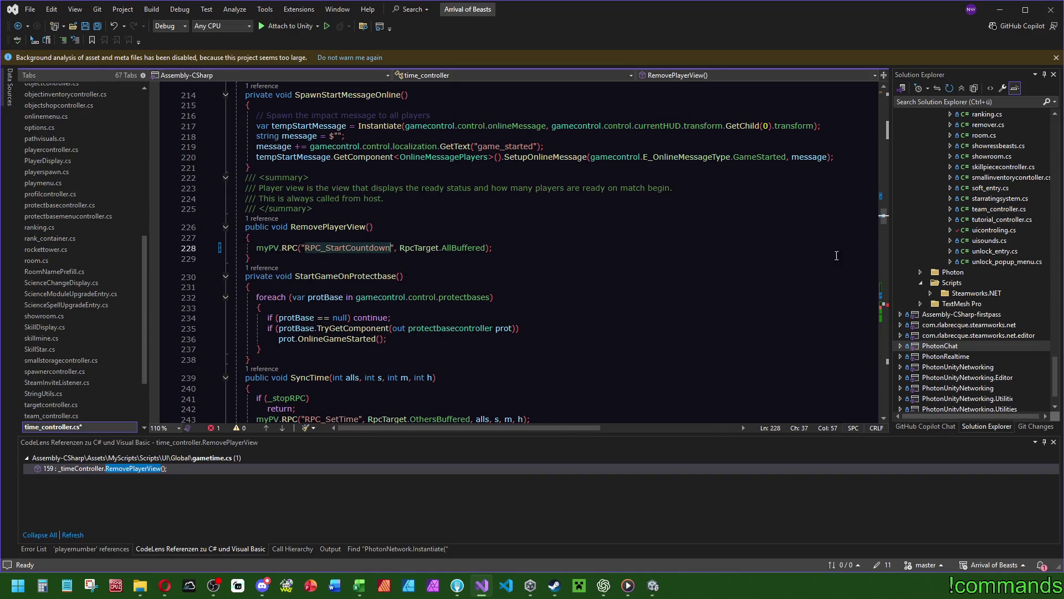
key(ctrl+f)
key(Return)
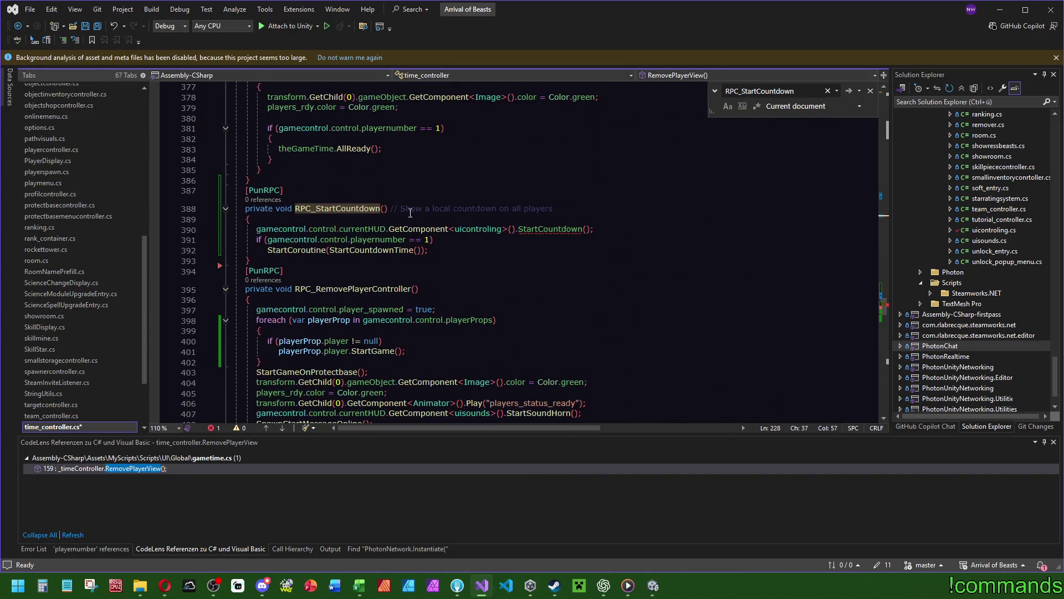
click(433, 241)
ctrl+click(379, 251)
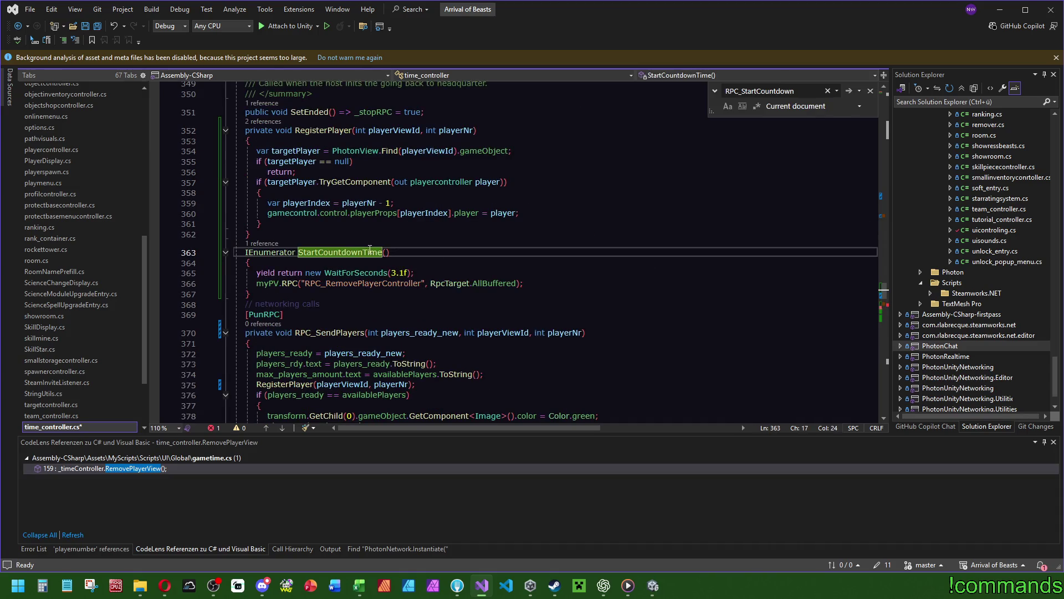
click(420, 269)
key(shift+Up)
Step: Check the RPC_RemovePlayerController match at line 395, then return to RPC_StartCountdown
double_click(361, 283)
key(ctrl+f)
click(886, 307)
scroll(677, 222, down, 5)
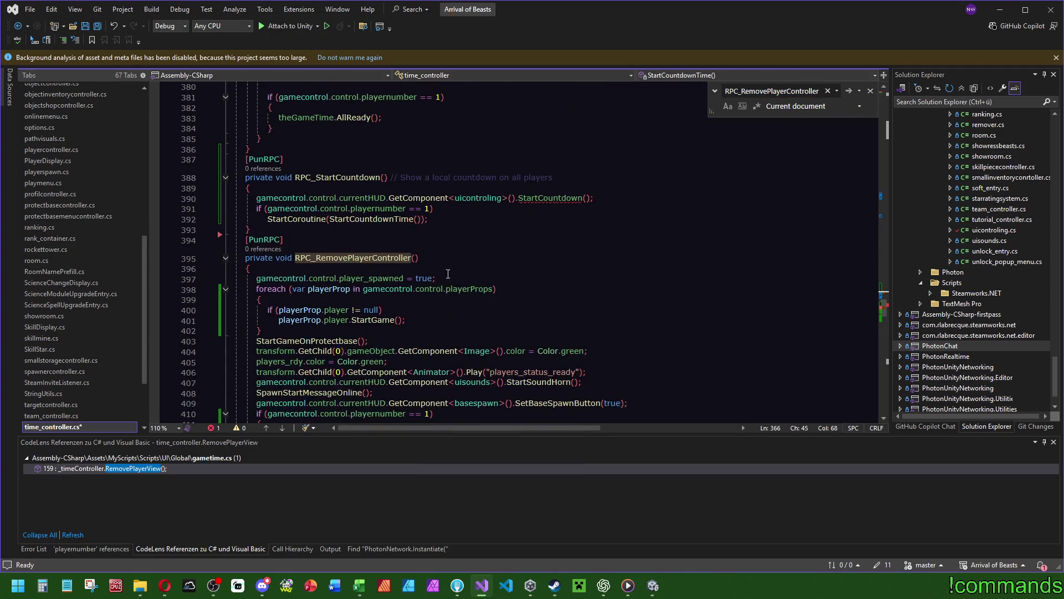
click(677, 198)
click(886, 294)
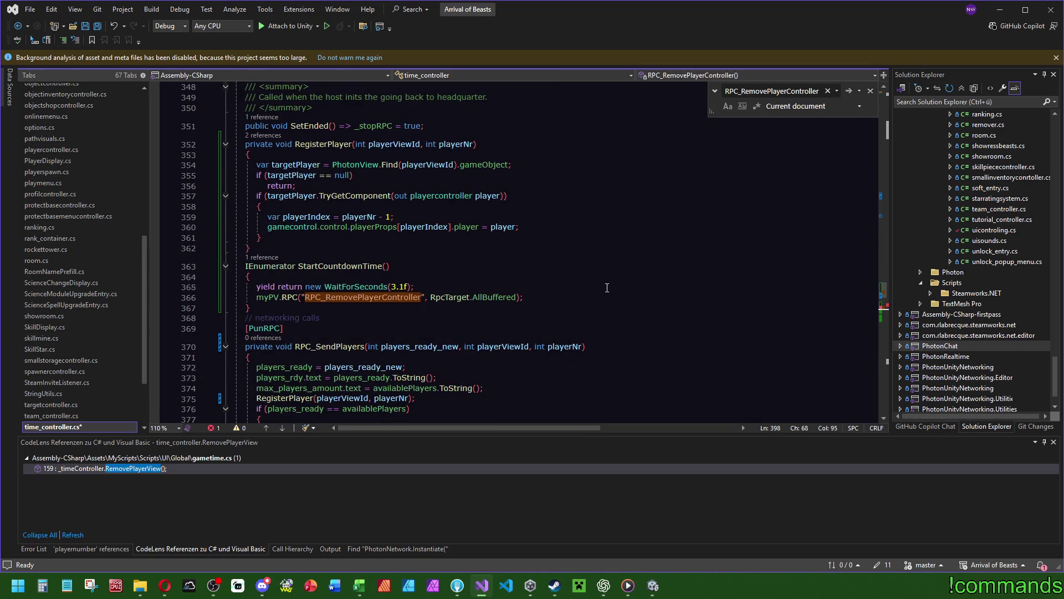
scroll(606, 288, down, 9)
click(555, 230)
key(Escape)
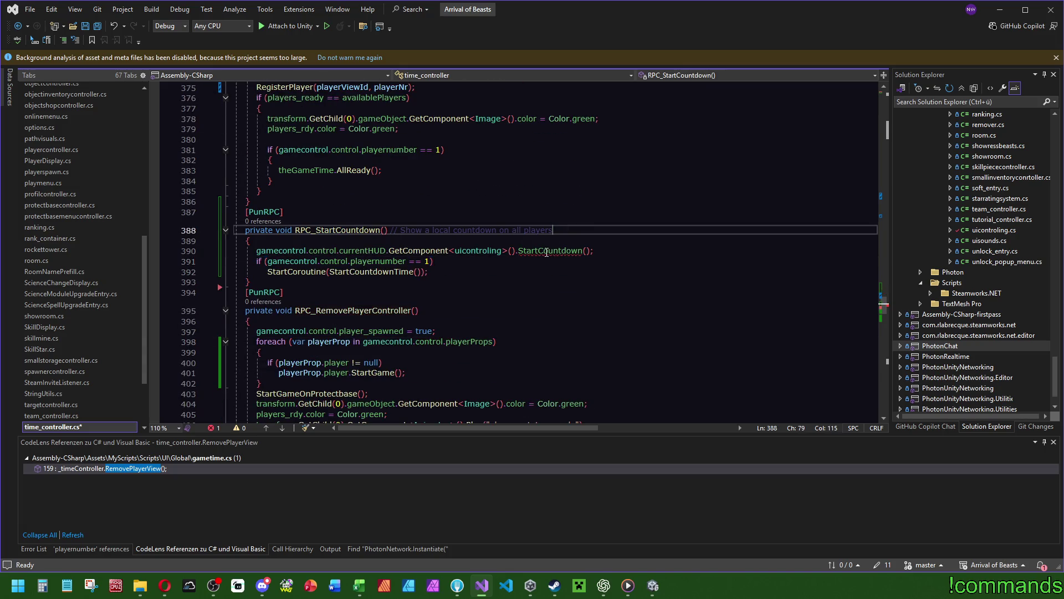
Step: Open the uicontroling class definition and select its unused GraphicsBuffer using line
click(480, 251)
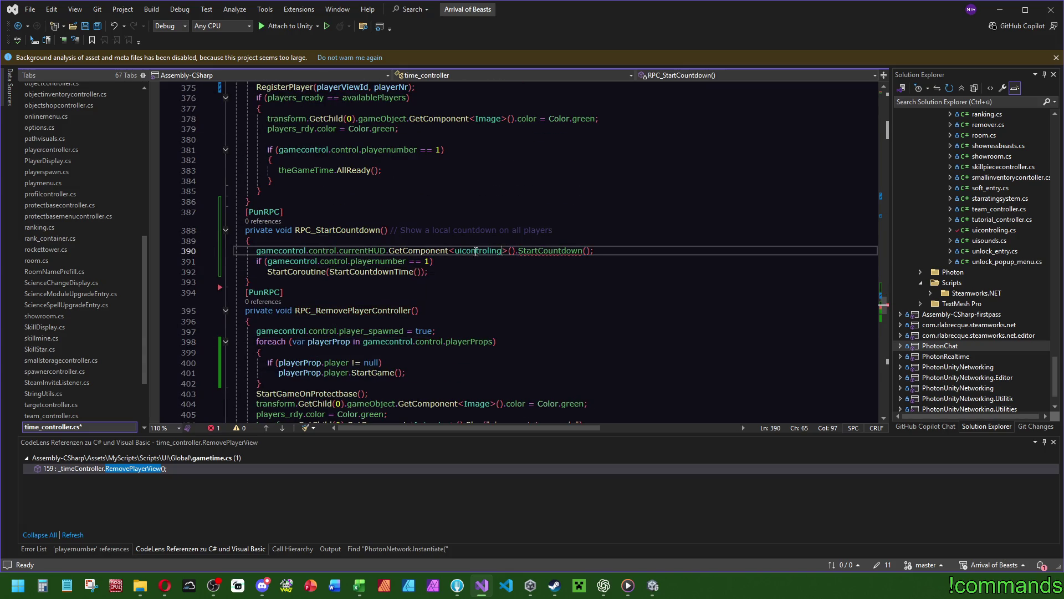
ctrl+click(480, 251)
drag(429, 149, 327, 141)
Step: Delete the GraphicsBuffer using line and scroll down to RefreshBeastKillCounter and RefreshEarnings
key(BackSpace)
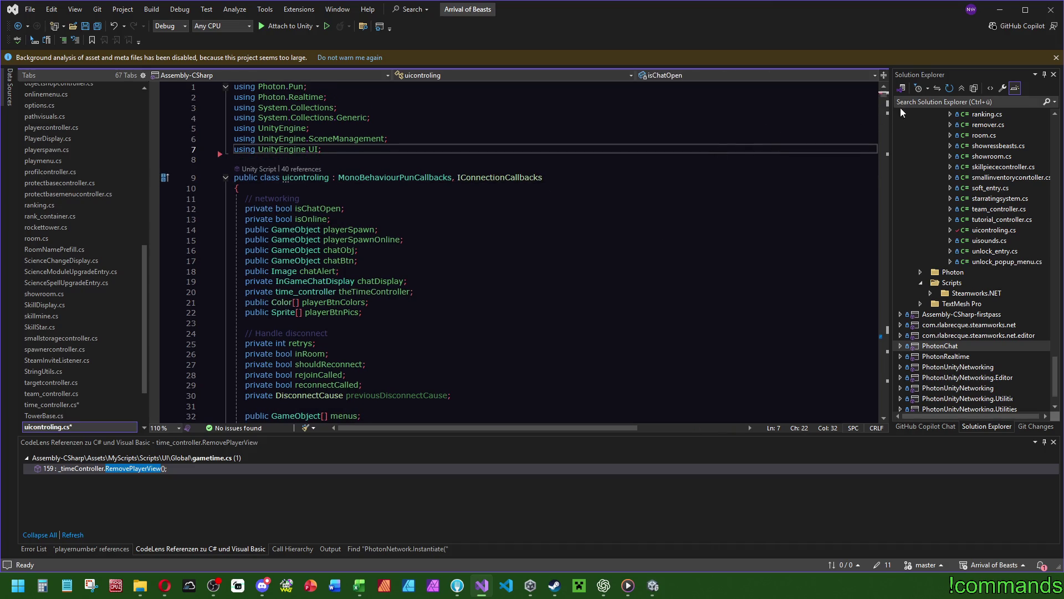
drag(884, 94, 890, 340)
scroll(399, 354, down, 16)
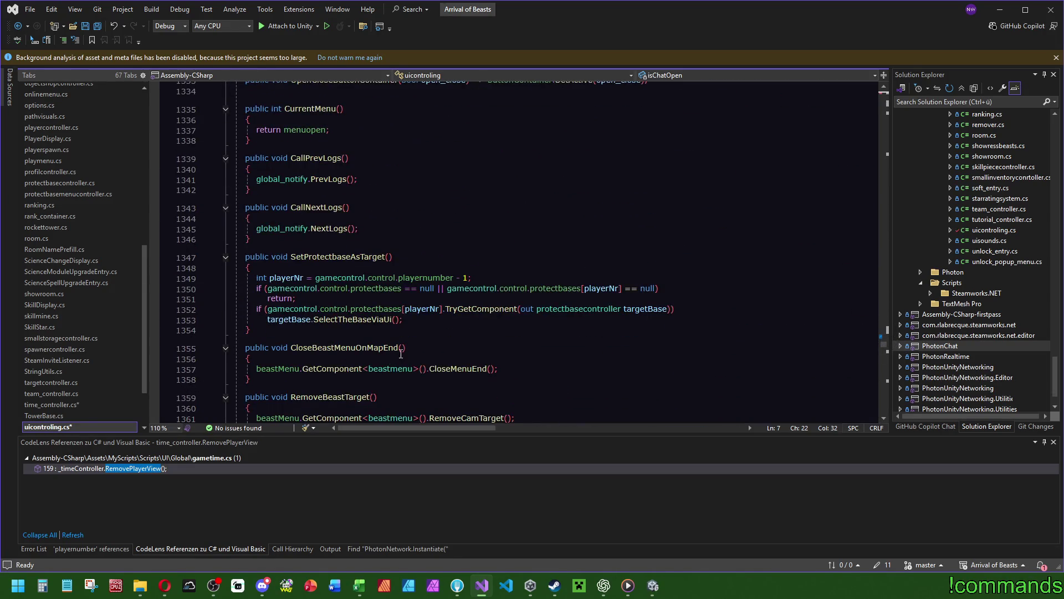
scroll(399, 354, down, 5)
scroll(435, 376, down, 13)
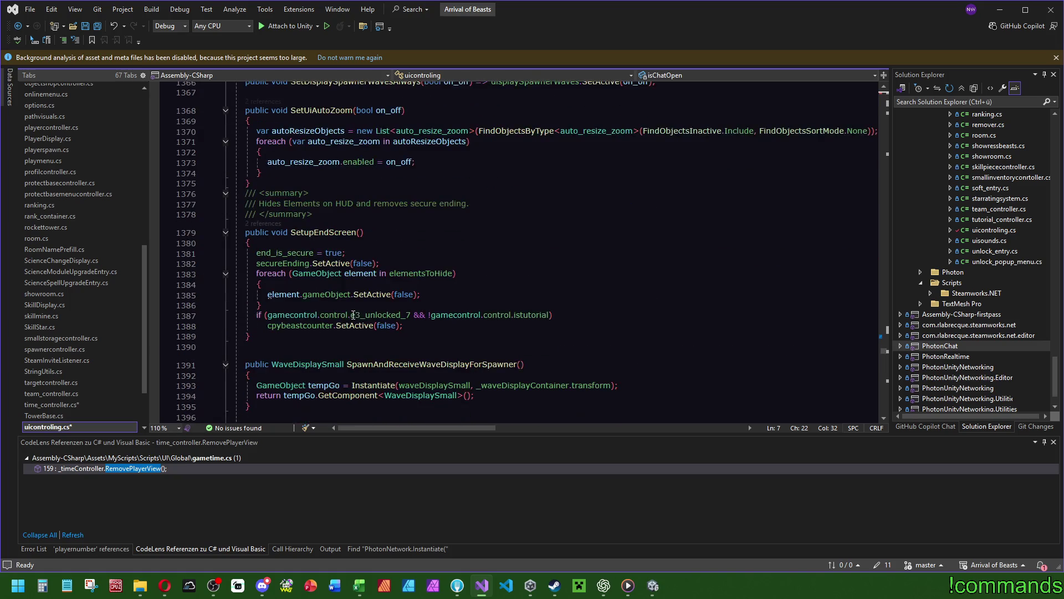
scroll(368, 252, down, 20)
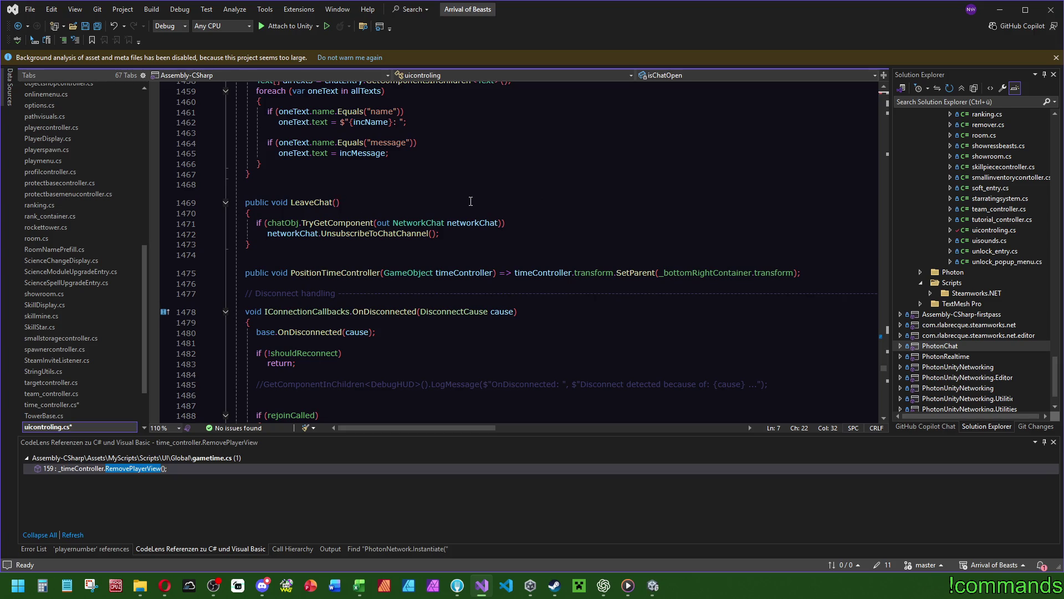
mouse_move(884, 371)
mouse_down()
mouse_move(896, 247)
mouse_move(873, 133)
mouse_move(855, 212)
mouse_move(859, 321)
mouse_up()
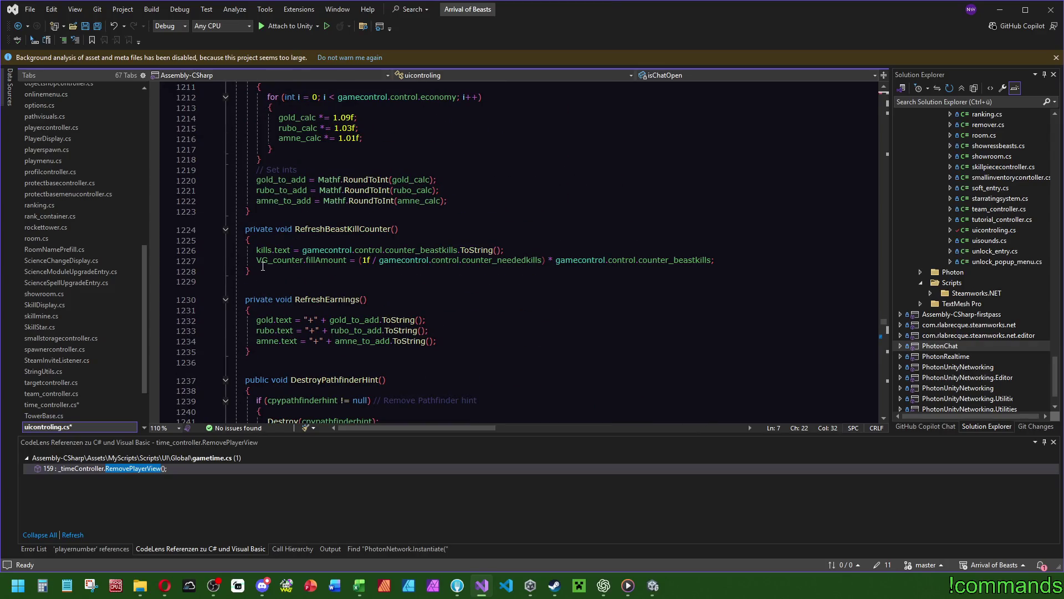
Step: Add an empty 'void StartCountdown()' method below RefreshEarnings
click(311, 352)
key(Down)
key(Return)
text(privatte)
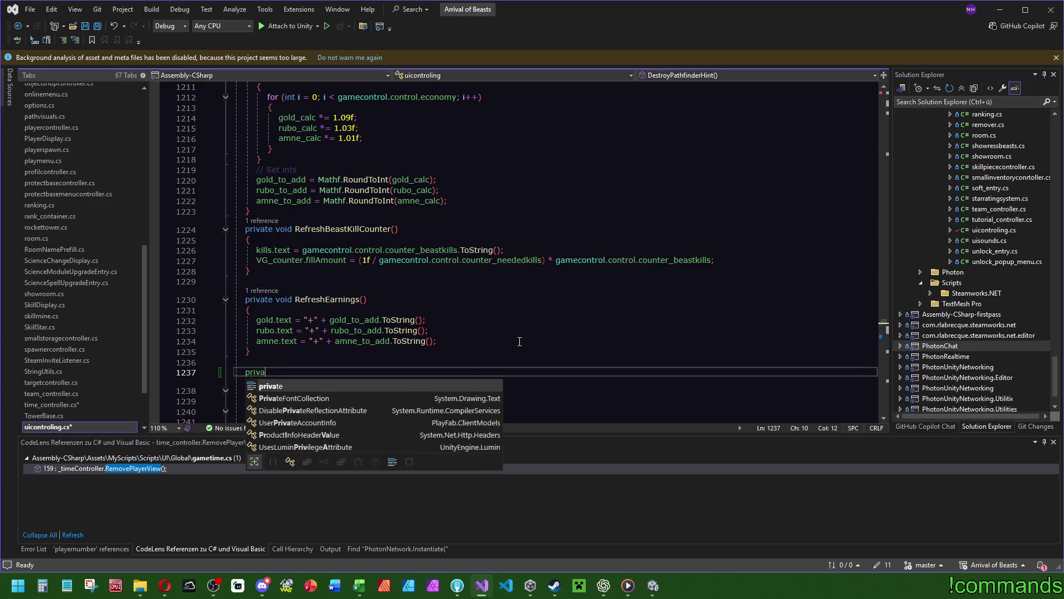
key(BackSpace)
key(BackSpace)
text(e voi)
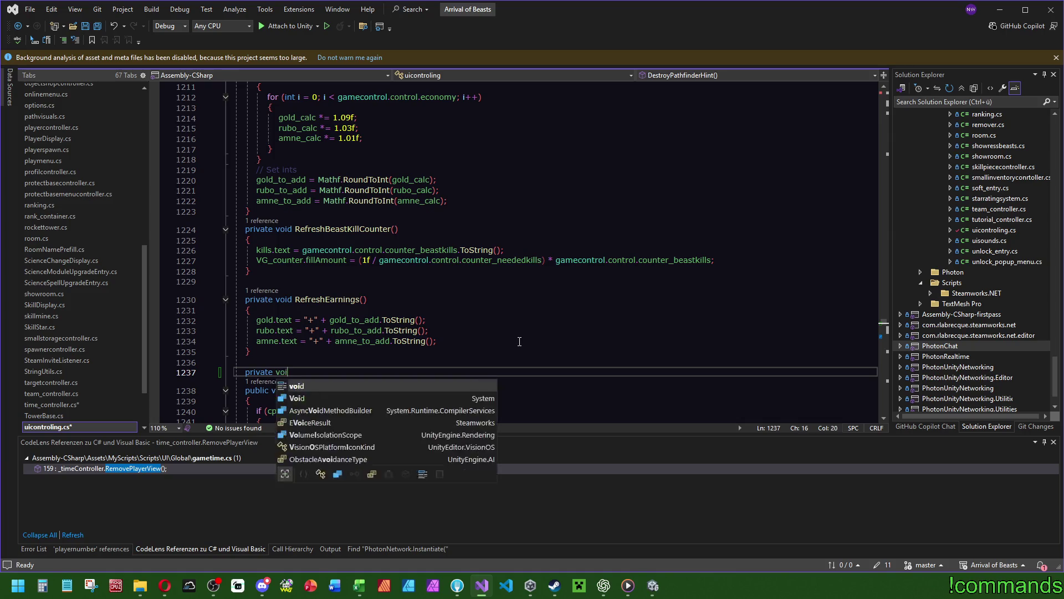
text(d StartCountdown())
key(Return)
text({)
key(Return)
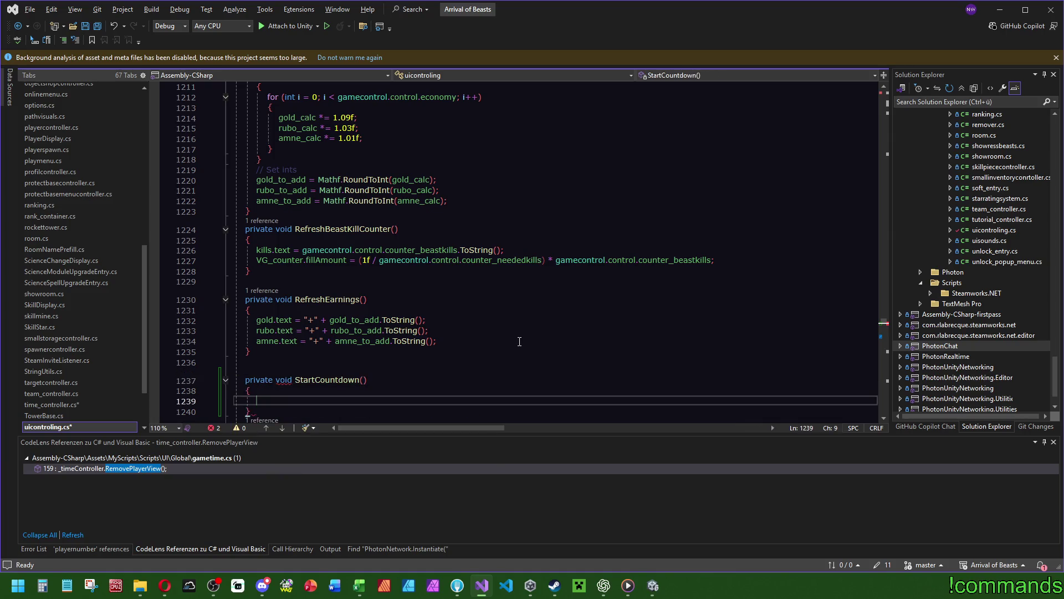
Step: Add a '/// Online used for starting game with countdown.' comment above StartCountdown and return to the Unity editor
click(279, 369)
text(/)
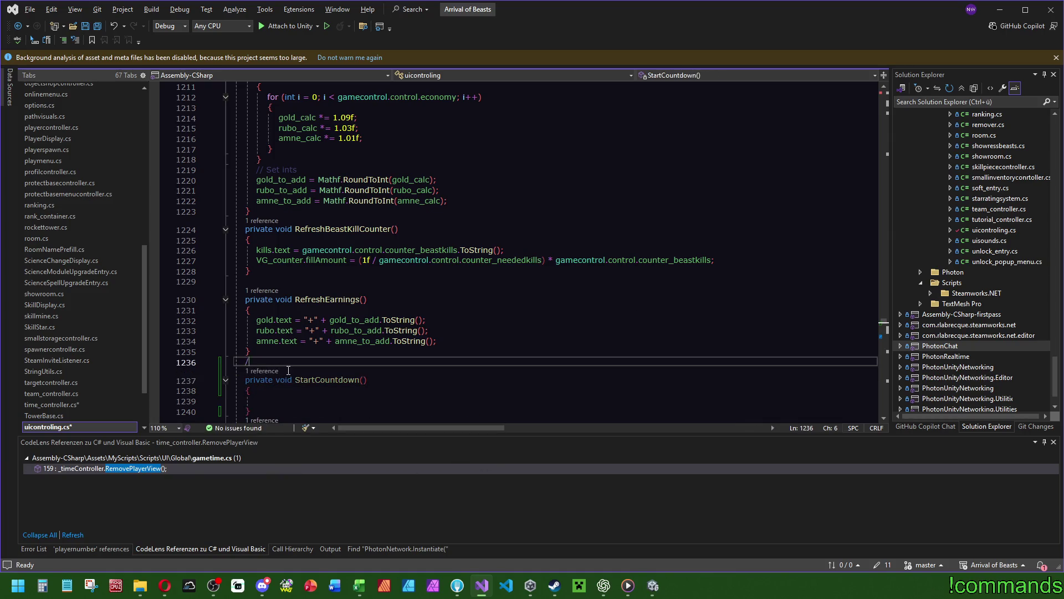
text(// Online used for starting game with countdown.)
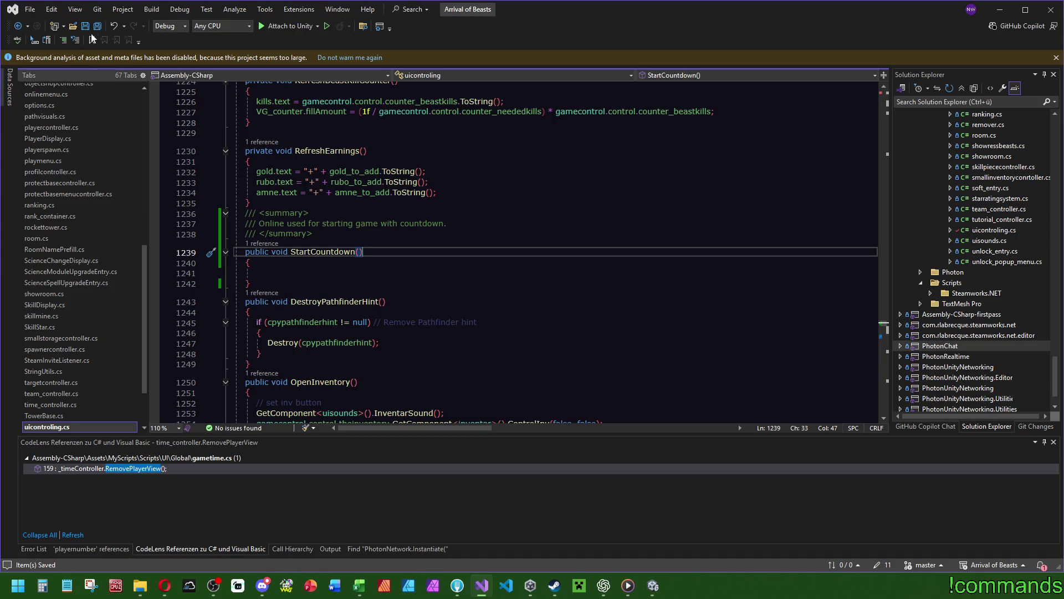
mouse_move(314, 250)
mouse_move(659, 592)
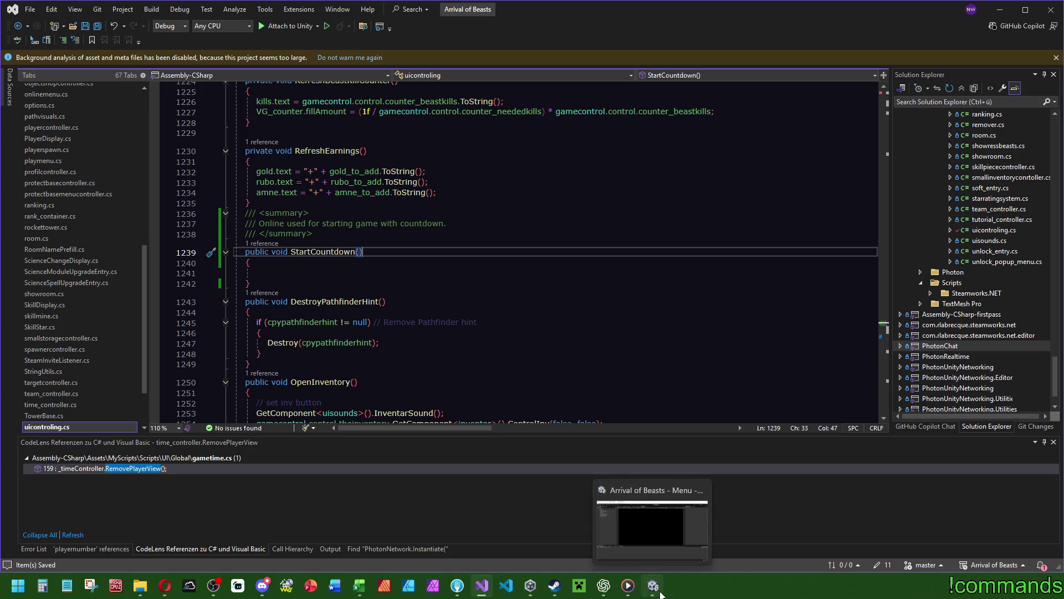
click(648, 526)
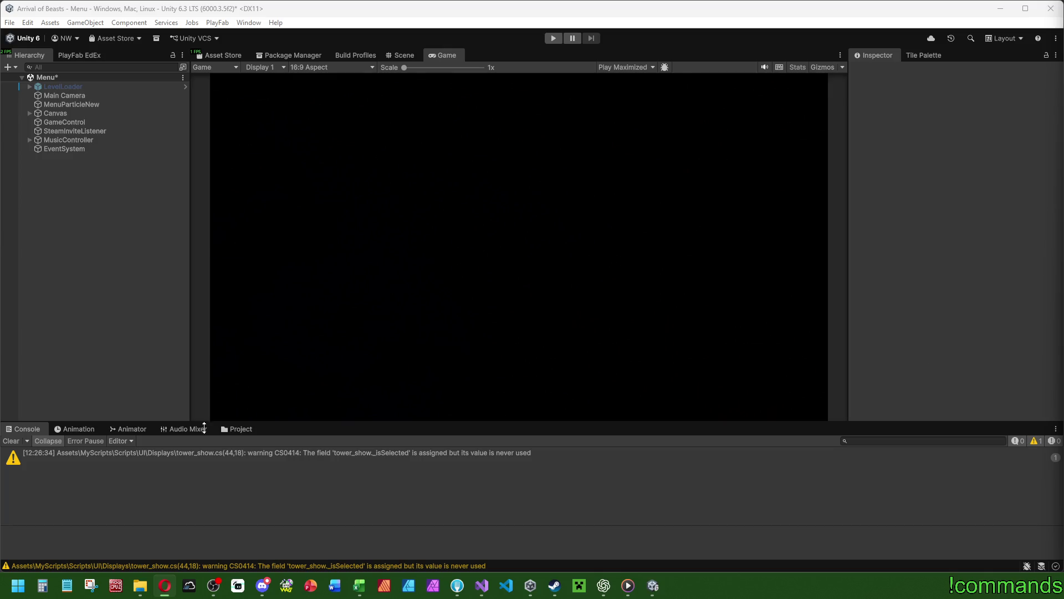
Step: Open the EasterGame scene from Scenes > Events, saving the Menu scene changes
click(86, 365)
click(237, 429)
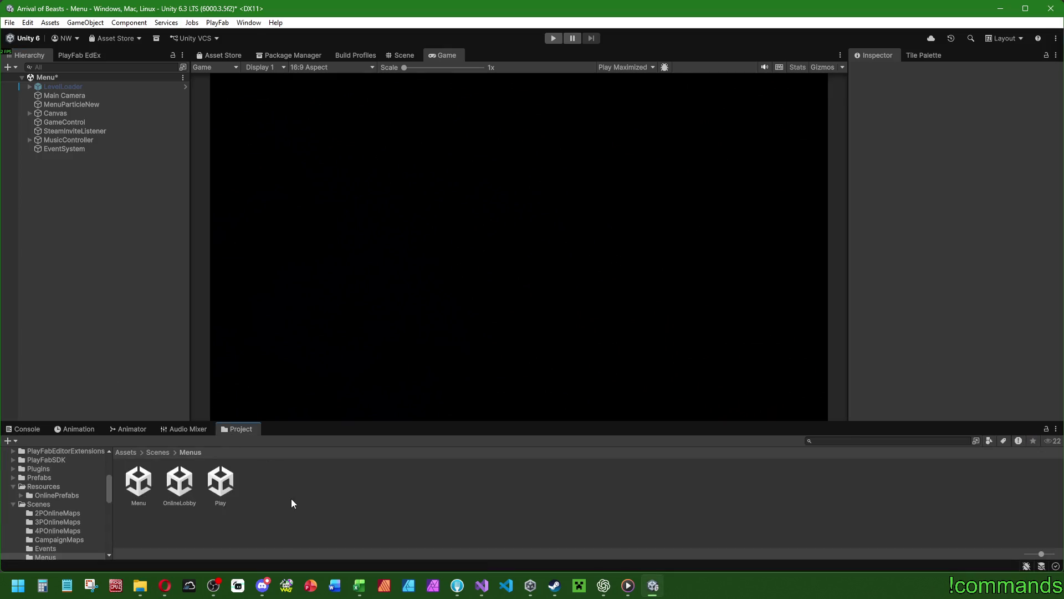
click(158, 453)
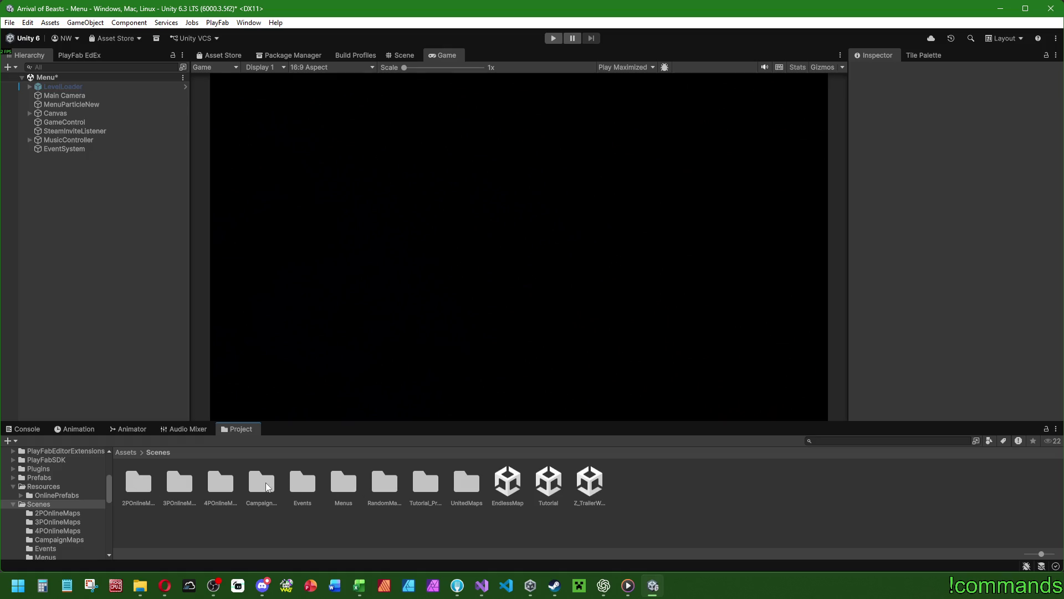
double_click(302, 482)
double_click(141, 480)
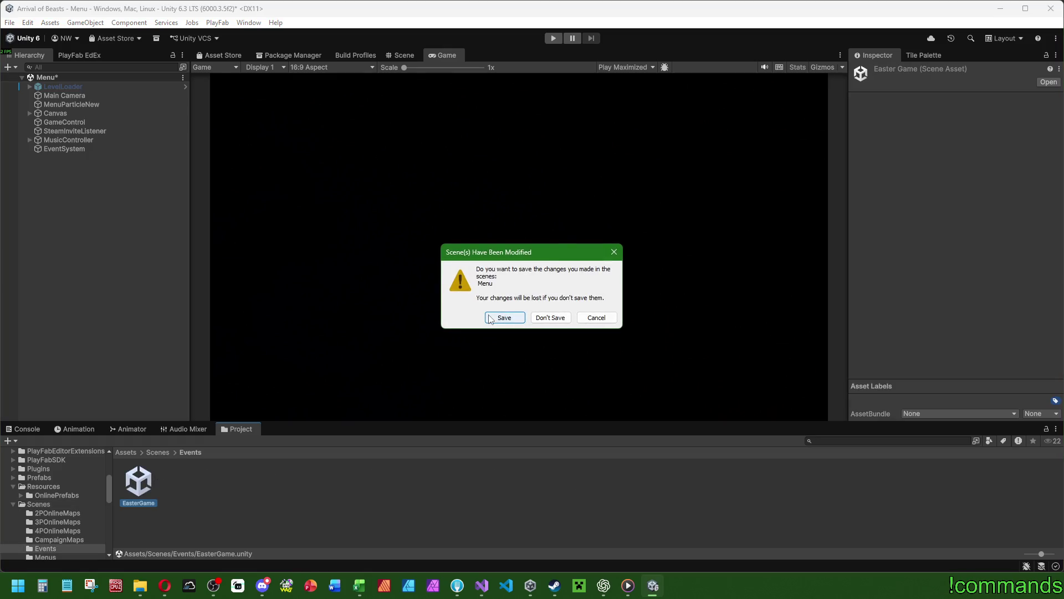
click(497, 319)
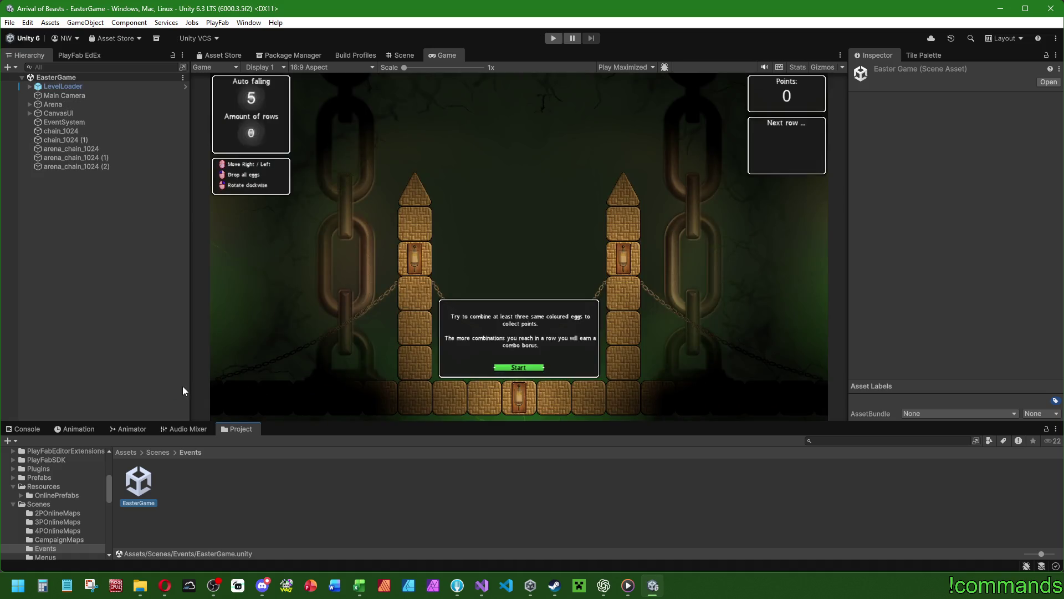
Step: Check the console, then return the Project browser to the Scenes folder
click(22, 428)
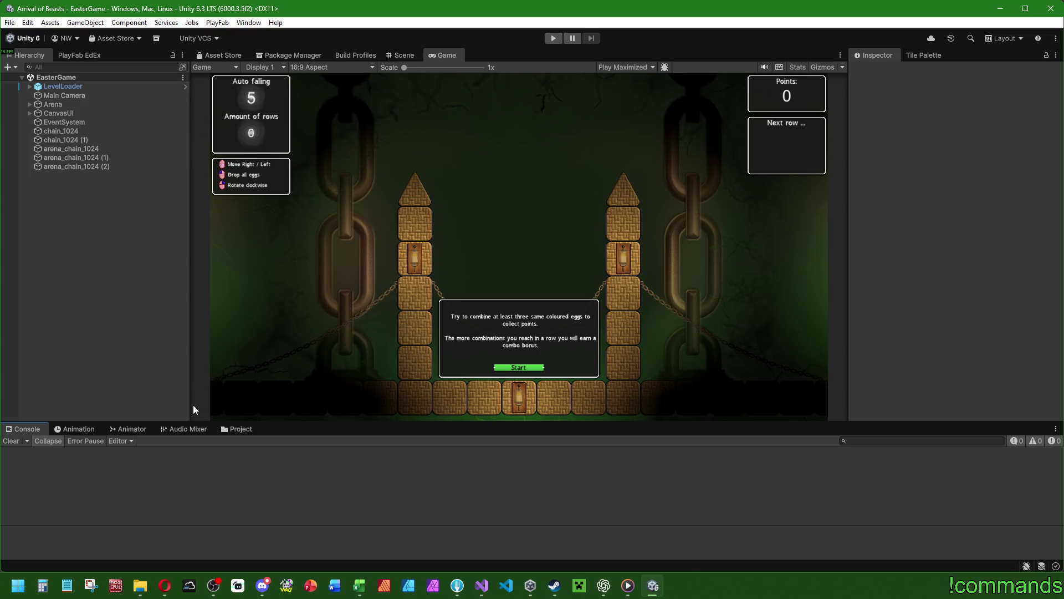
click(235, 430)
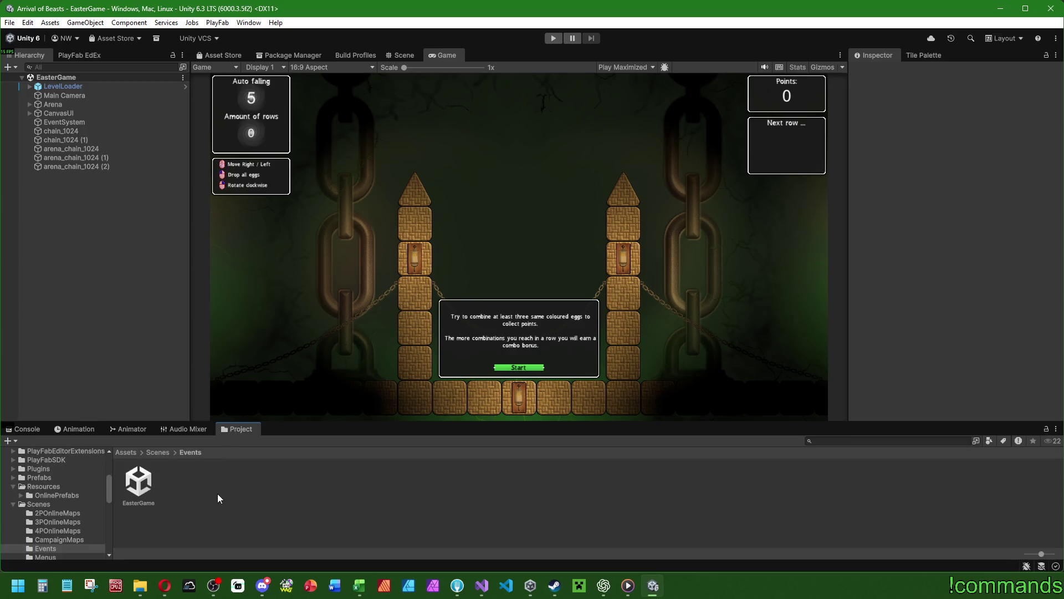
click(166, 453)
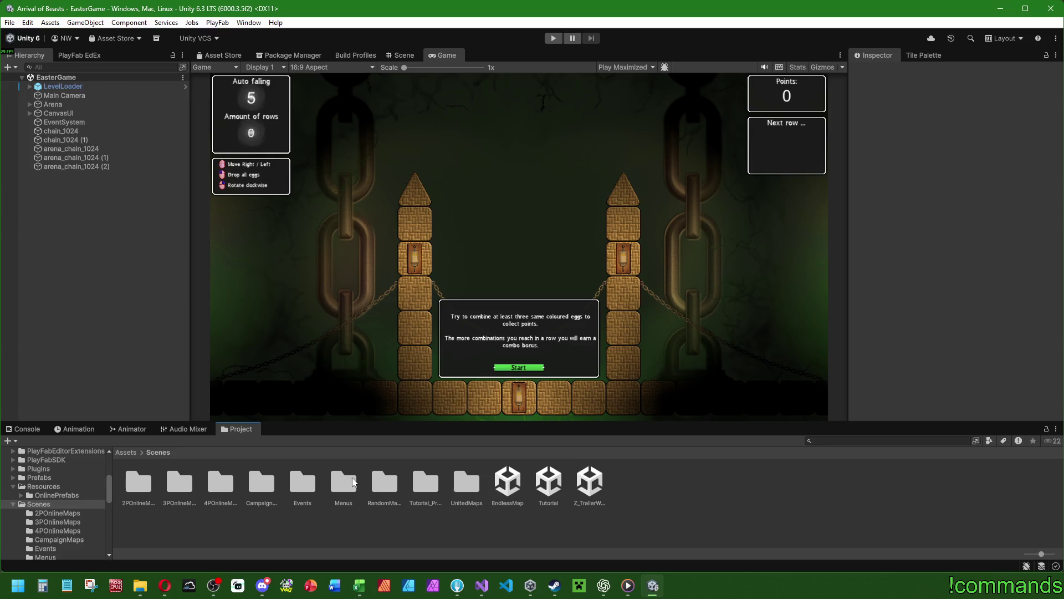
Step: Reopen the Menu scene from Scenes > Menus
double_click(354, 481)
click(145, 481)
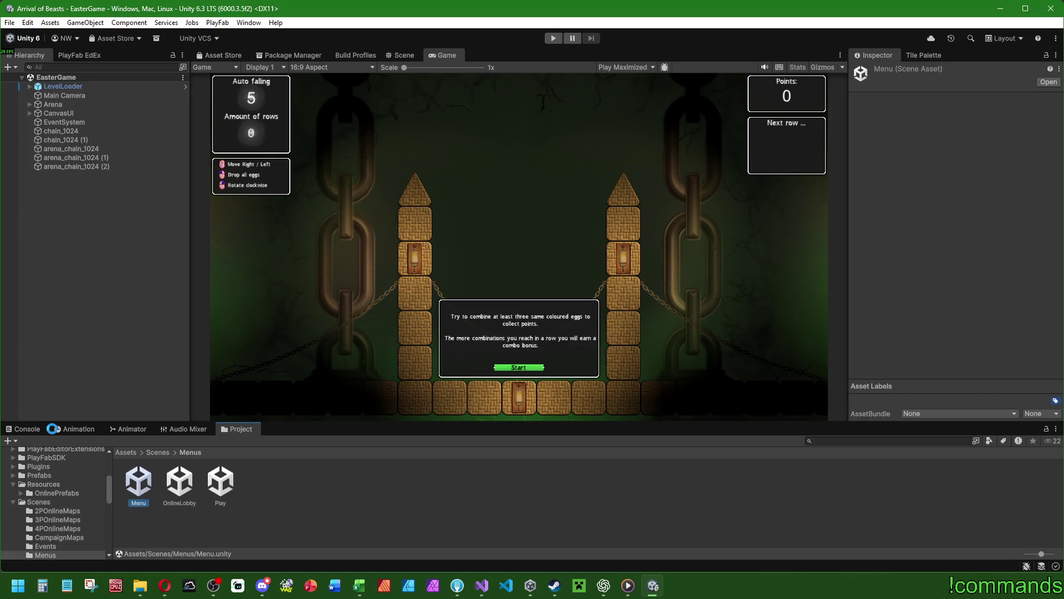
double_click(138, 481)
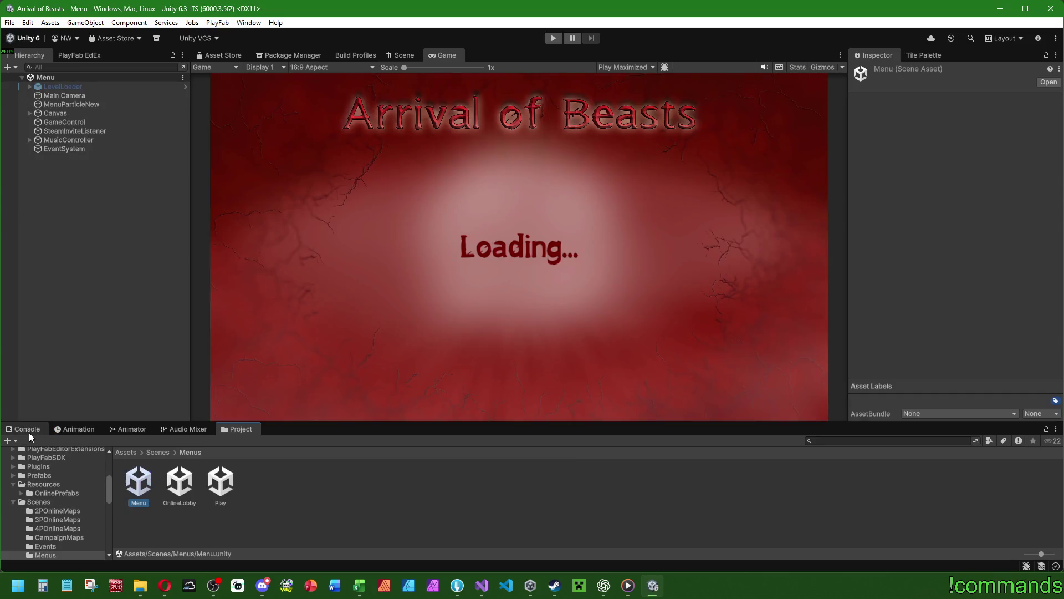
click(157, 453)
double_click(341, 480)
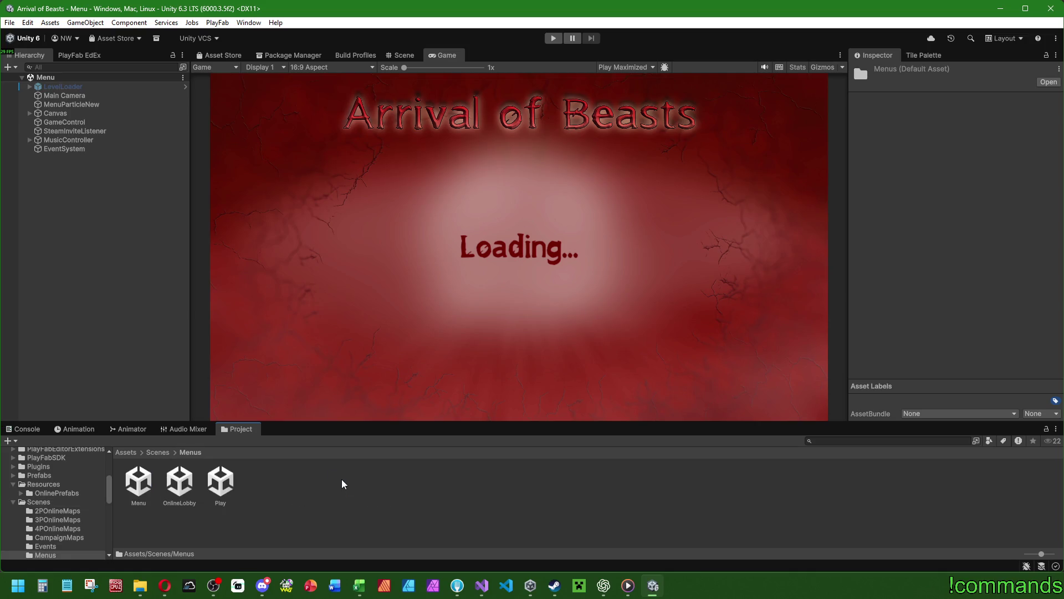
click(151, 452)
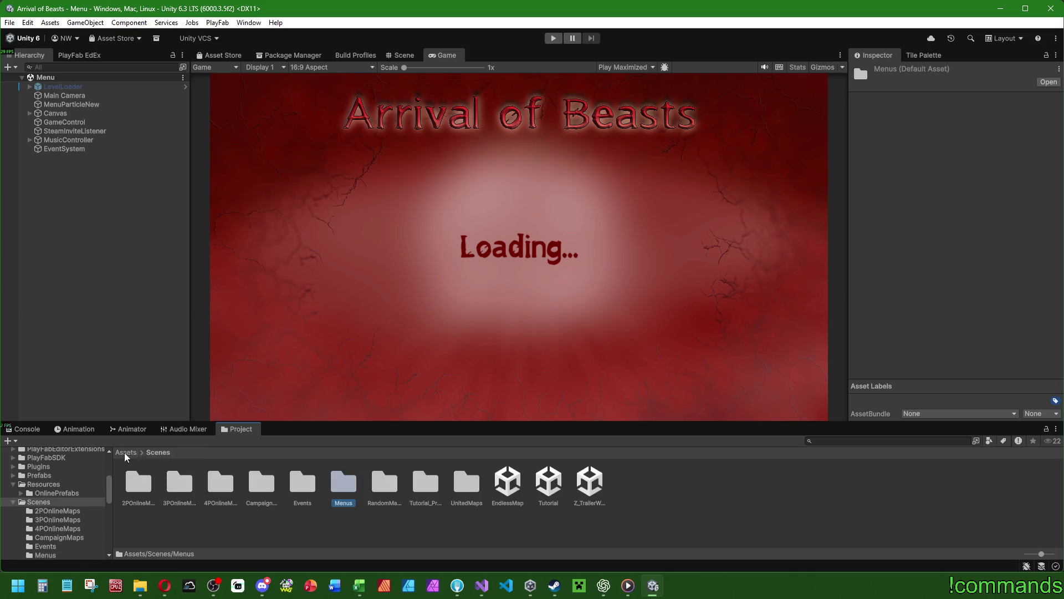
Step: Open the CanvasHUD prefab from Prefabs > UIObjects > HUD and view it in the Scene view
click(126, 452)
double_click(562, 483)
double_click(800, 485)
double_click(220, 482)
double_click(302, 481)
click(402, 54)
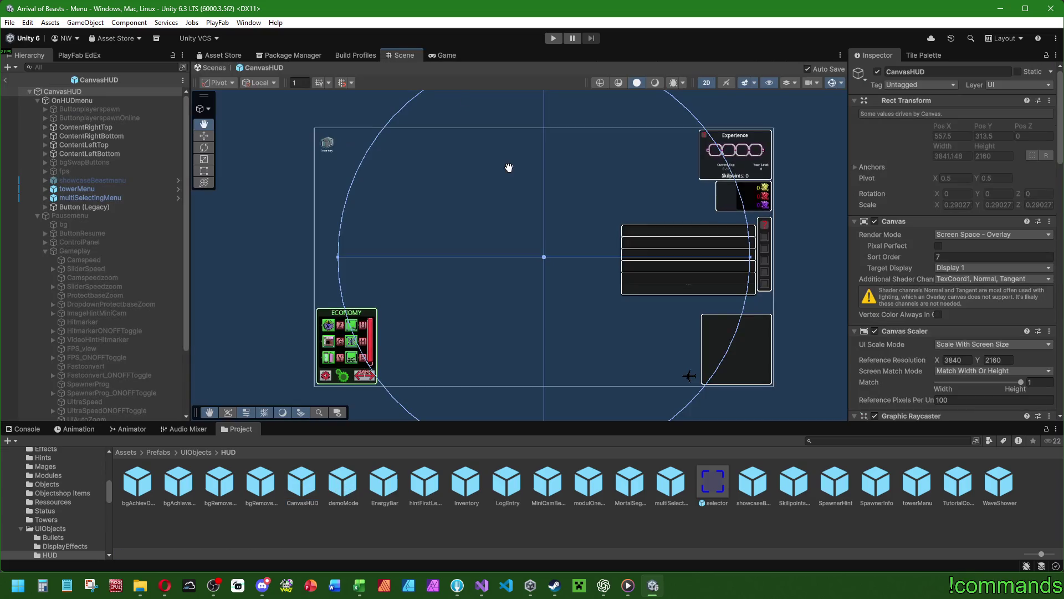
Step: Collapse the menu groups and create an empty child of CanvasHUD named CountDown
click(45, 92)
click(37, 100)
click(37, 109)
right_click(62, 94)
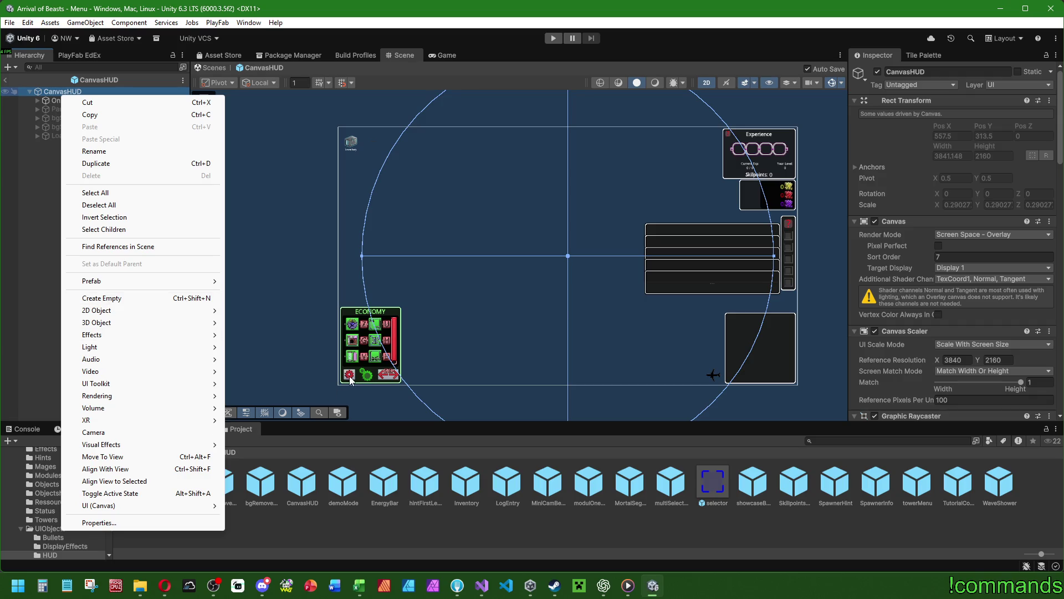
click(103, 298)
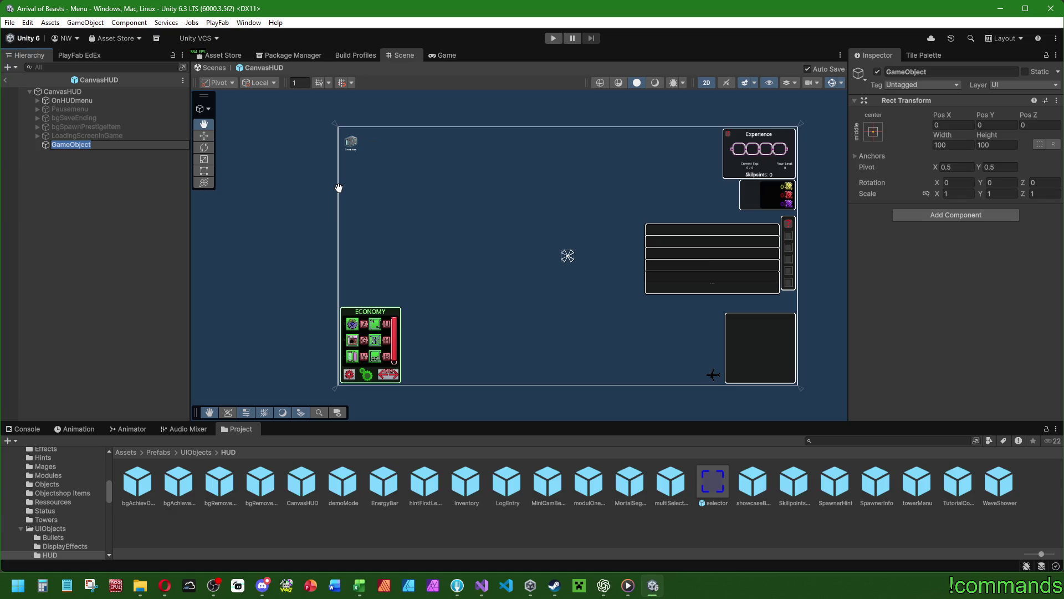
text(CountDo)
text(wn)
key(Return)
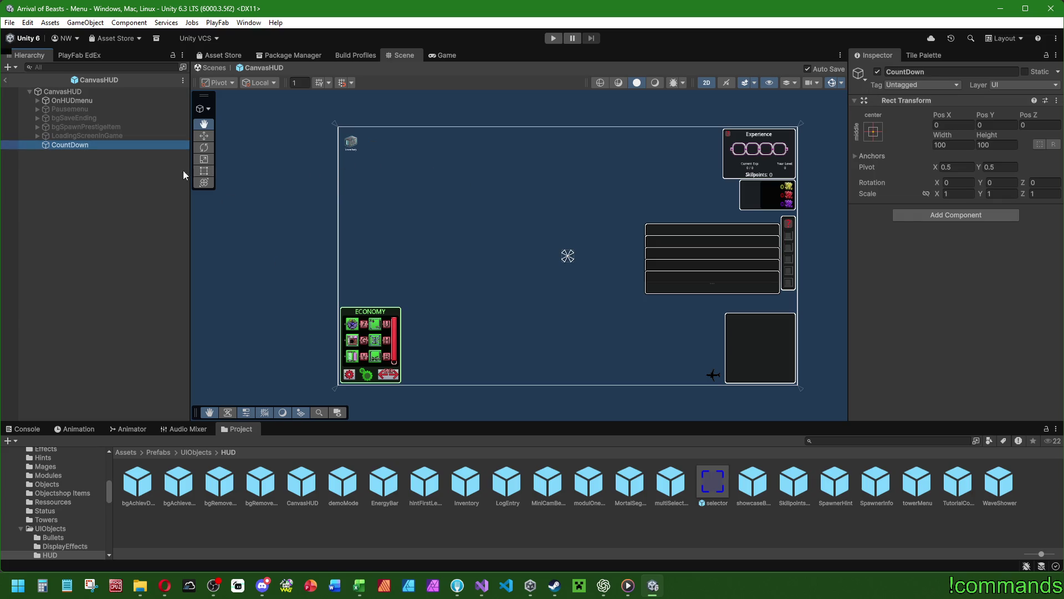
Step: Using the Rect tool, apply the stretch-stretch anchor preset so CountDown fills the canvas
click(207, 174)
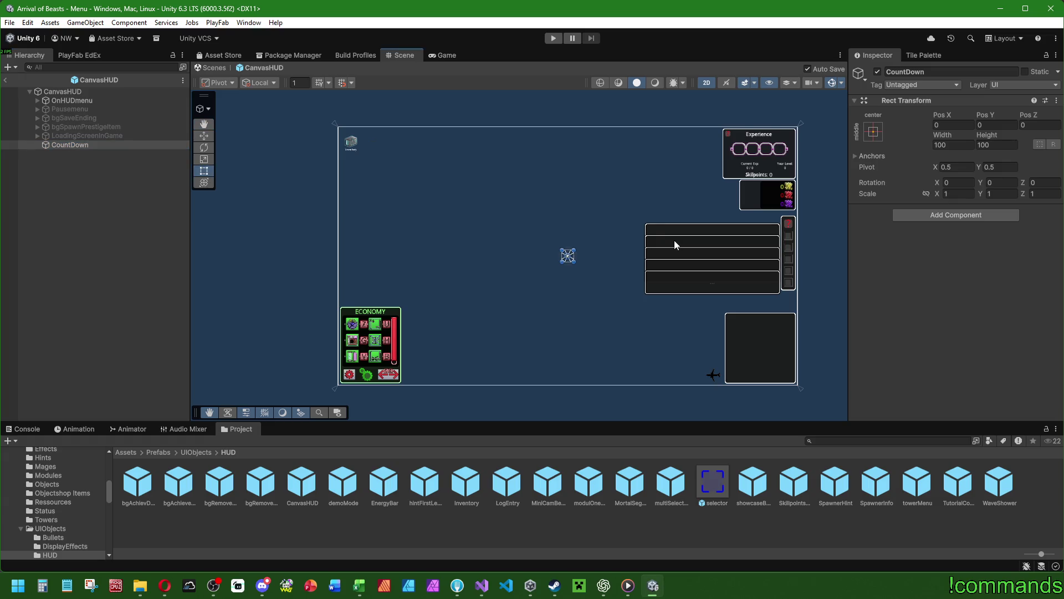
click(873, 132)
alt+click(991, 298)
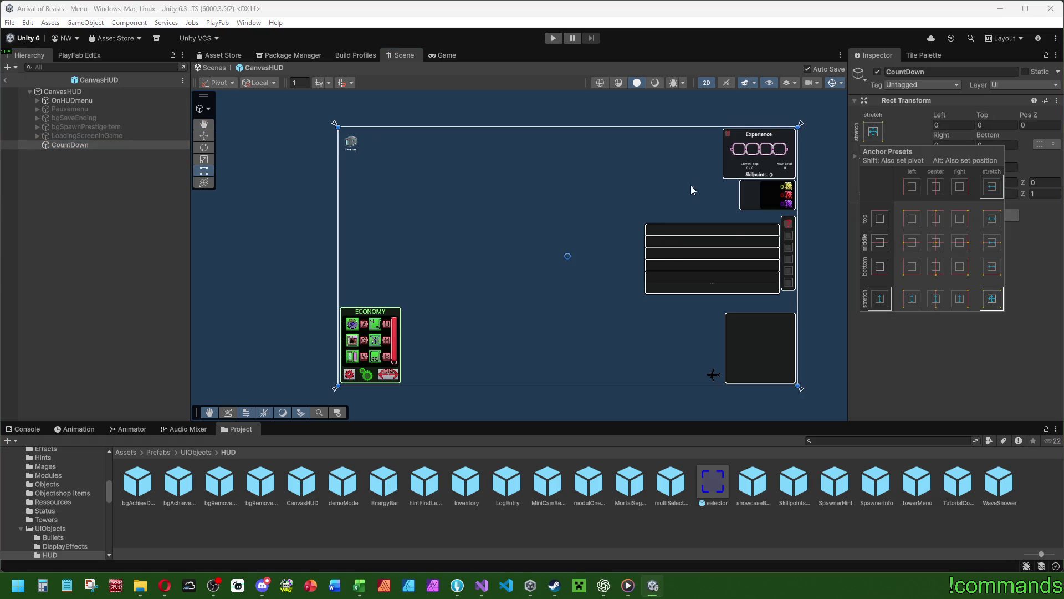
click(654, 150)
click(85, 144)
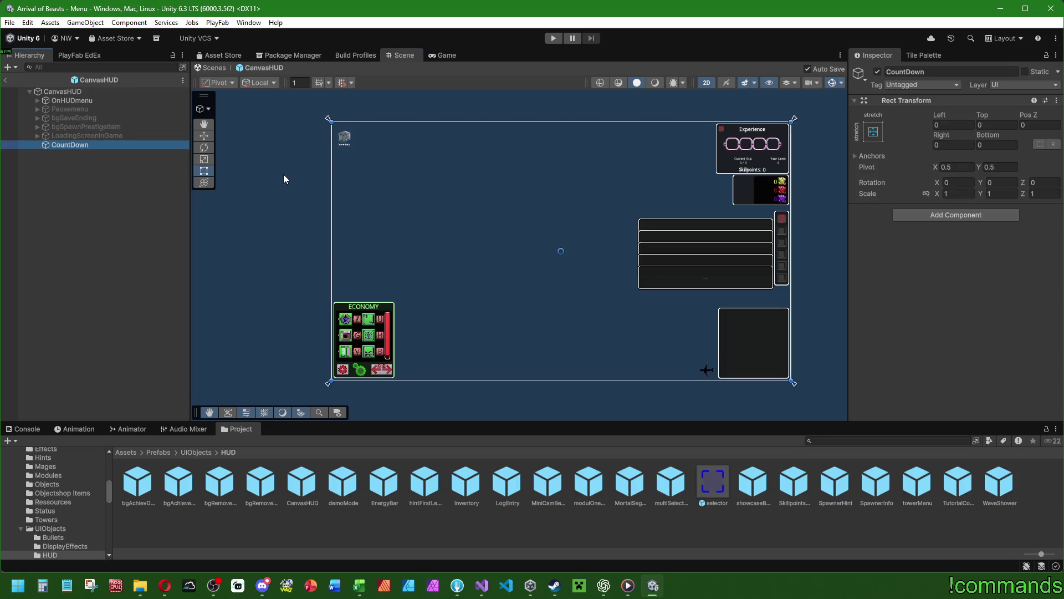
right_click(105, 145)
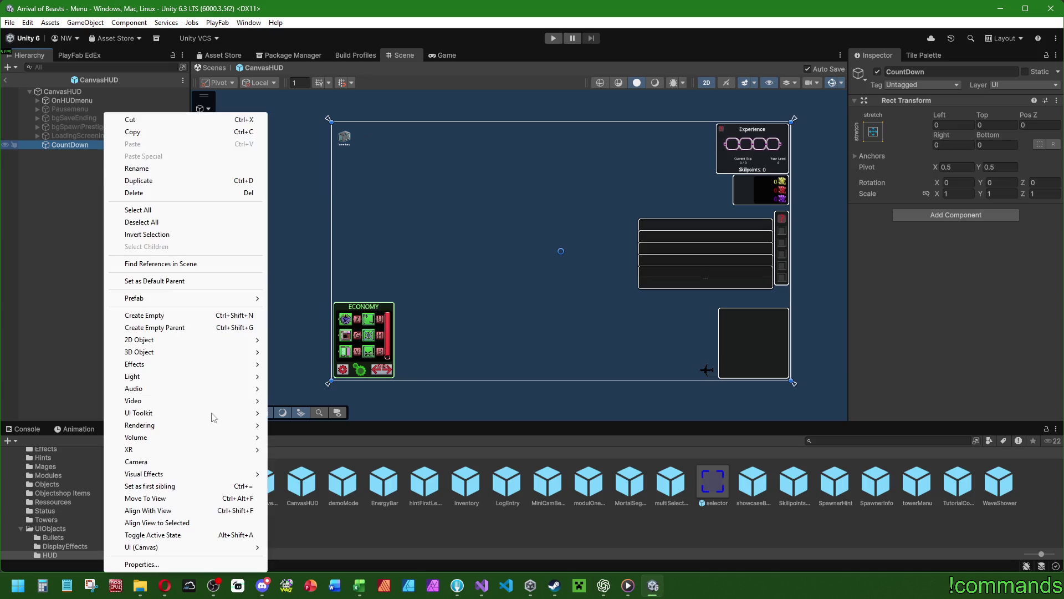
Step: Add a stretched, fully transparent Background image under CountDown, then delete it again
mouse_move(193, 548)
click(311, 373)
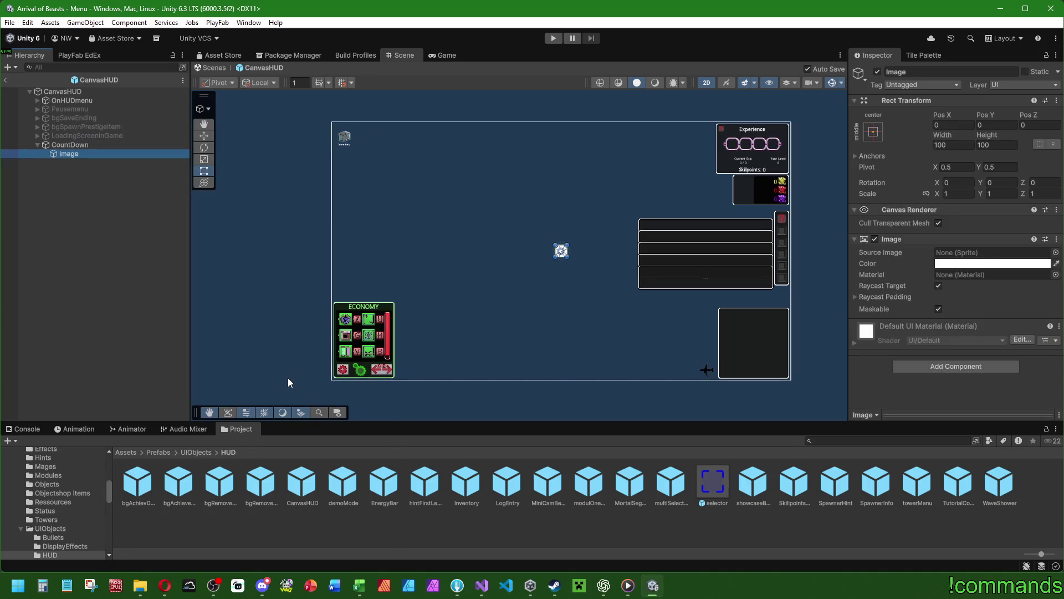
text(Background)
key(Return)
click(873, 132)
alt+click(979, 300)
click(997, 263)
drag(1054, 368, 1054, 383)
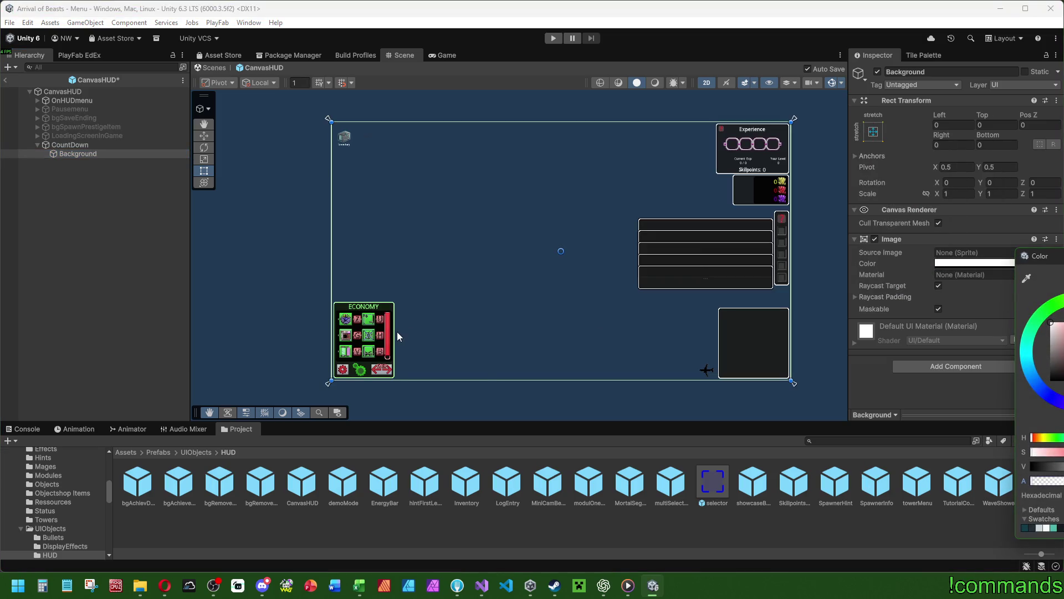
click(33, 324)
click(104, 155)
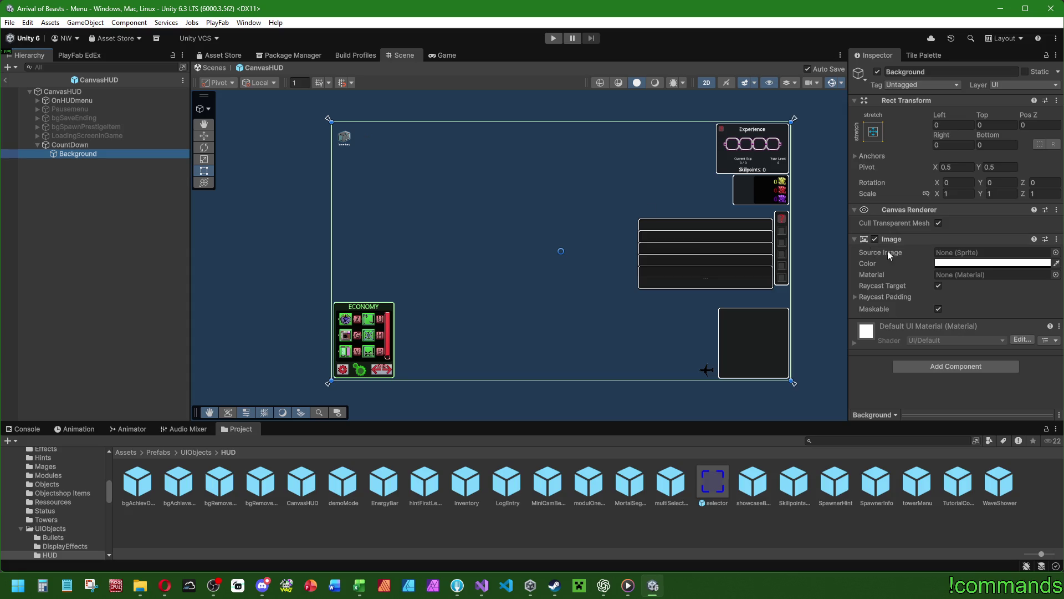
key(Delete)
Step: Create an empty child of CountDown named Container, stretched to fill the canvas
right_click(82, 145)
click(238, 318)
text(Container)
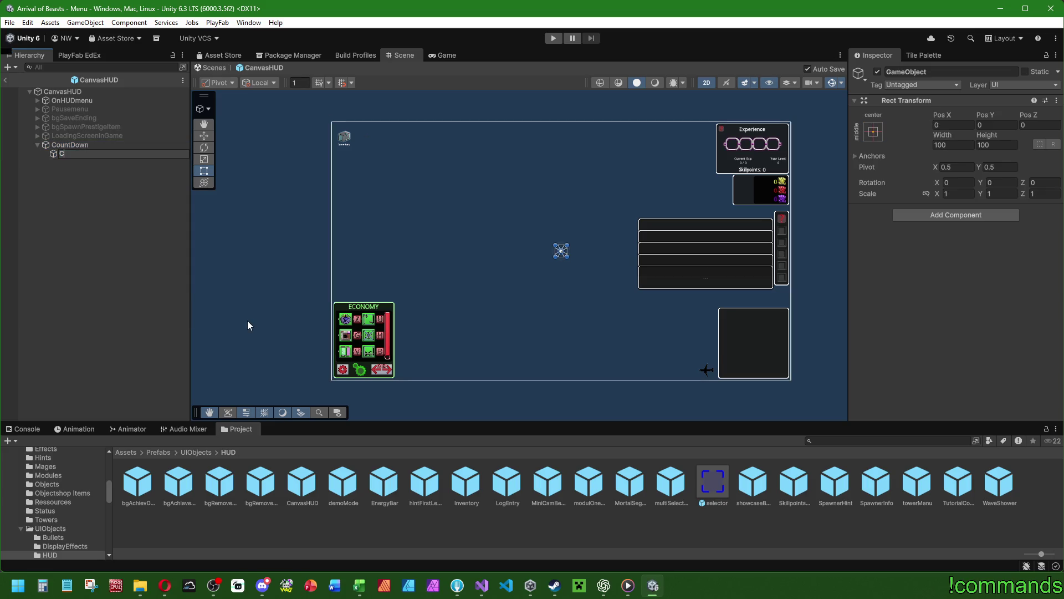
key(Return)
click(873, 132)
alt+click(991, 299)
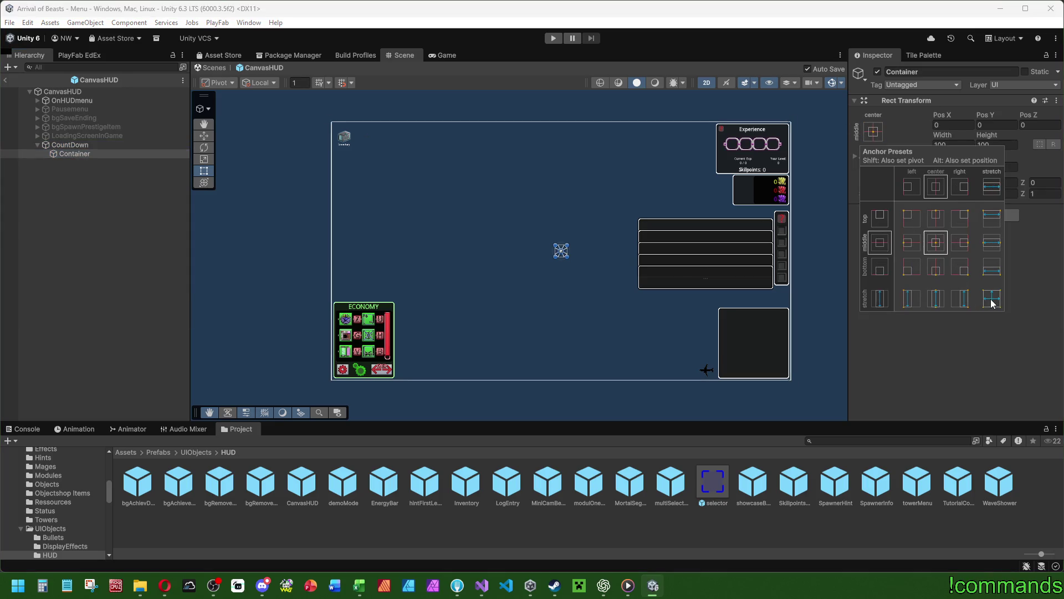
click(118, 255)
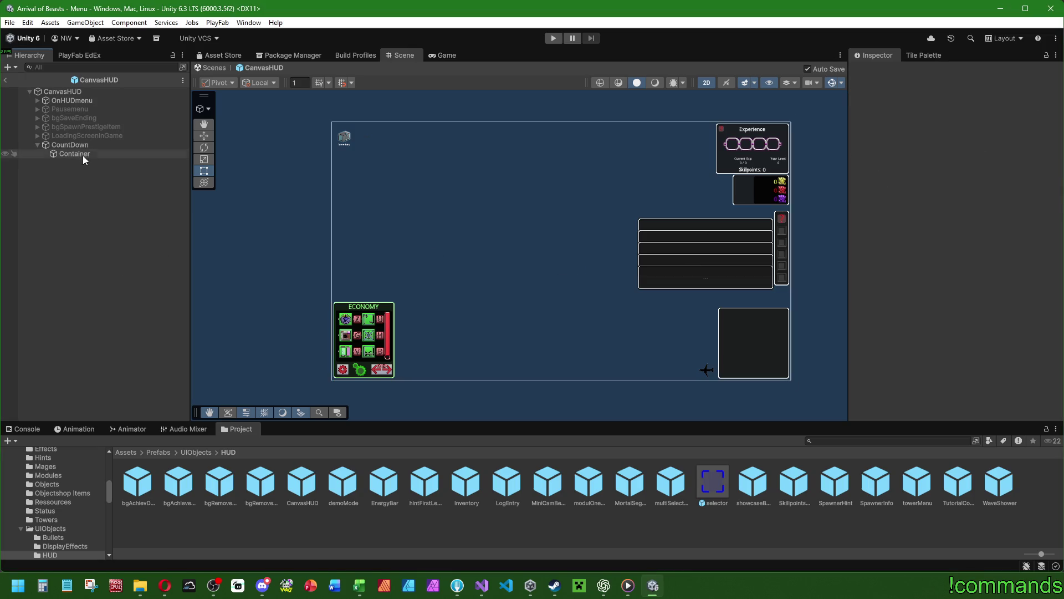
right_click(83, 159)
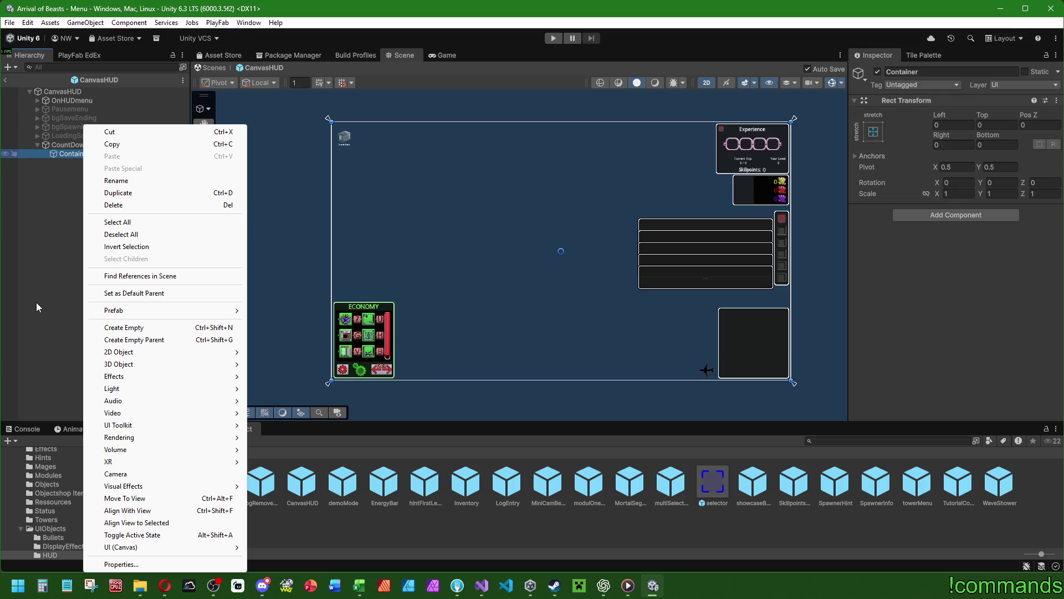
click(32, 226)
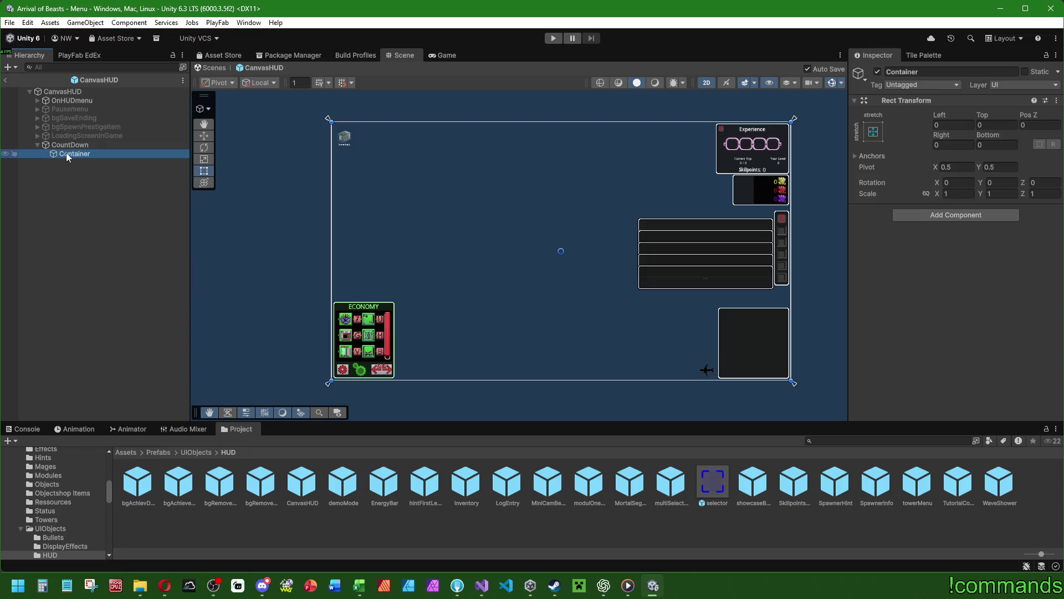
right_click(70, 154)
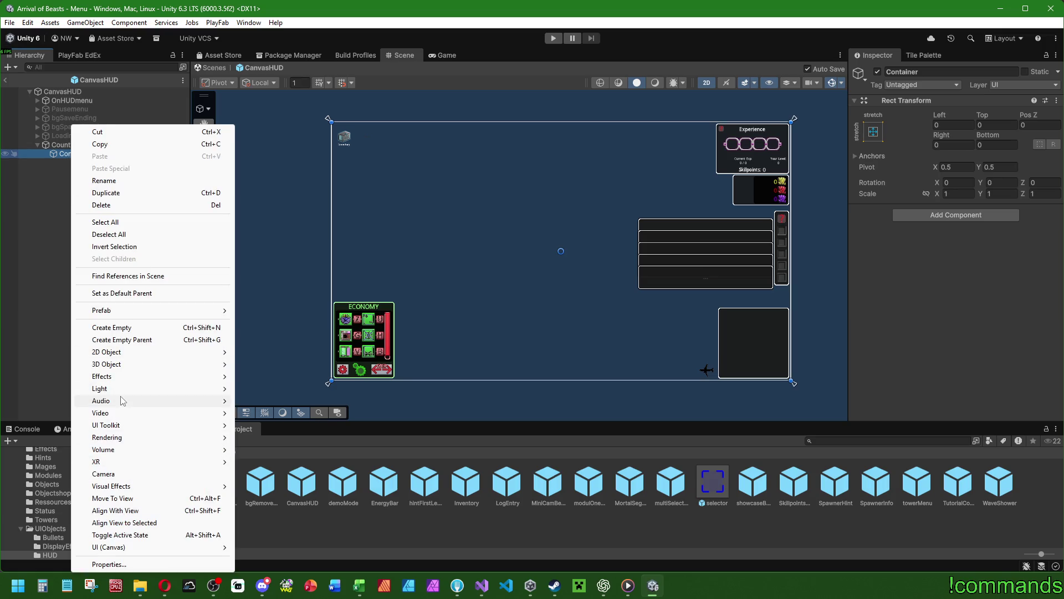
Step: Add a UI image named effect inside Container, sized 512×512
mouse_move(133, 546)
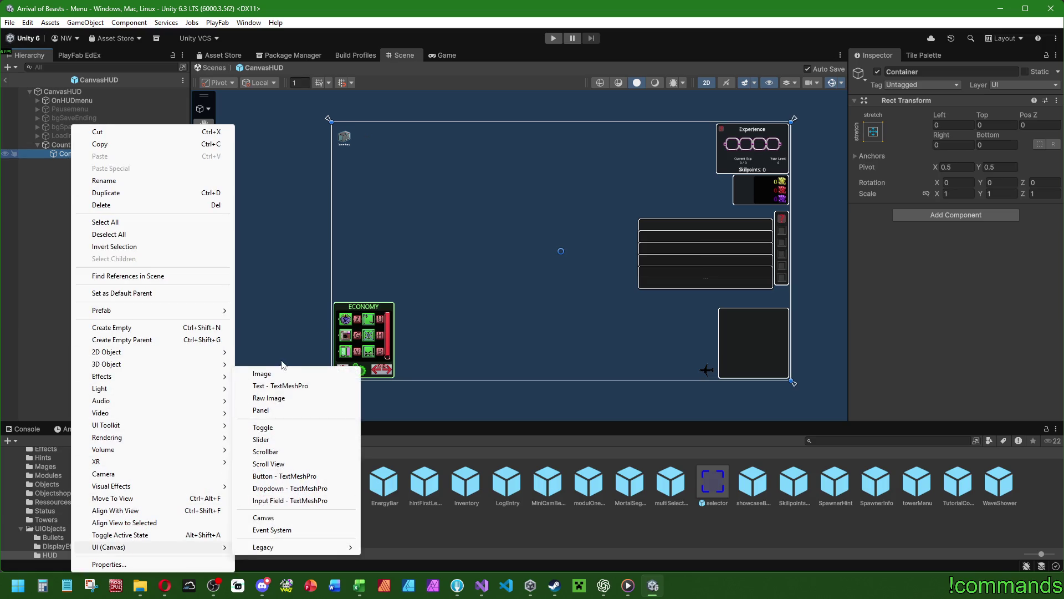
click(284, 373)
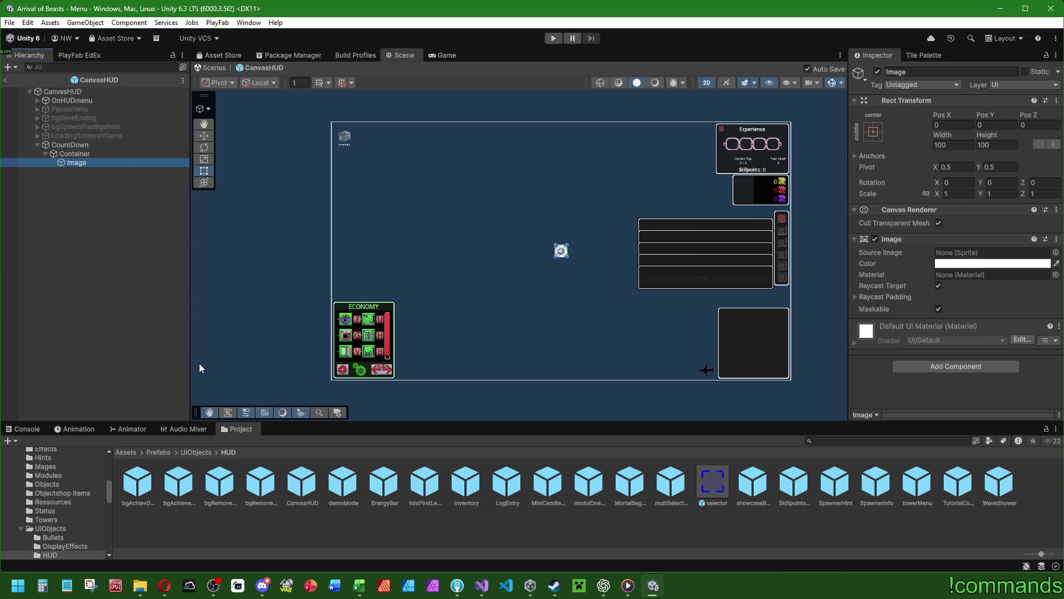
text(effect)
key(Return)
click(952, 145)
text(512)
key(Tab)
text(512)
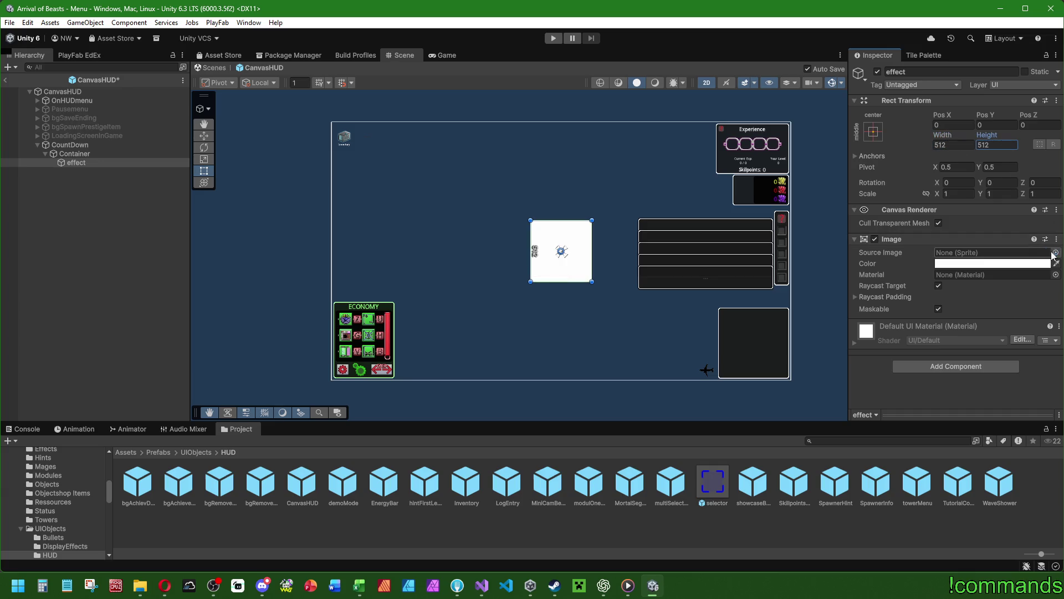
Step: Use the glowEffect_white_square1024 sprite for effect, keeping its colour white
click(1051, 251)
text(effe)
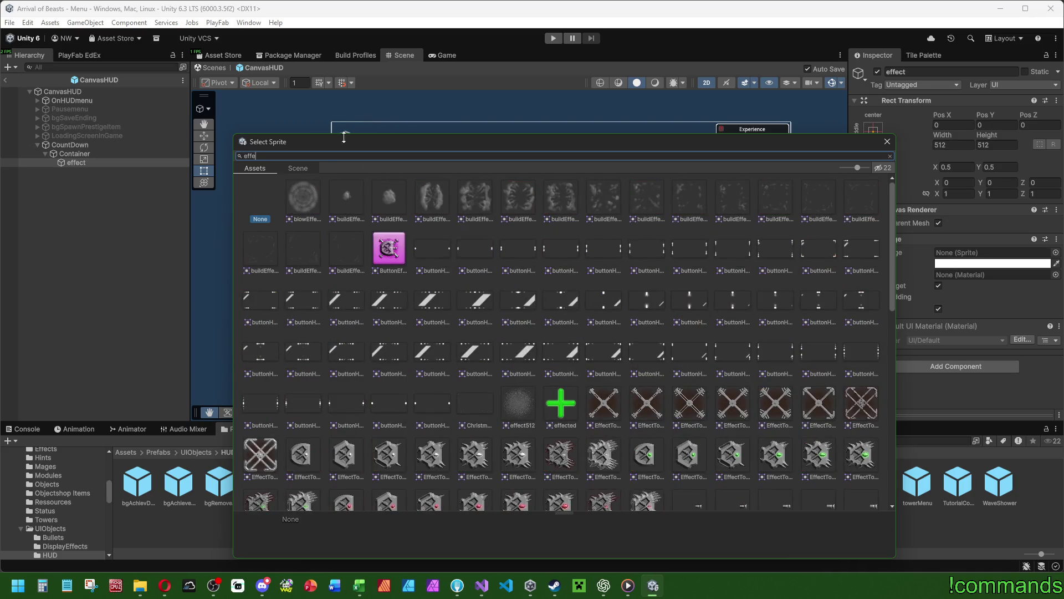
text(glow)
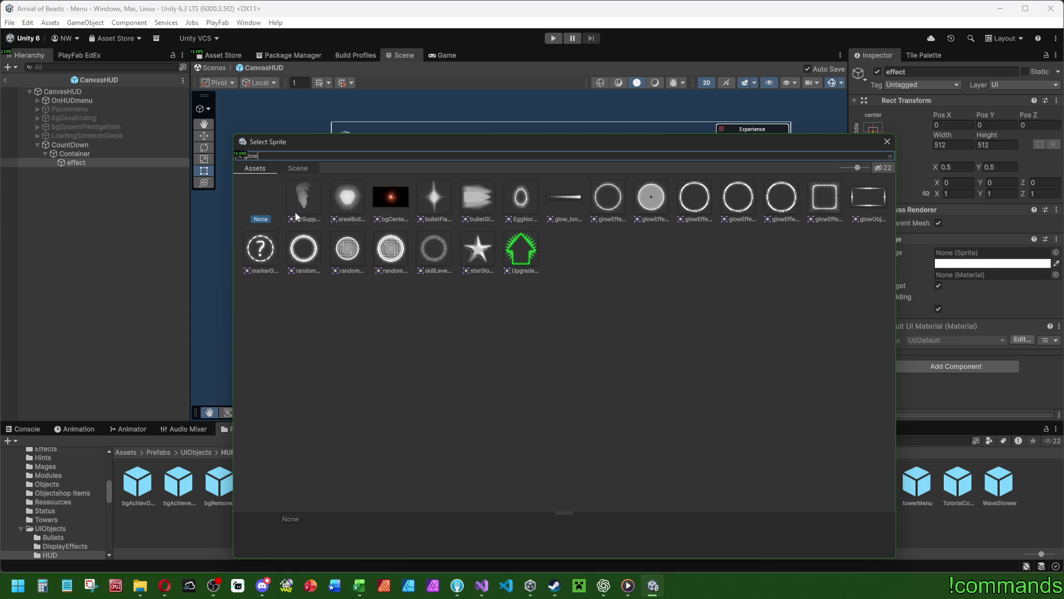
double_click(820, 202)
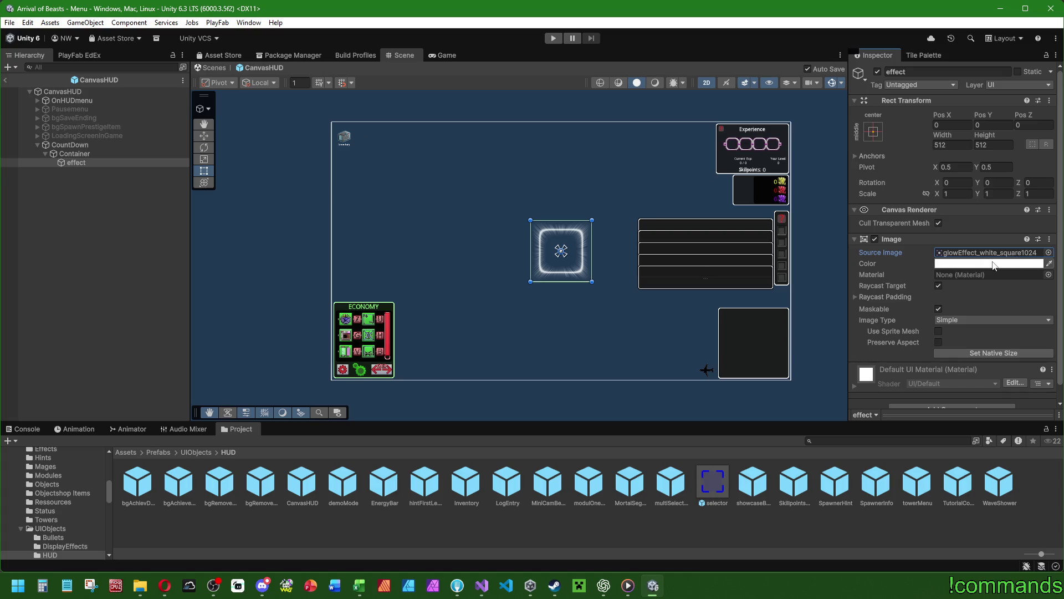
click(993, 265)
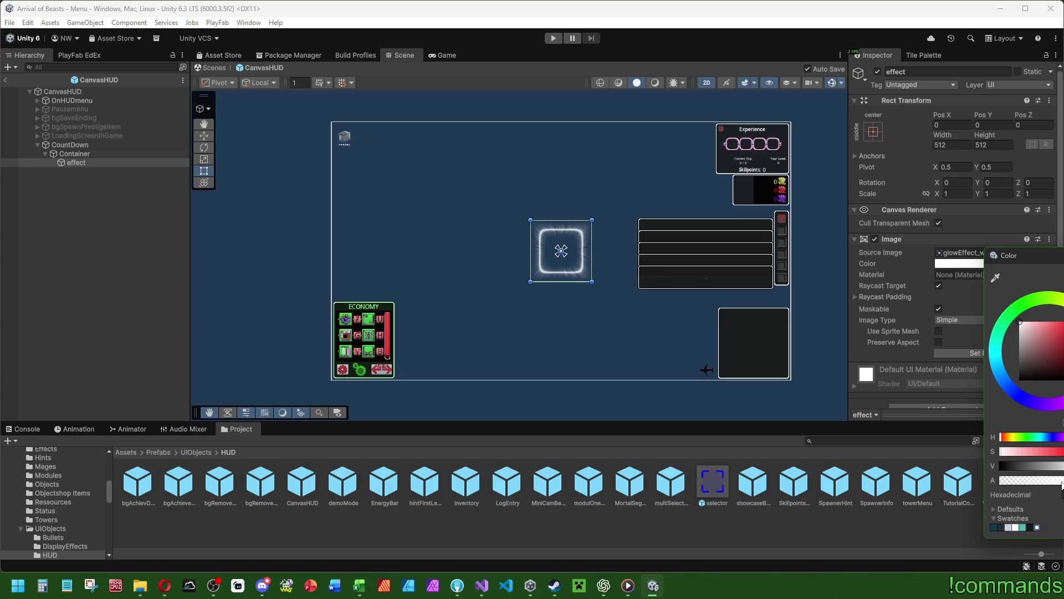
click(1061, 484)
key(ctrl+z)
Step: Add a legacy Text named Counter_Text inside Container, stretched to fill the canvas
right_click(81, 154)
mouse_move(191, 547)
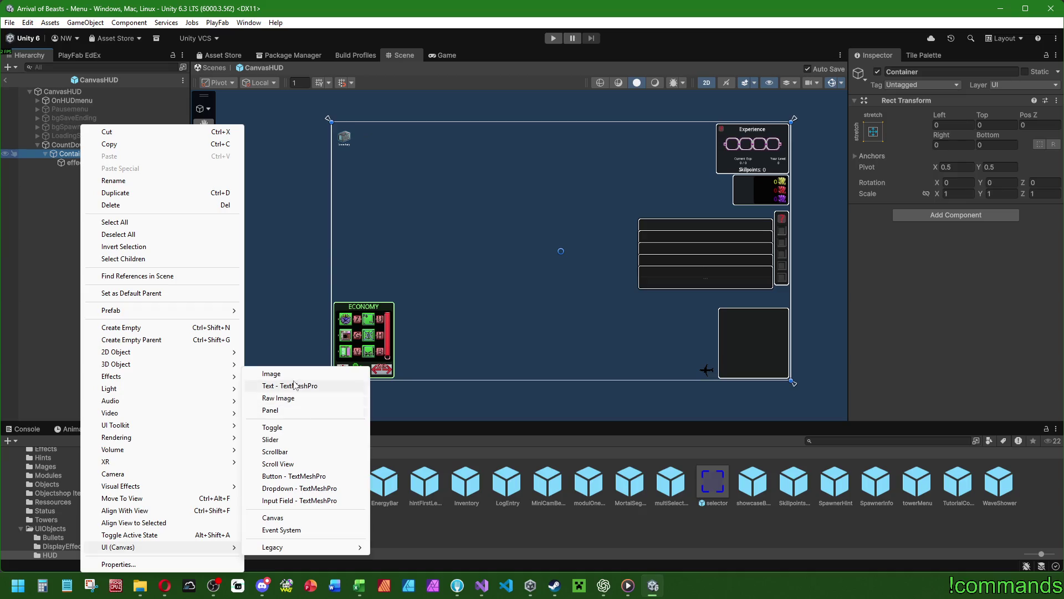
mouse_move(277, 547)
click(385, 547)
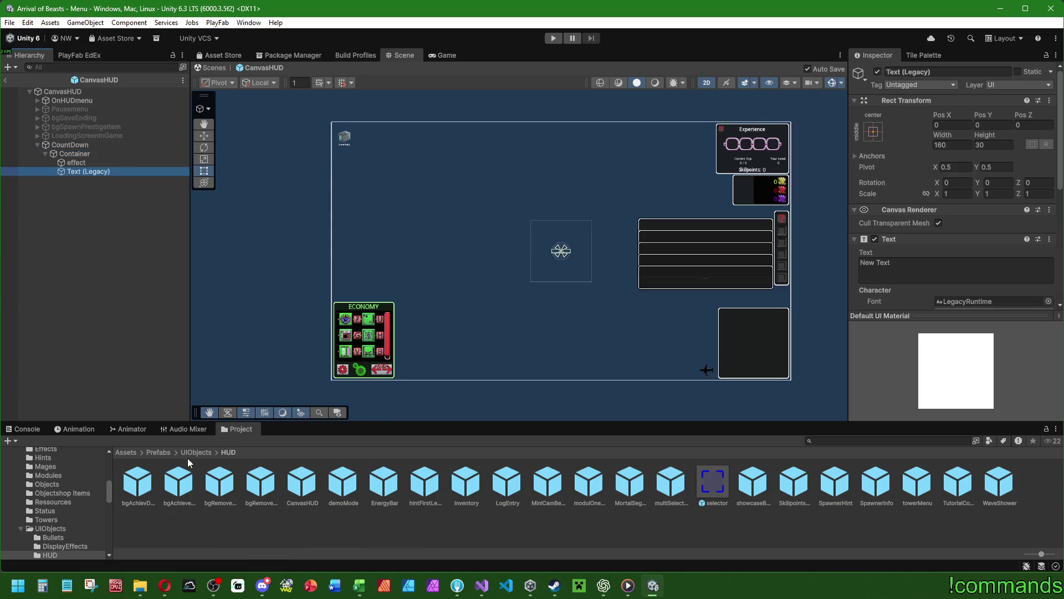
text(Counter_)
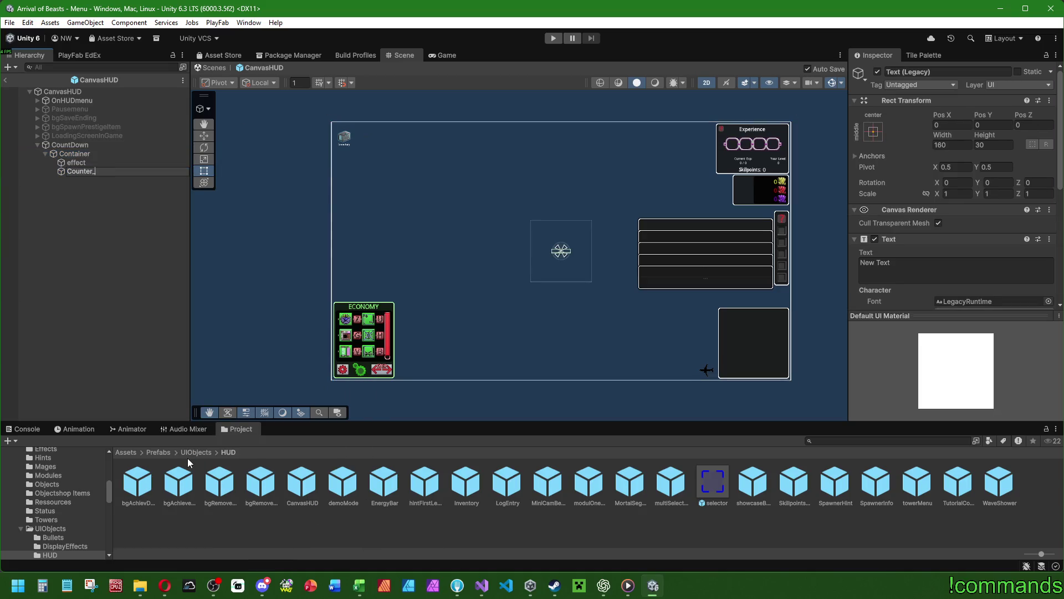
text(Text)
key(Return)
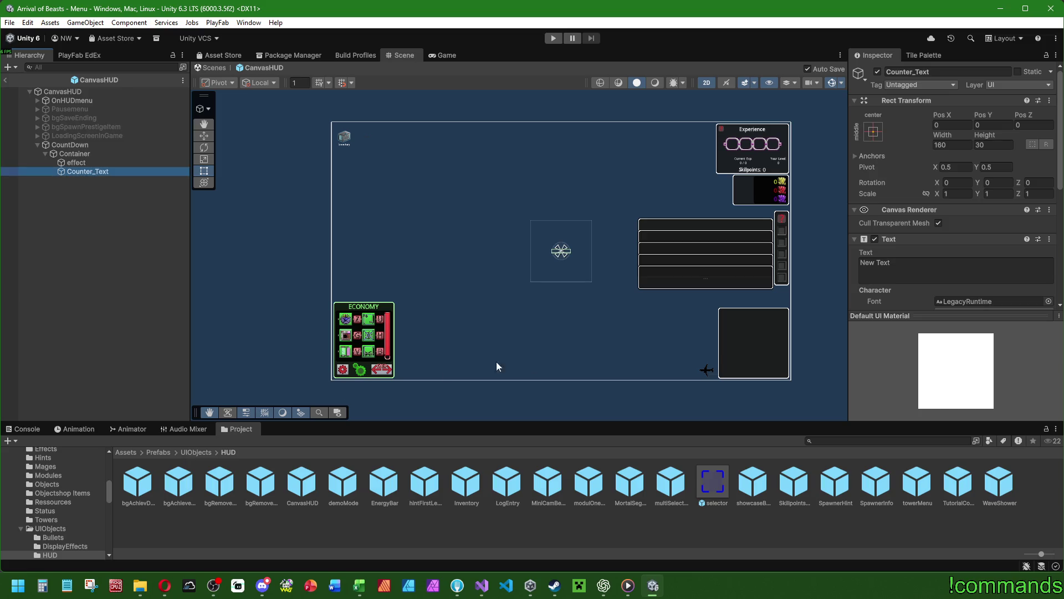
click(873, 132)
alt+click(992, 298)
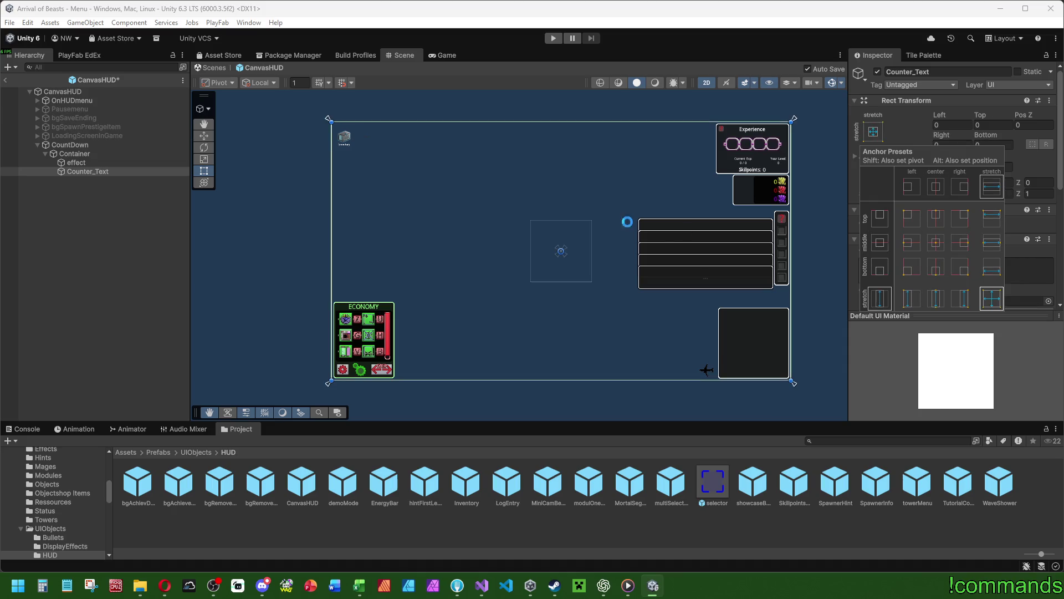
Step: Create a new empty GameObject inside Container
click(77, 164)
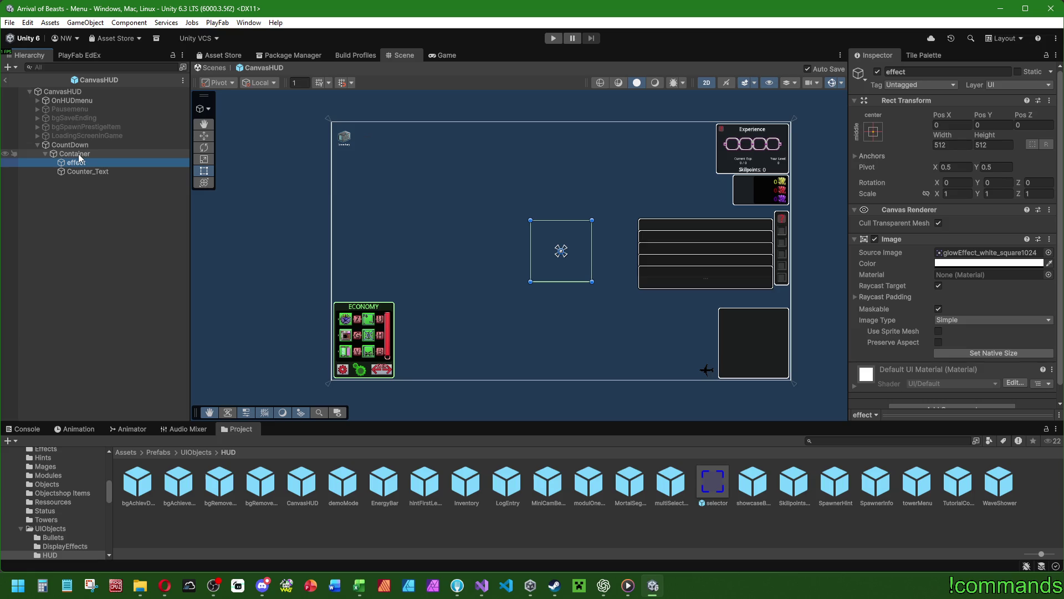
right_click(79, 155)
click(123, 327)
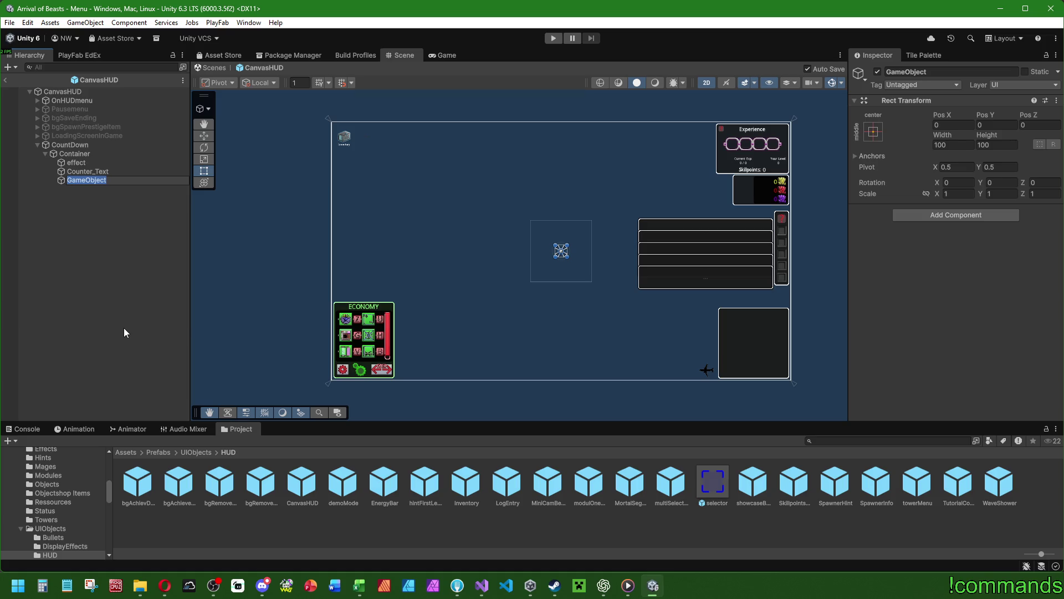
Step: Name the empty object Counter, anchor it middle-center, and size it 512×512
text(Counter)
key(Return)
click(873, 131)
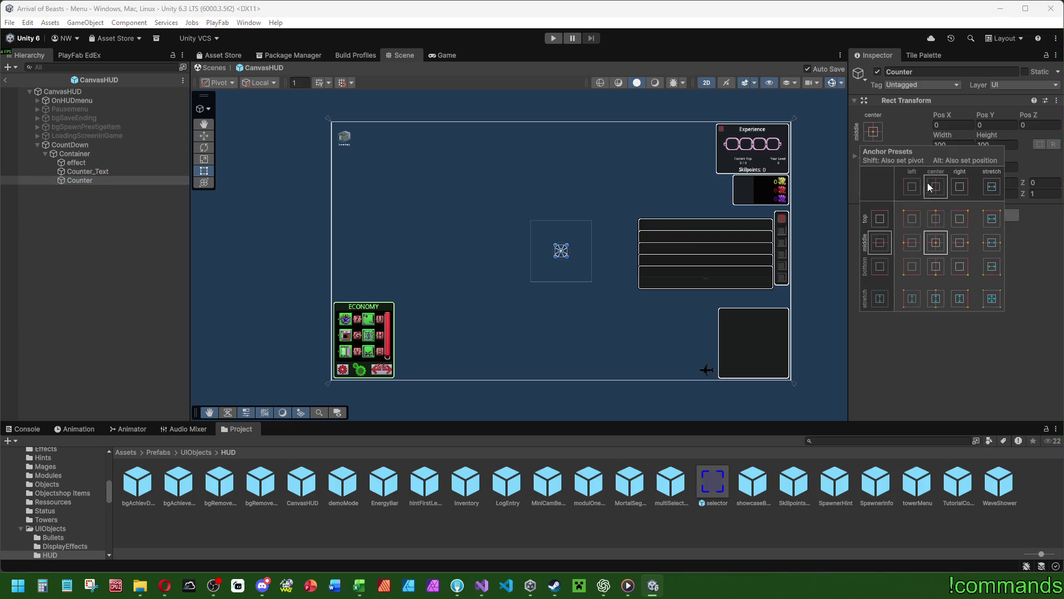
alt+click(981, 299)
click(935, 242)
click(873, 131)
click(951, 146)
text(512)
key(Tab)
text(512)
Step: Move effect and Counter_Text inside Counter
click(76, 162)
shift+click(87, 171)
drag(87, 172, 88, 181)
click(54, 163)
click(91, 171)
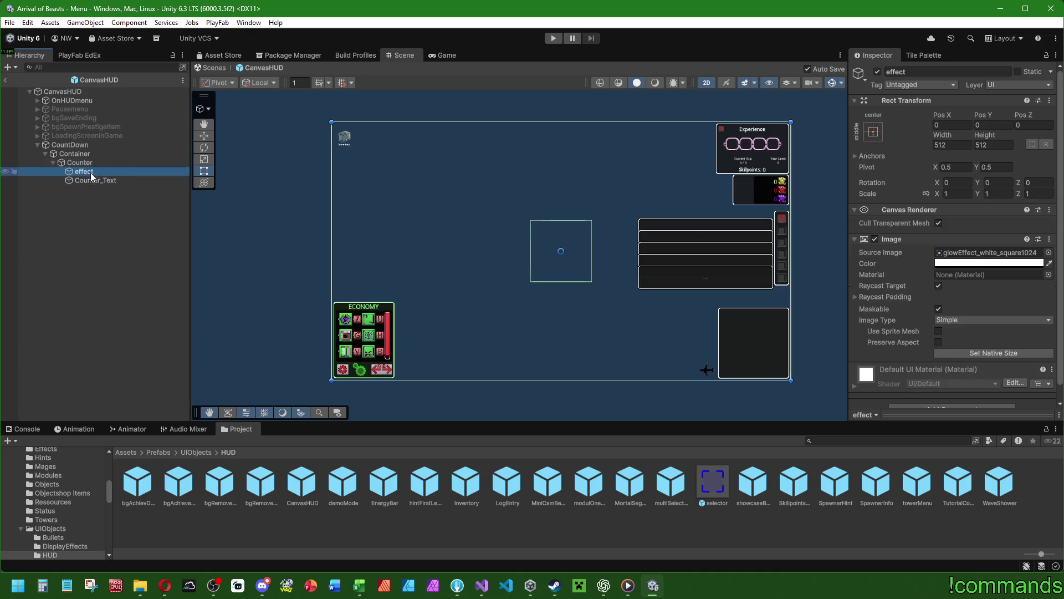
click(155, 180)
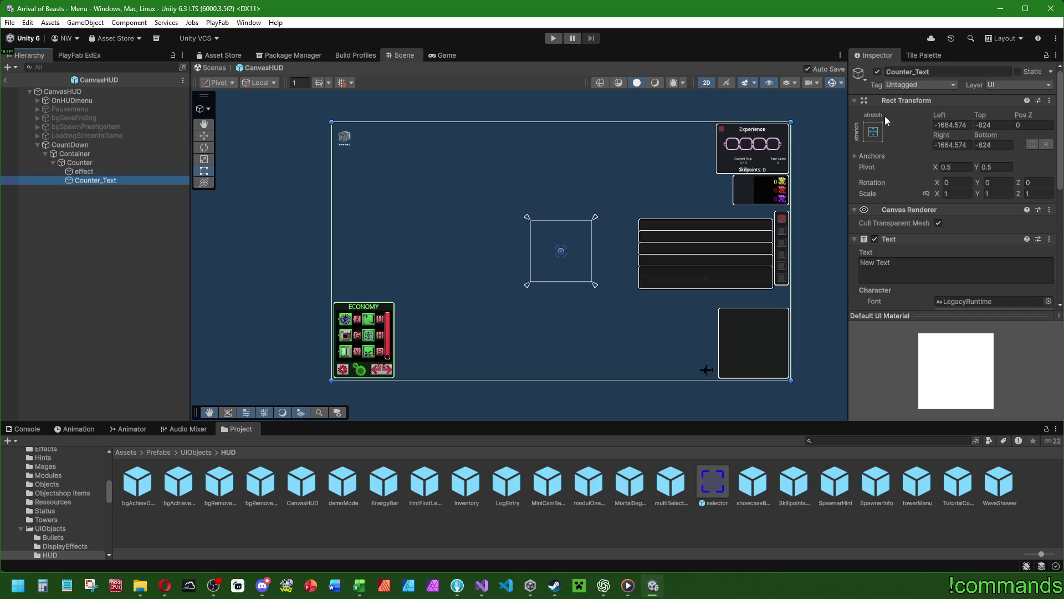
Step: Anchor Counter_Text middle-center and size it 512×512
click(874, 131)
click(936, 244)
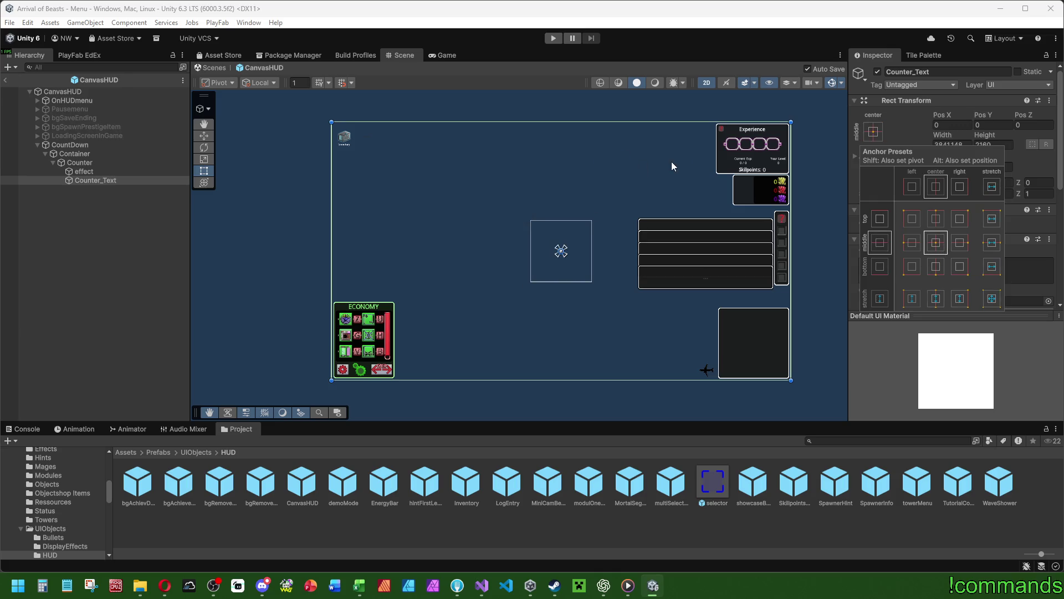
click(951, 144)
text(512)
key(Tab)
text(512)
Step: Make Counter_Text show a white '3' at font size about 297, centred and middle-aligned
scroll(907, 233, down, 3)
click(918, 180)
text(3)
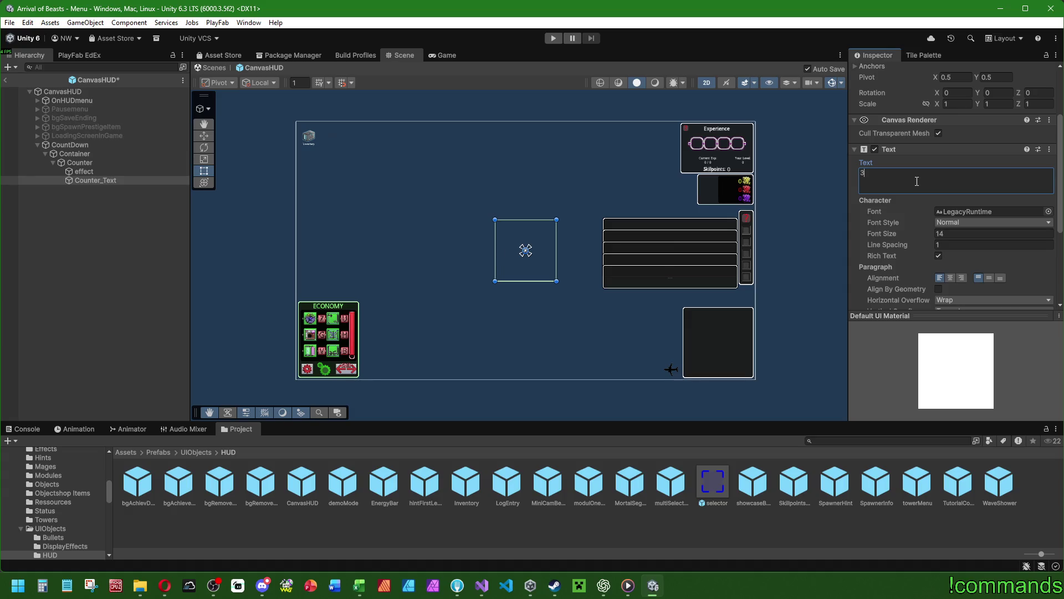
click(956, 233)
scroll(905, 237, down, 3)
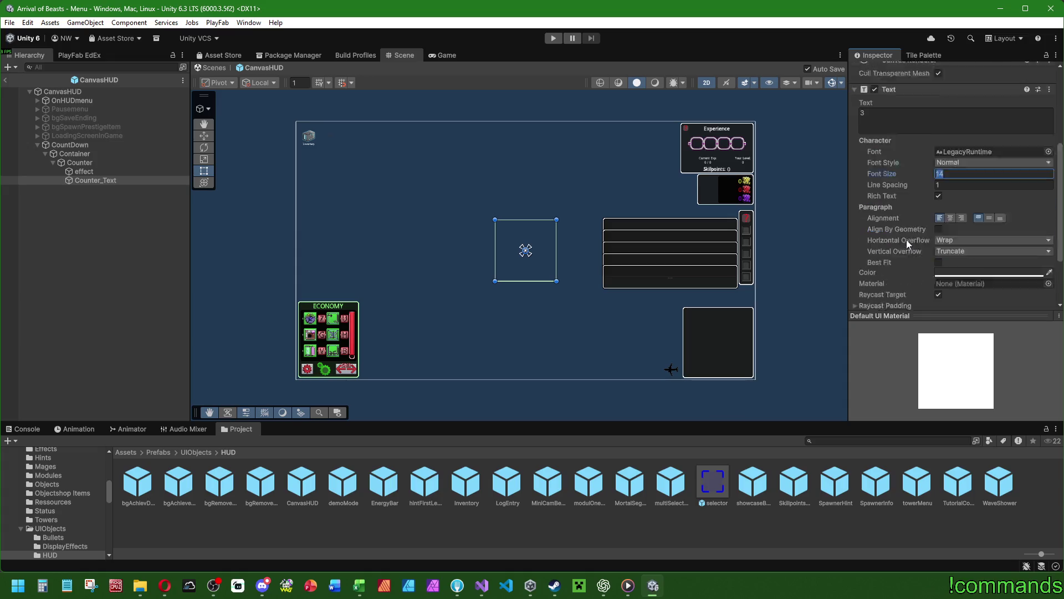
click(942, 242)
drag(883, 145, 1052, 156)
click(950, 188)
click(989, 188)
click(950, 244)
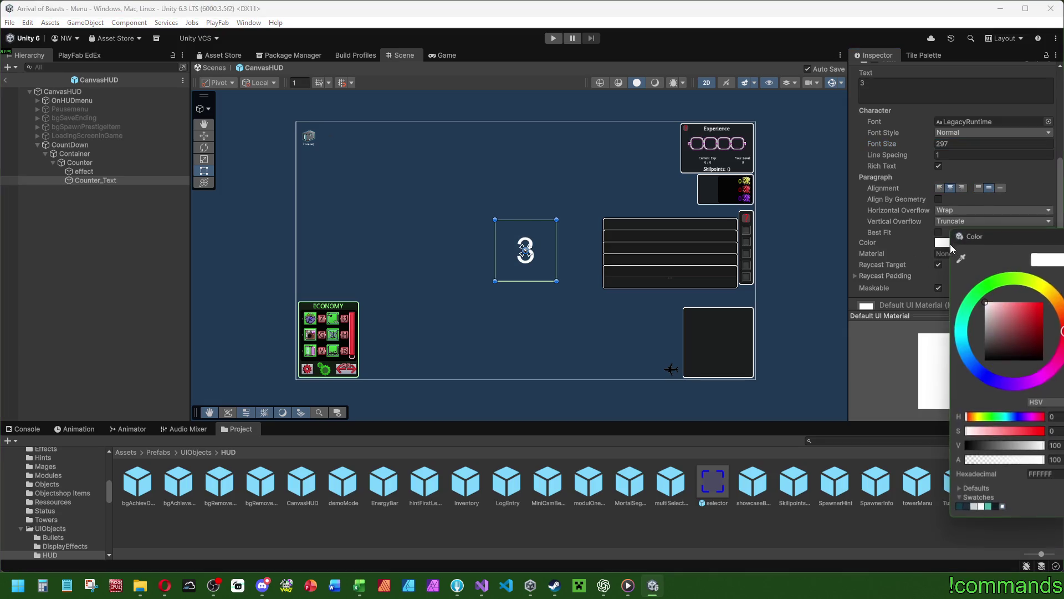
click(880, 242)
Step: Duplicate Counter_Text to create Counter_Text (1)
scroll(883, 242, up, 4)
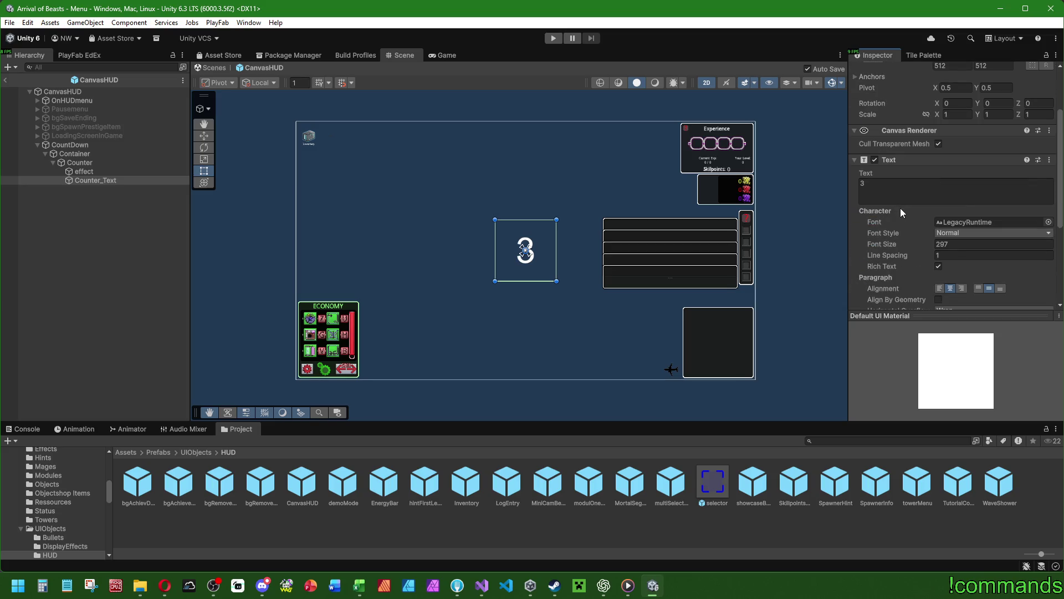
scroll(900, 208, down, 1)
scroll(902, 214, down, 1)
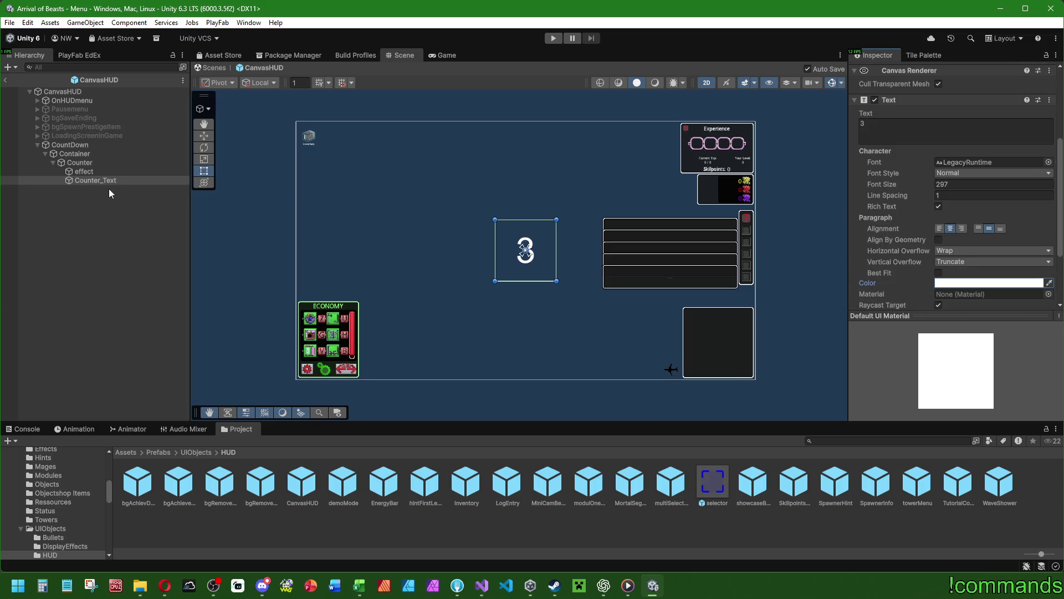
key(ctrl+d)
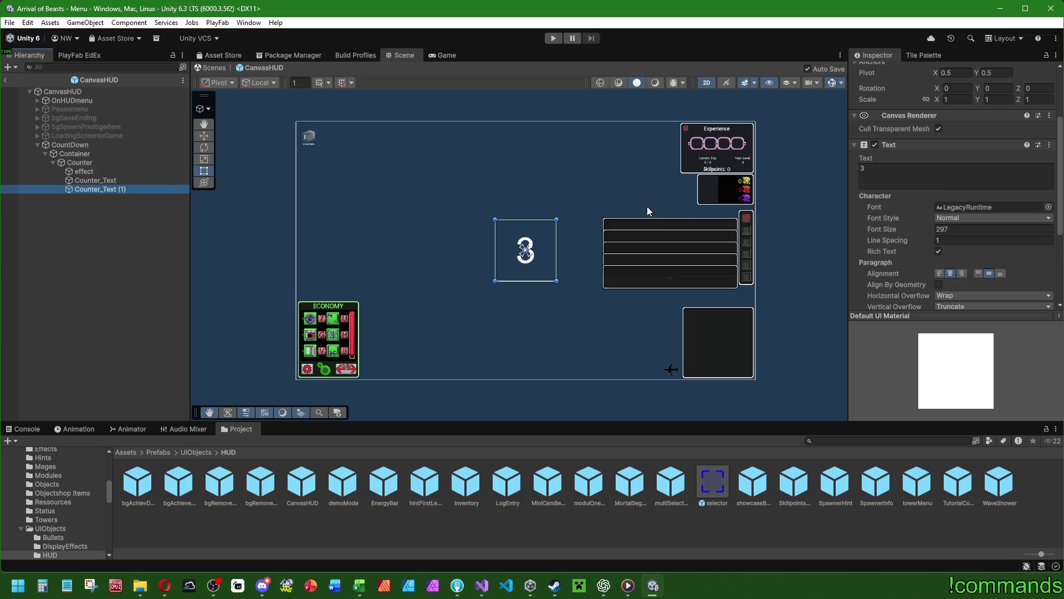
Step: Set the original Counter_Text's font size to 300
scroll(909, 208, up, 4)
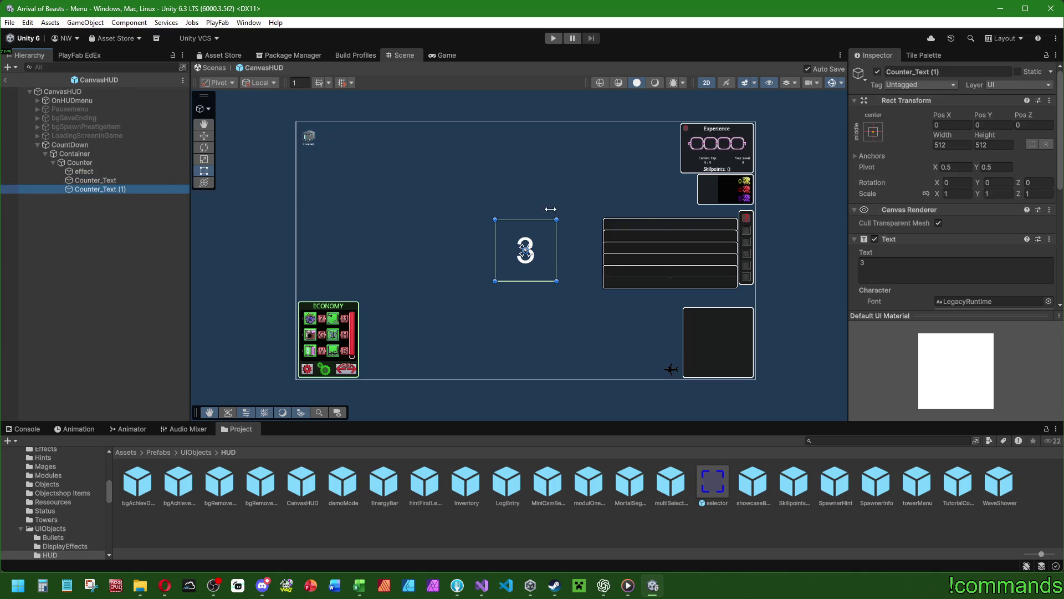
key(f)
click(58, 181)
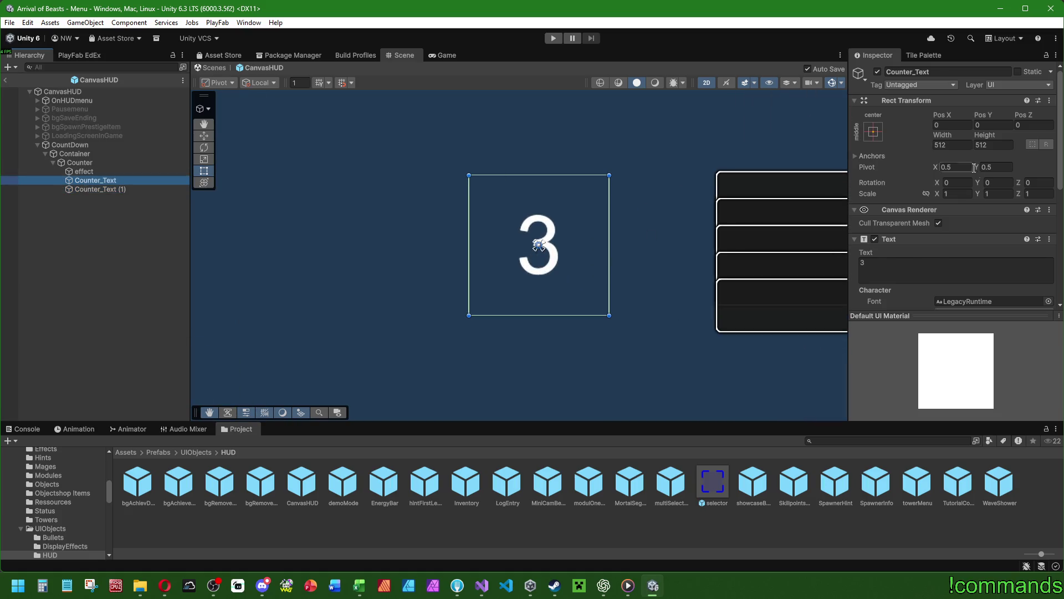
scroll(942, 194, down, 5)
click(942, 113)
text(51)
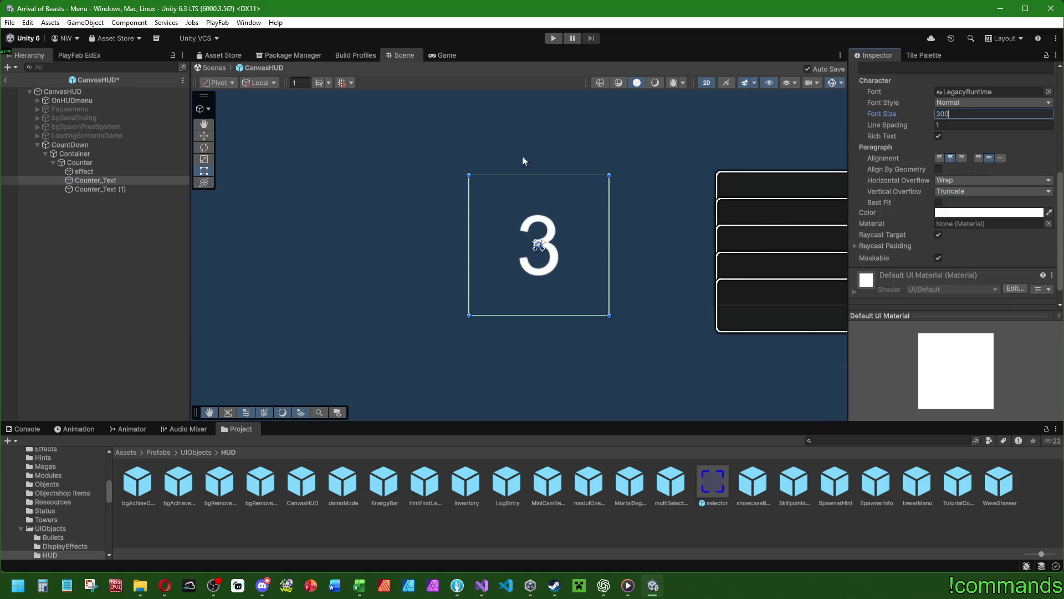
scroll(586, 144, down, 5)
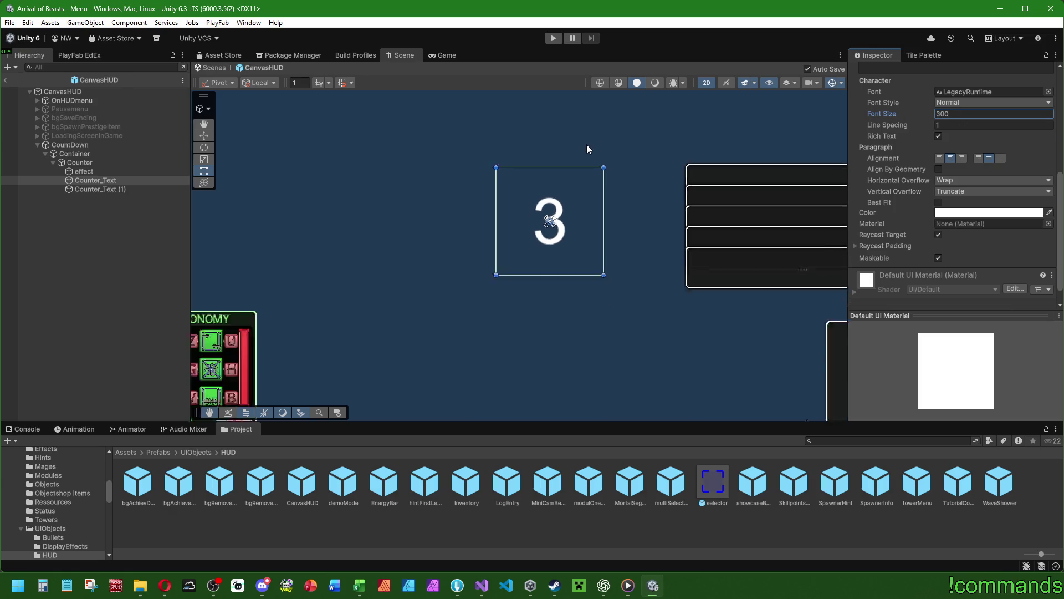
key(BackSpace)
key(BackSpace)
text(300)
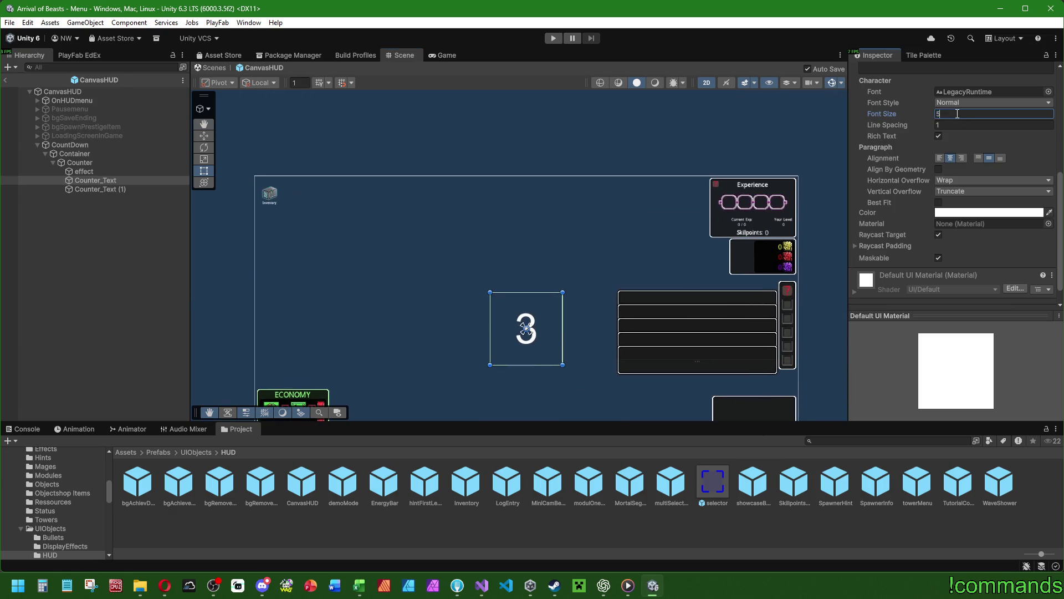
Step: Give the duplicate text font size 256 and a black colour
click(123, 188)
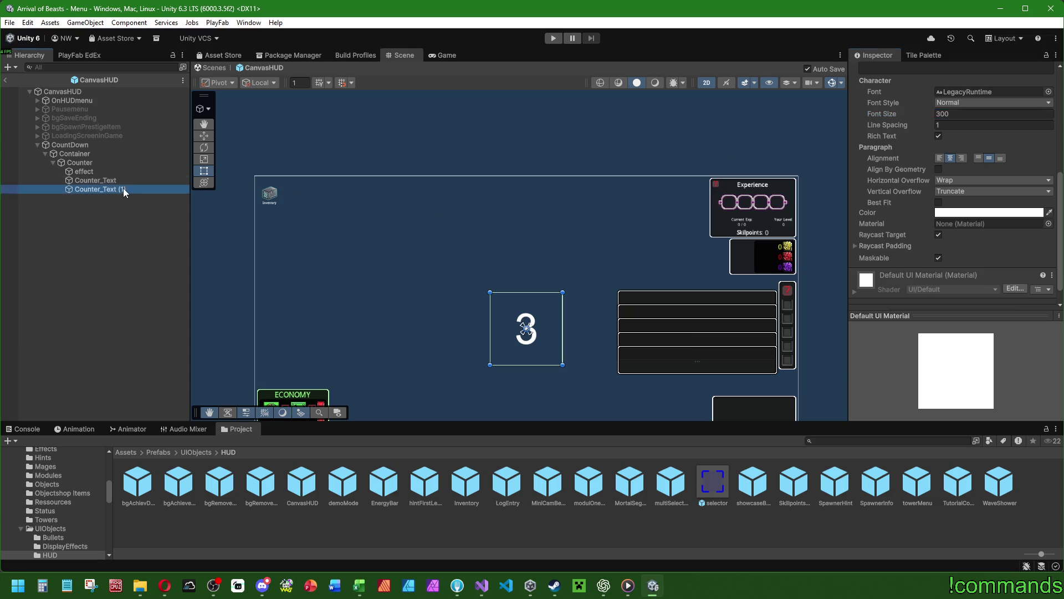
scroll(596, 183, down, 3)
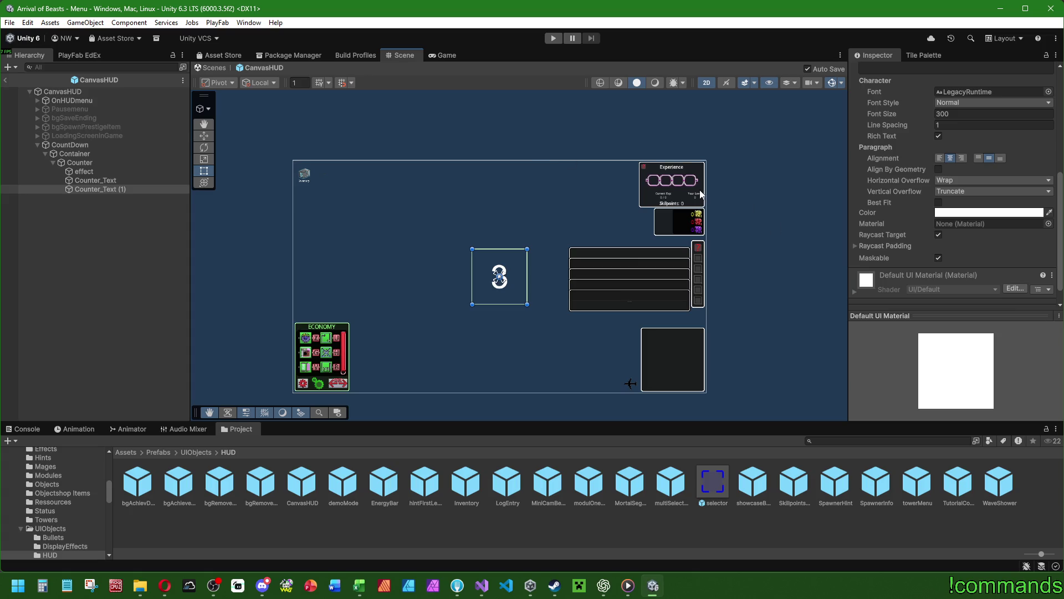
scroll(900, 202, up, 2)
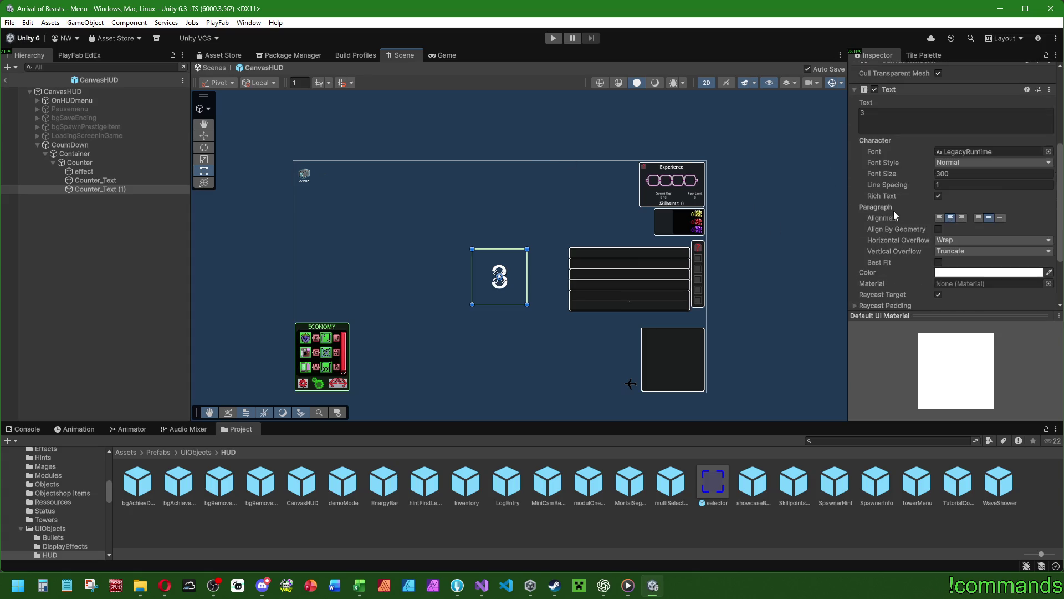
drag(884, 173, 859, 174)
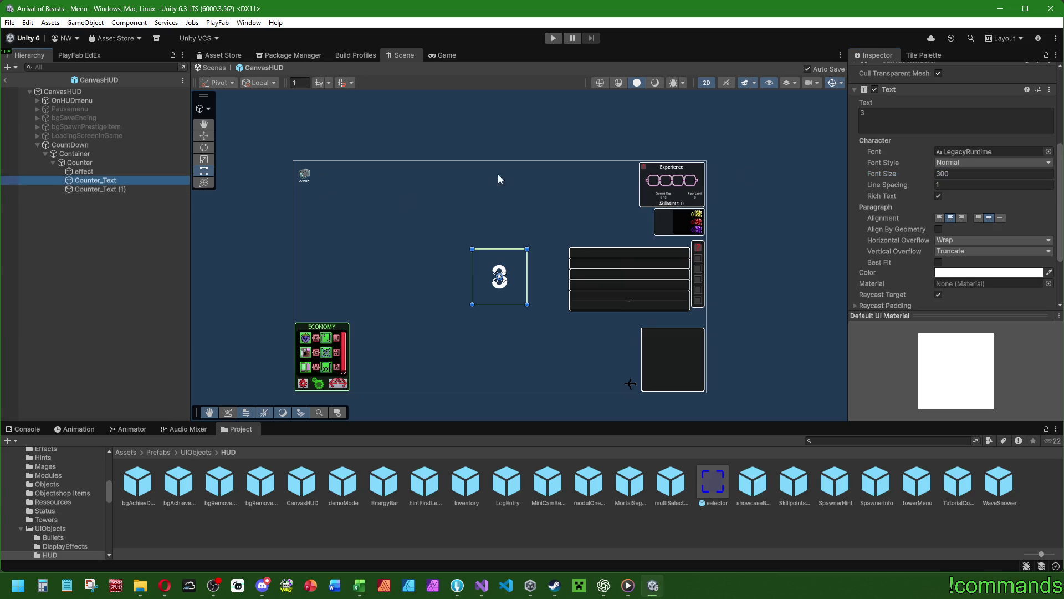
click(101, 188)
click(204, 135)
click(962, 272)
click(1005, 535)
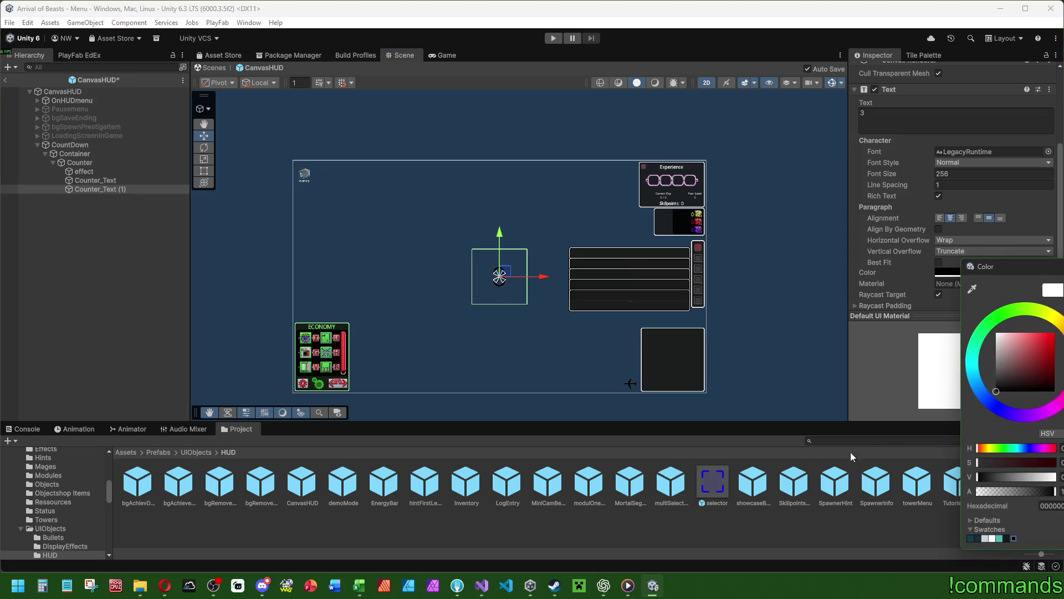
click(105, 190)
Step: Move the copy above Counter_Text and rename it Counter_Text_Shadow
drag(105, 189, 103, 177)
click(112, 183)
click(130, 184)
key(BackSpace)
key(BackSpace)
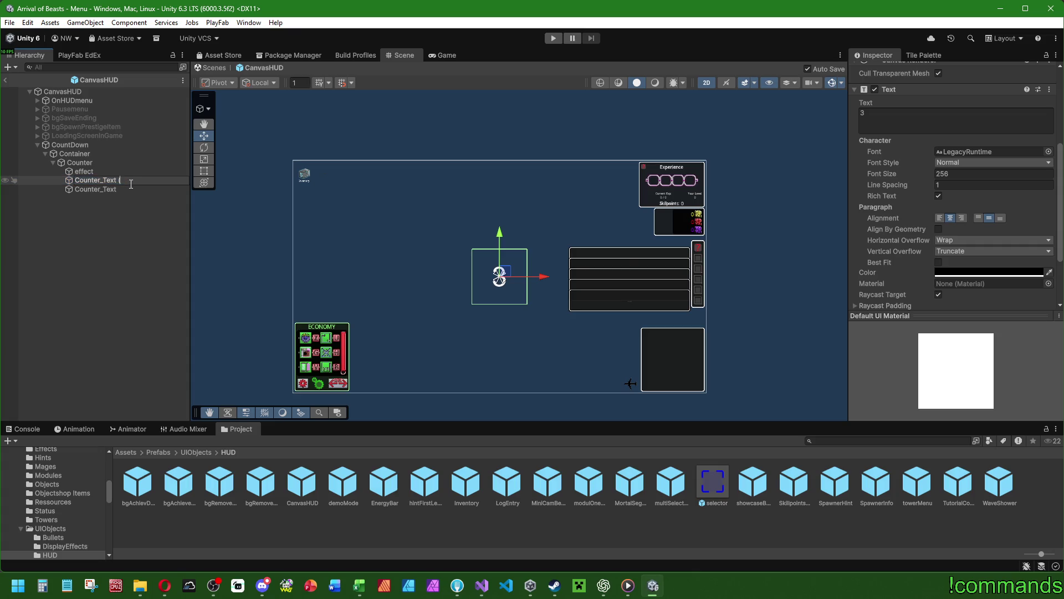
text(_Shado)
text(w)
key(Return)
scroll(498, 289, up, 5)
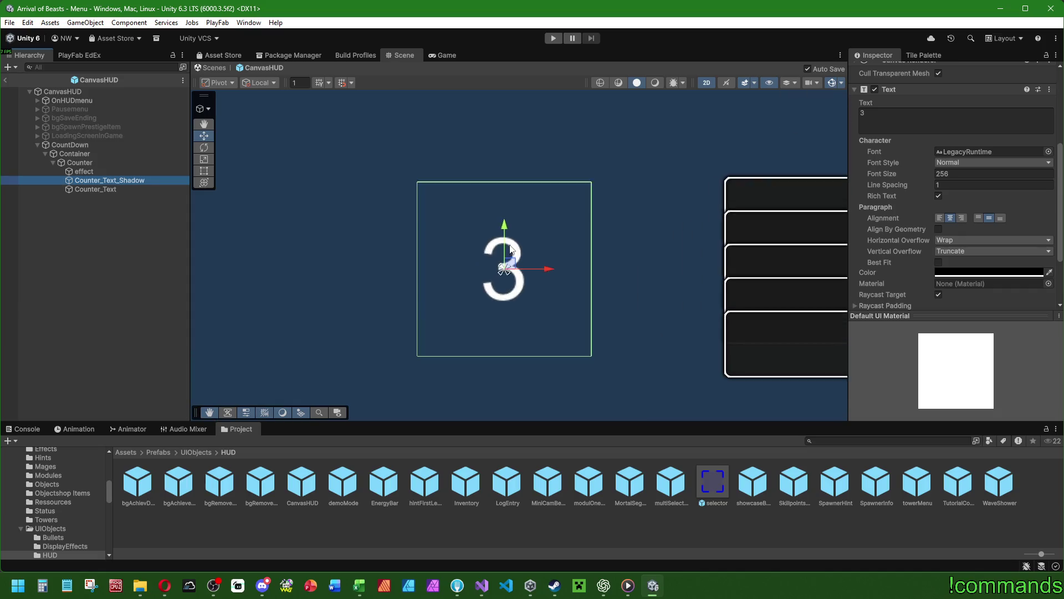
Step: Try Font Style options on the texts, setting Counter_Text to Bold
scroll(510, 250, up, 2)
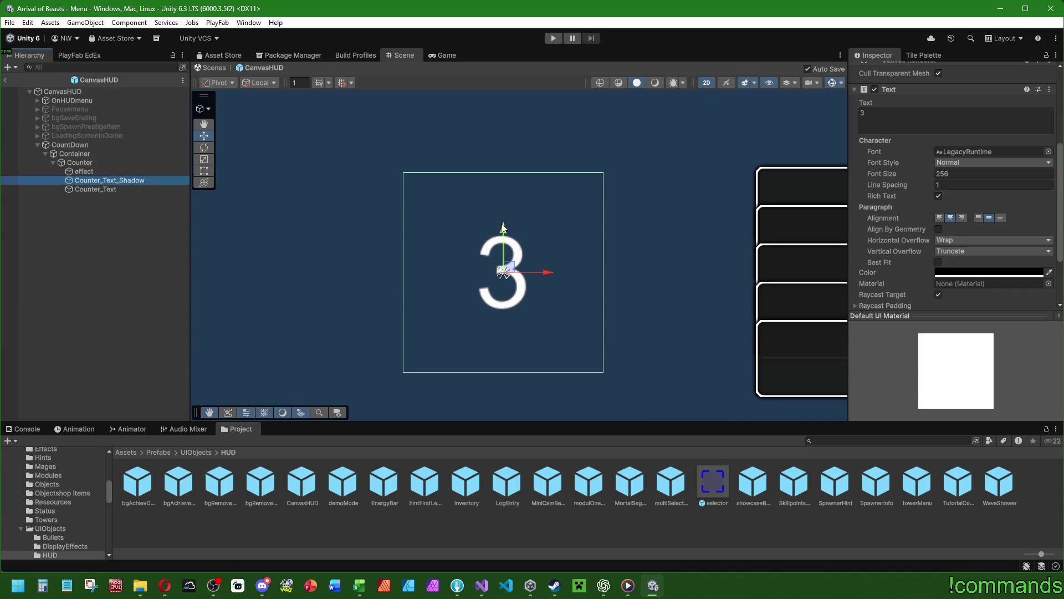
click(547, 278)
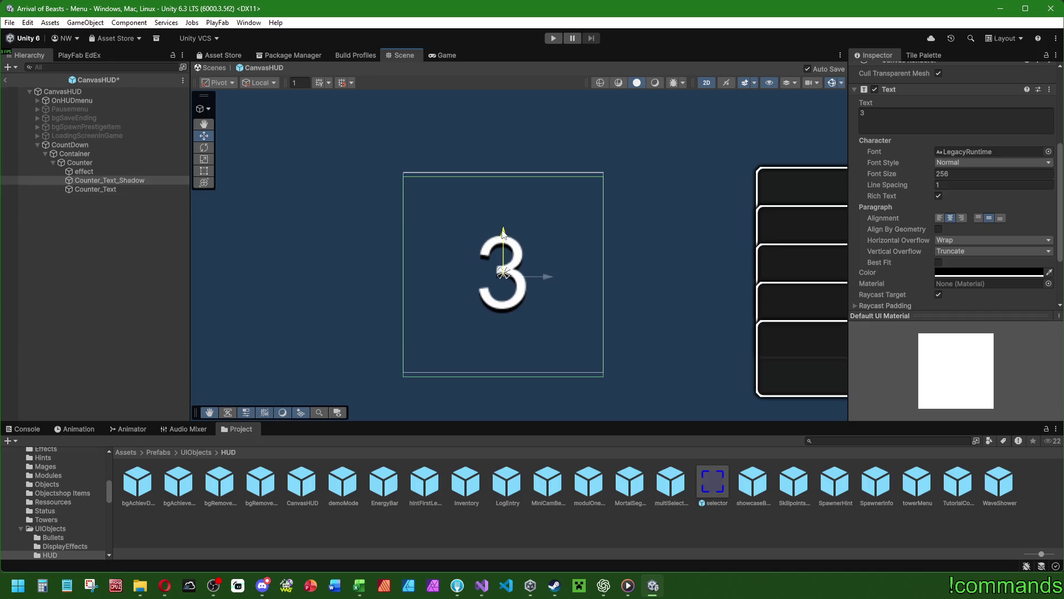
scroll(562, 243, down, 4)
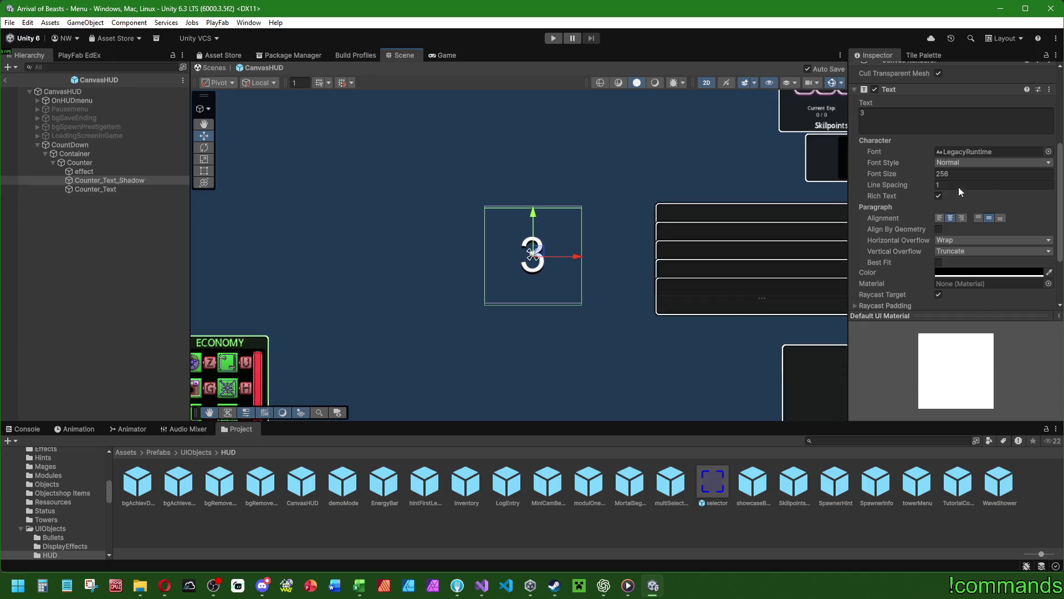
click(963, 162)
click(966, 174)
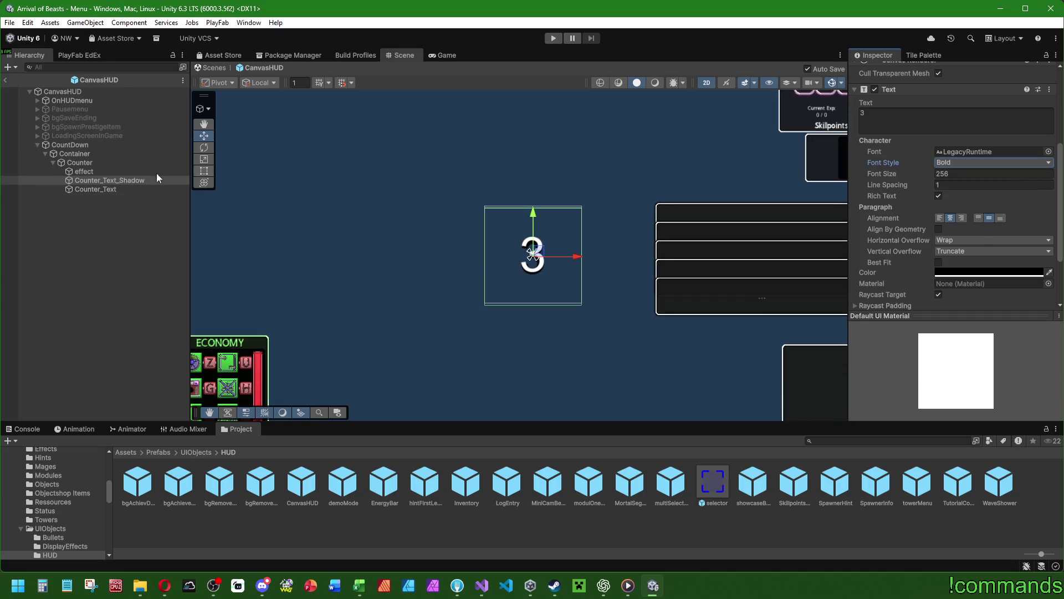
click(95, 189)
click(964, 163)
click(959, 185)
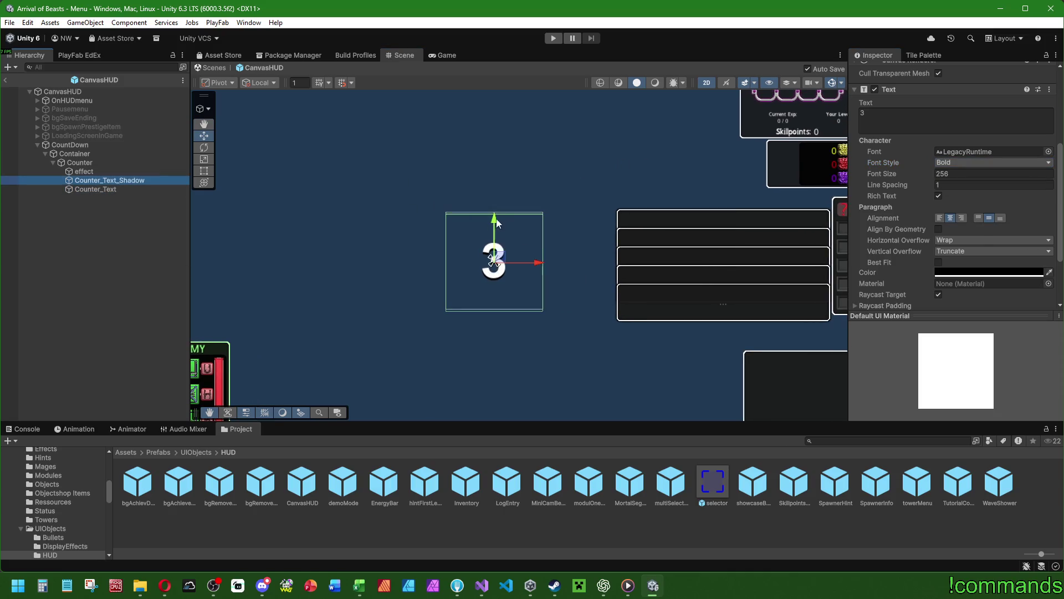
Step: Give both Counter_Text and Counter_Text_Shadow Italic font style and font size 300
ctrl+click(98, 190)
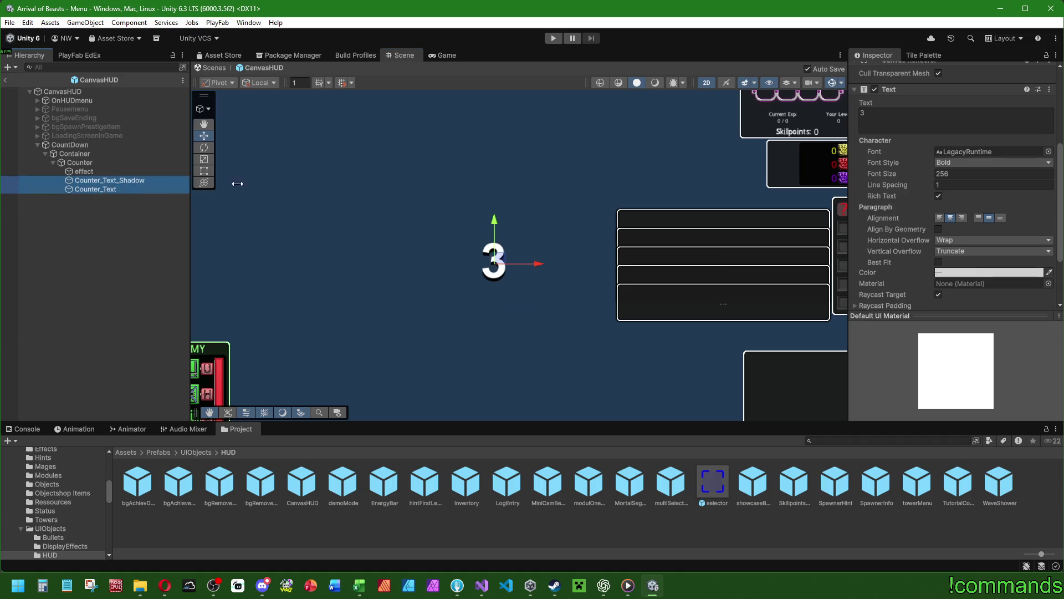
click(959, 163)
click(961, 200)
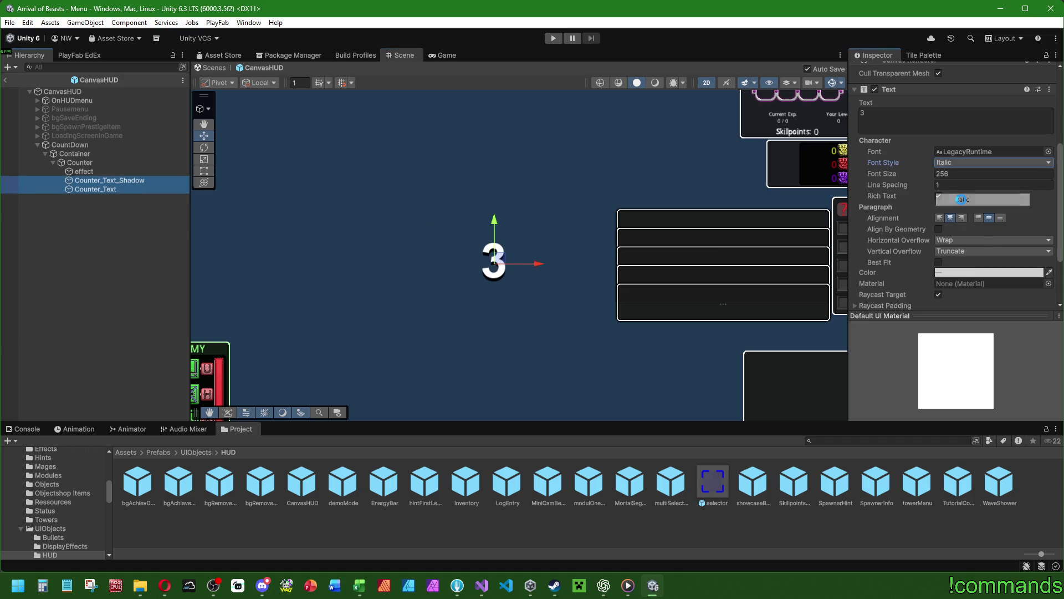
scroll(623, 188, down, 4)
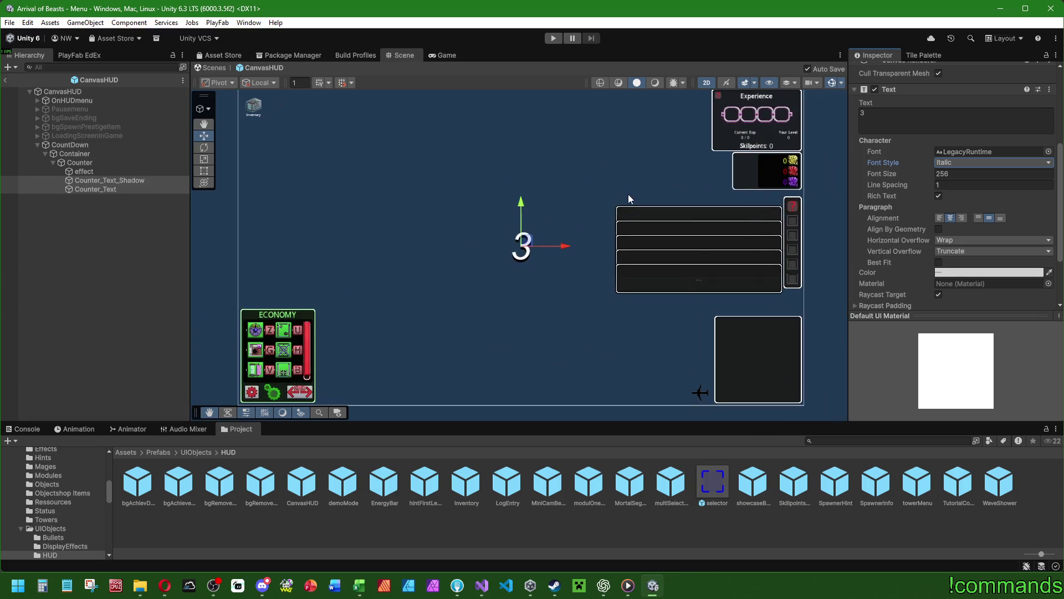
click(970, 162)
click(965, 187)
click(966, 164)
click(962, 199)
click(951, 175)
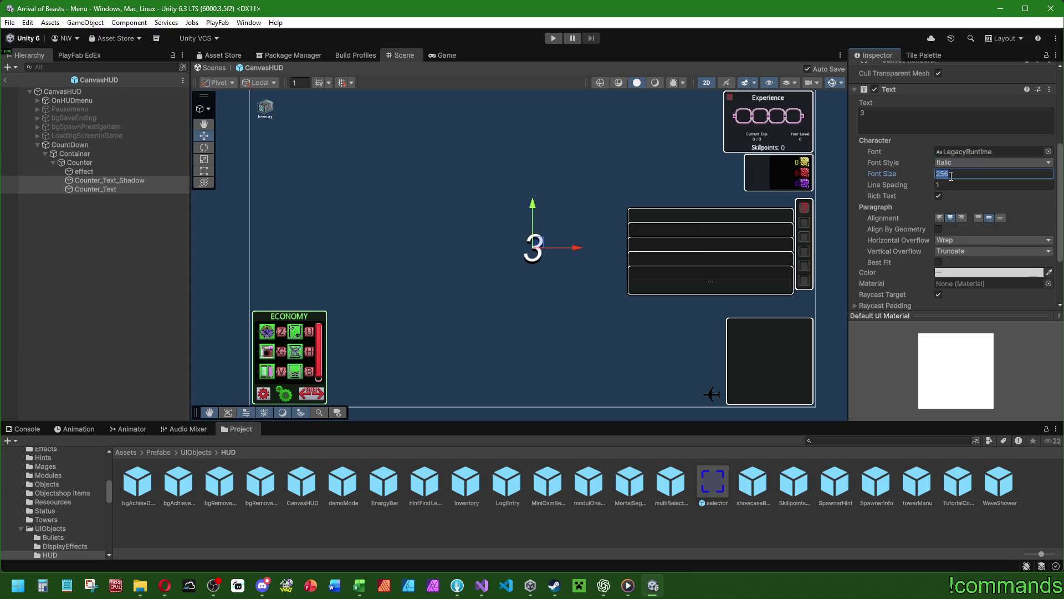
text(300)
ctrl+click(95, 189)
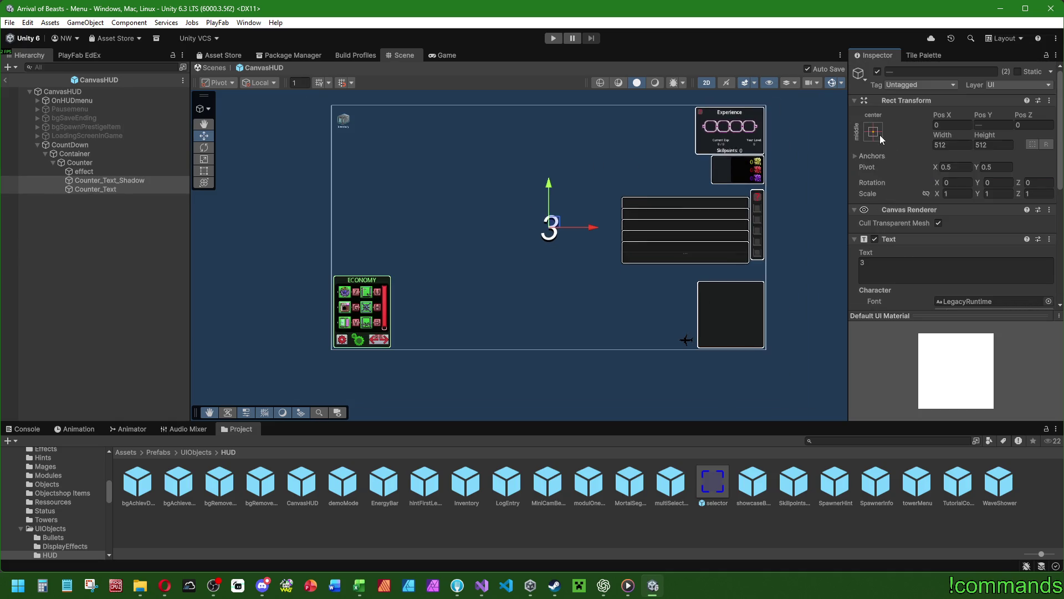
Step: Select Counter_Text and Counter_Text_Shadow together and drop their colour alpha to 0
click(107, 181)
click(105, 189)
drag(513, 212, 458, 219)
click(107, 180)
click(149, 190)
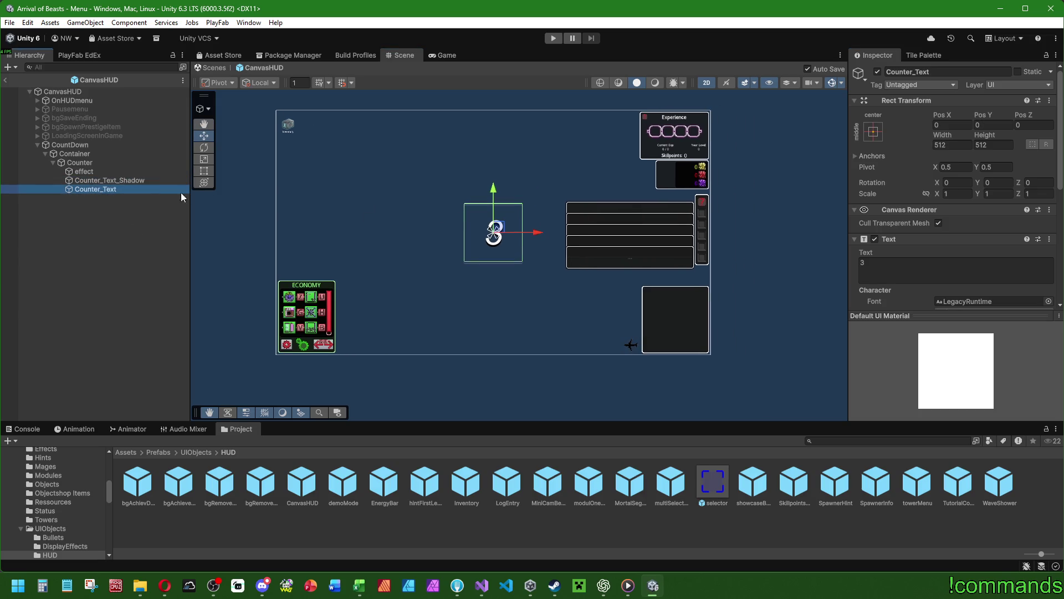
ctrl+click(135, 180)
scroll(942, 222, down, 5)
click(944, 193)
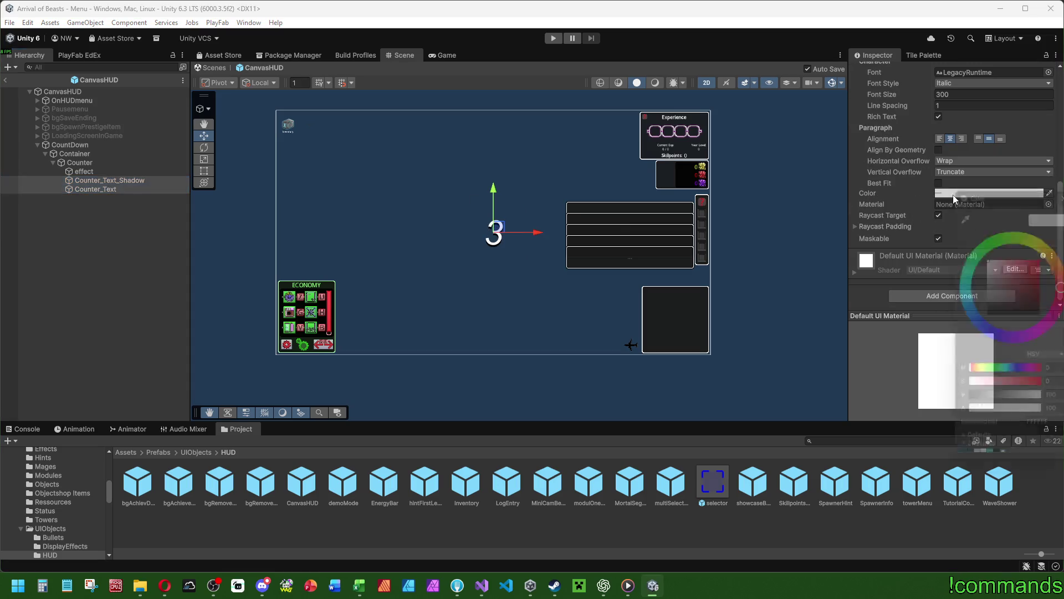
mouse_move(1028, 416)
mouse_down()
mouse_move(776, 405)
mouse_move(2, 291)
mouse_up()
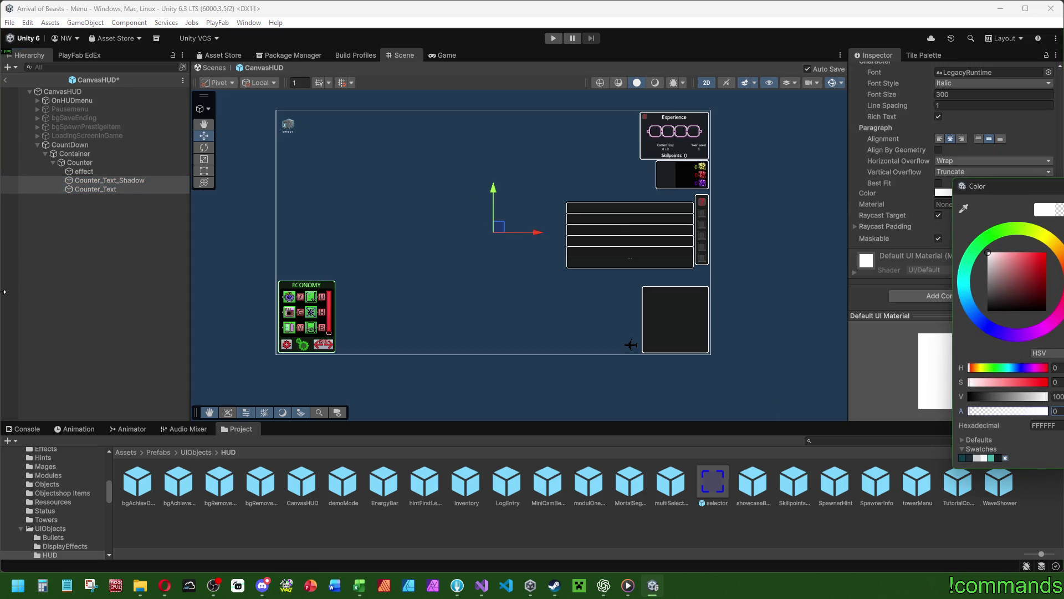
Step: Scale both '3' text objects to 8 on X, Y and Z
scroll(832, 166, up, 1)
scroll(891, 168, up, 5)
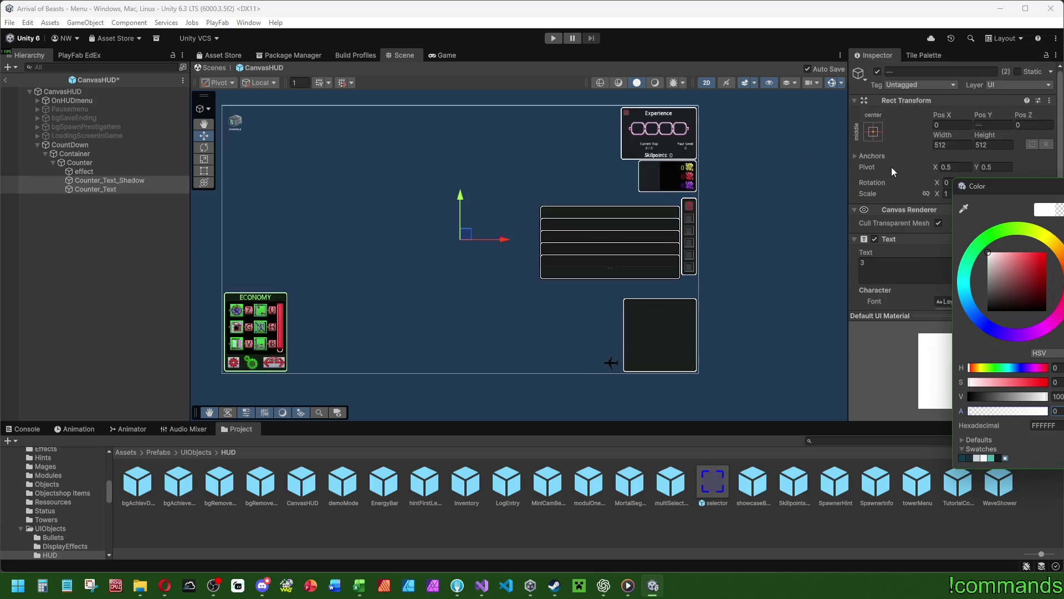
click(952, 191)
text(8)
key(Return)
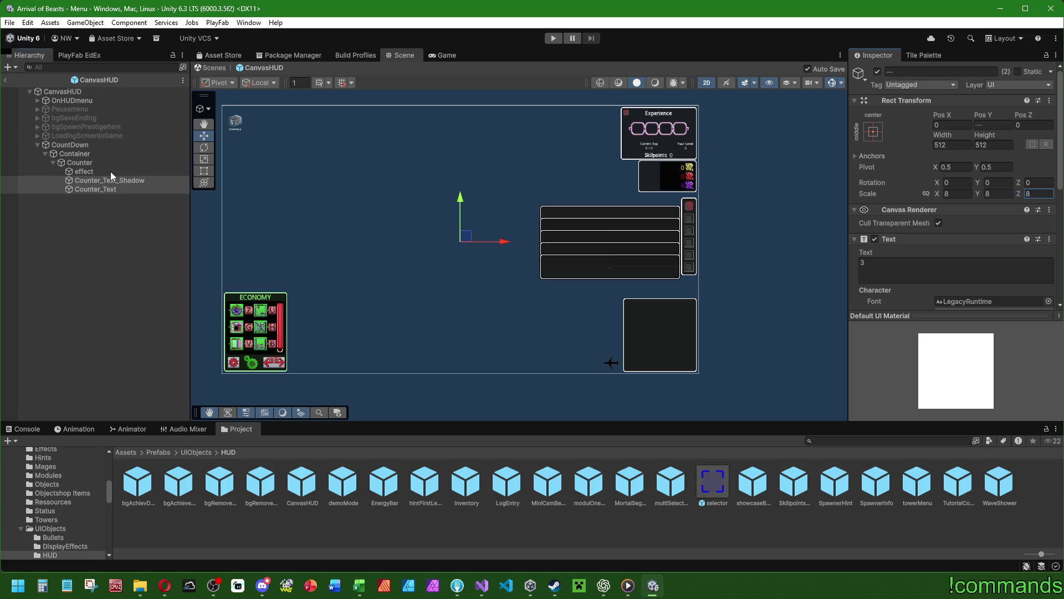
Step: Select the effect image and recentre the canvas in the scene view
click(111, 171)
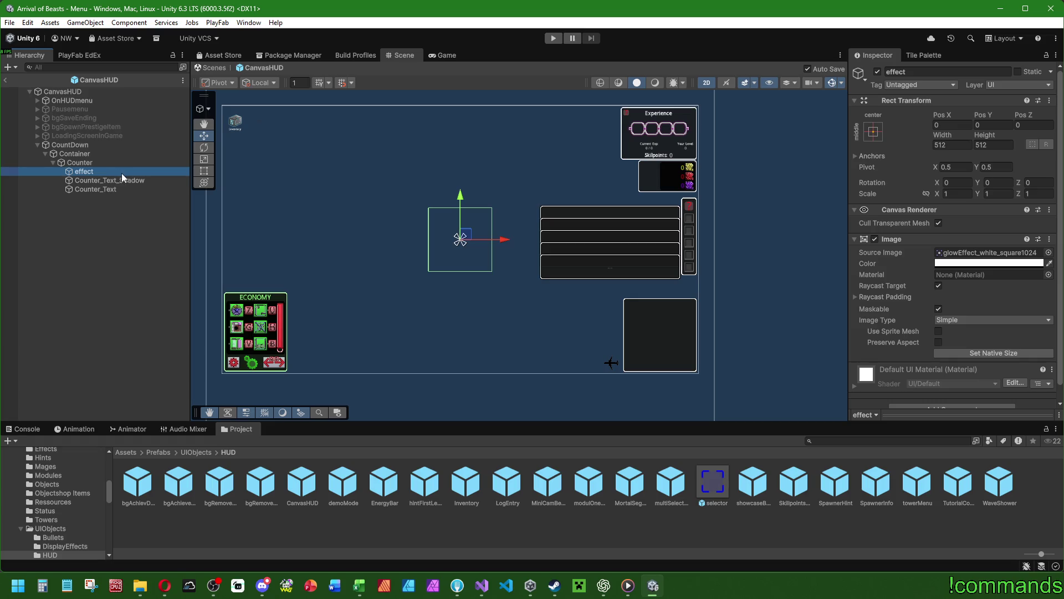
scroll(441, 286, down, 1)
mouse_move(441, 286)
mouse_down()
mouse_move(565, 282)
mouse_move(540, 311)
mouse_up()
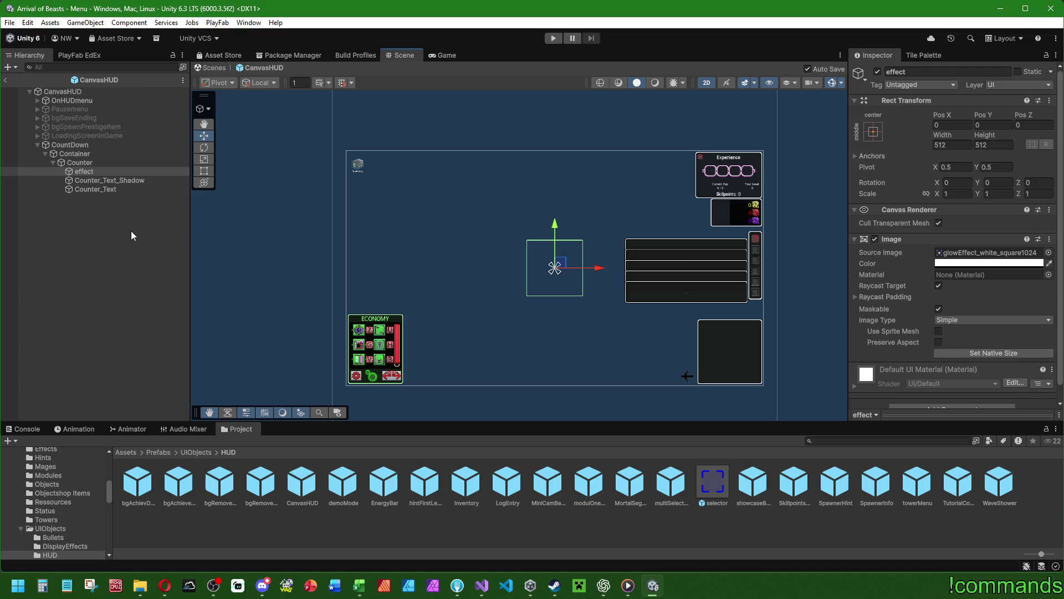
Step: Add an Animator component to the CountDown object
click(99, 145)
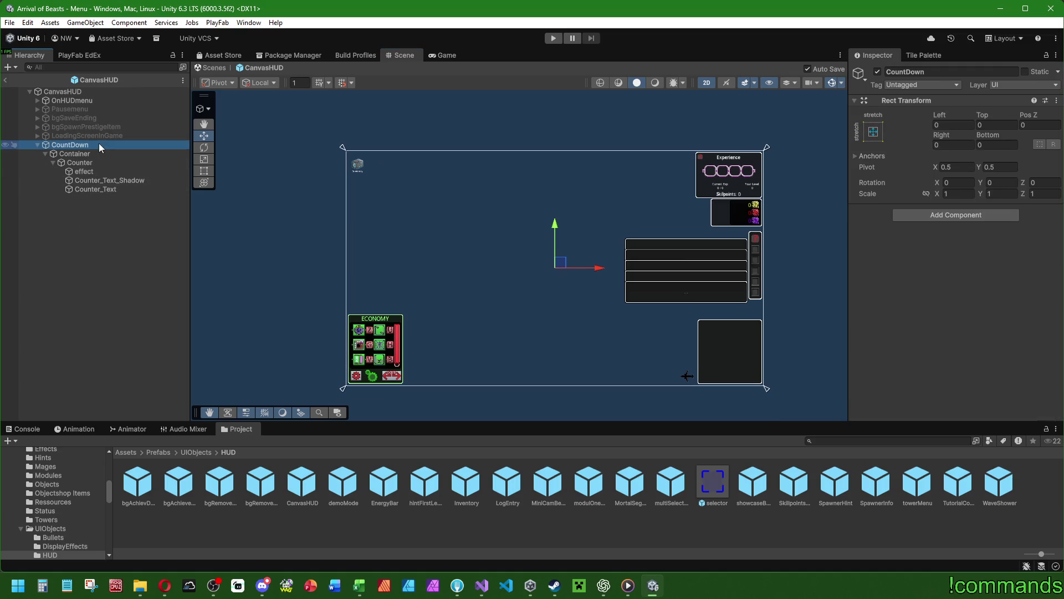
click(958, 215)
text(Ani)
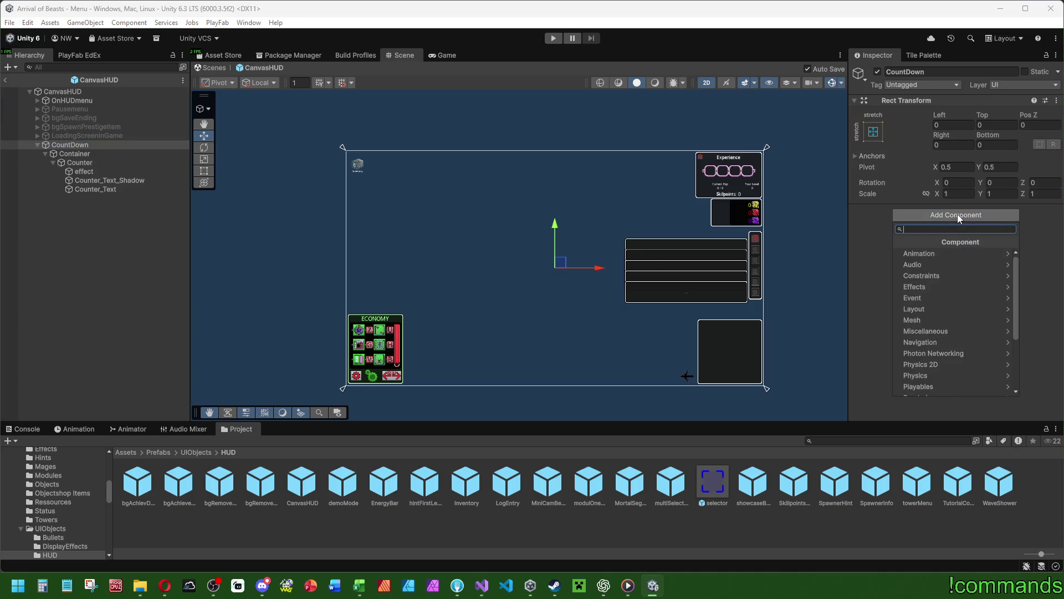
text(mato)
key(Return)
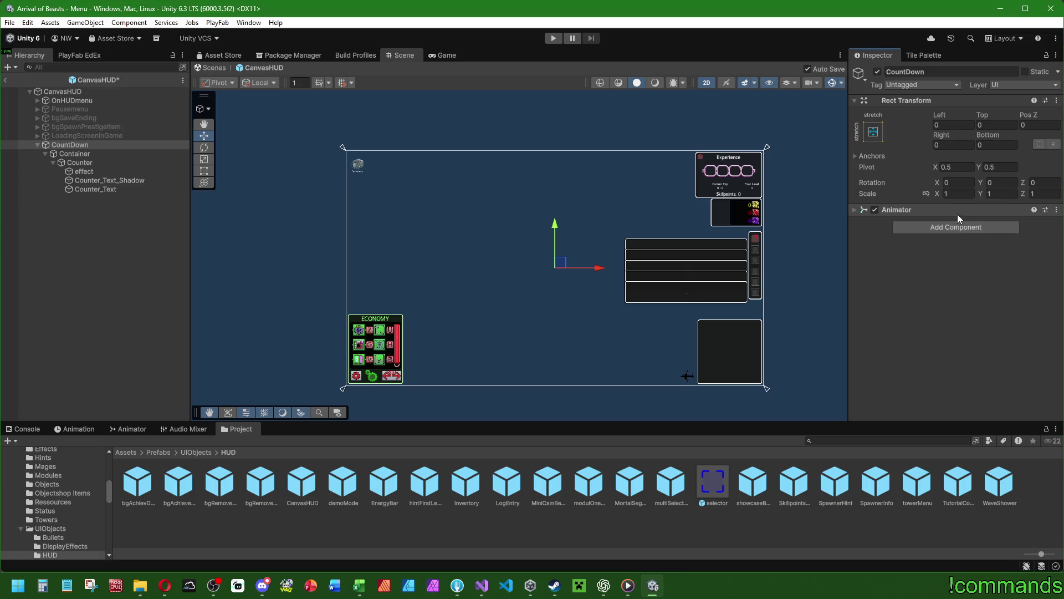
Step: Add the Destroy_afteranim script component to CountDown
click(955, 225)
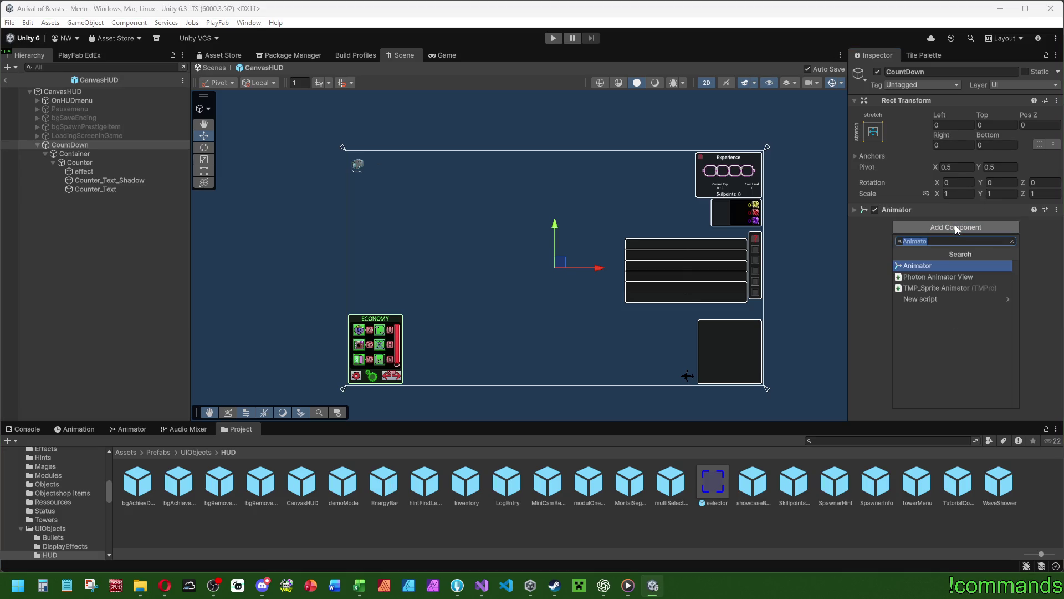
text(des)
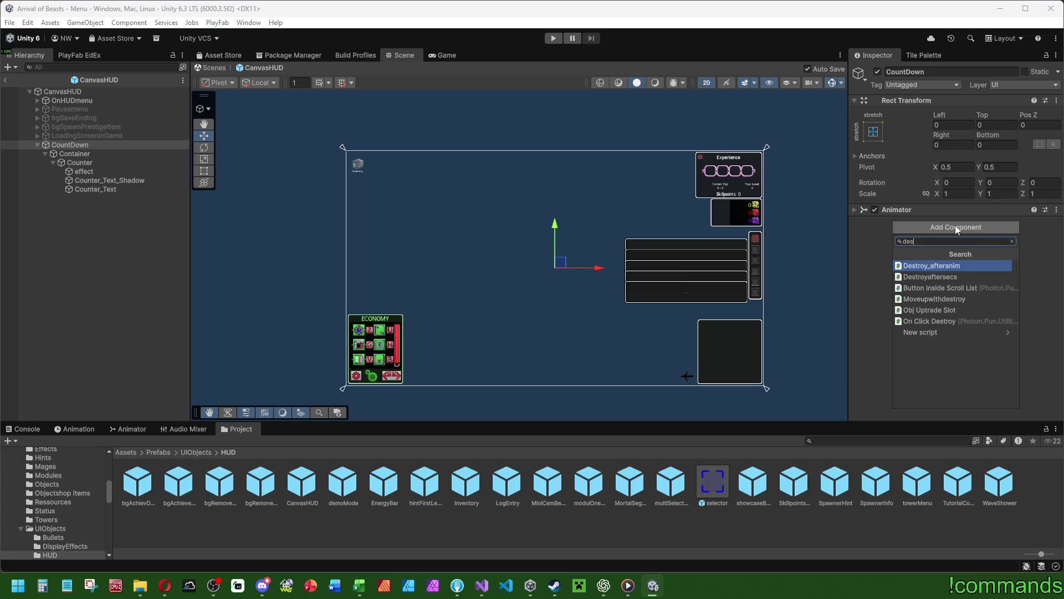
key(Return)
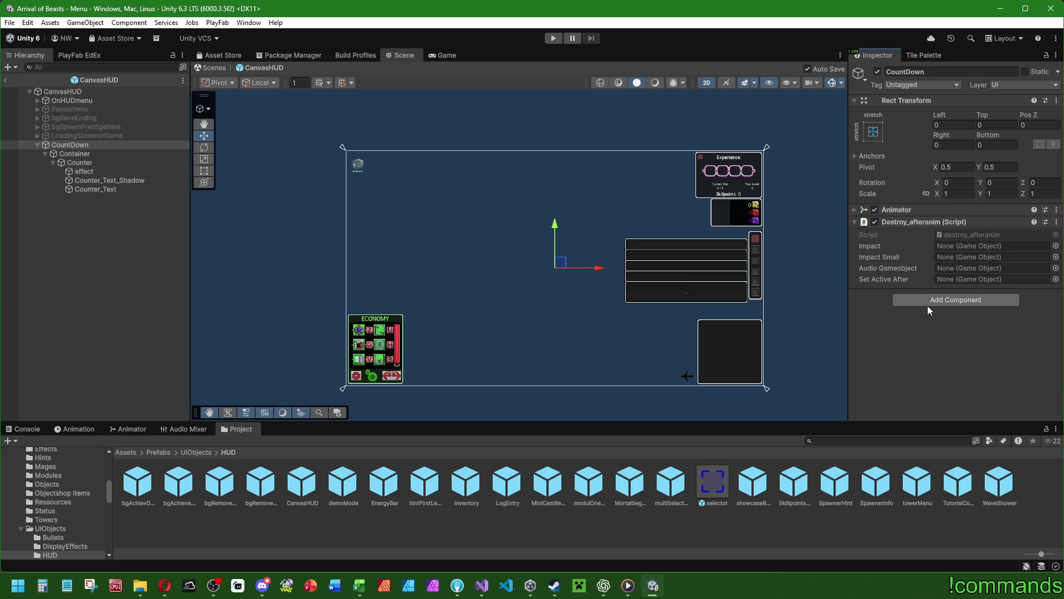
click(483, 587)
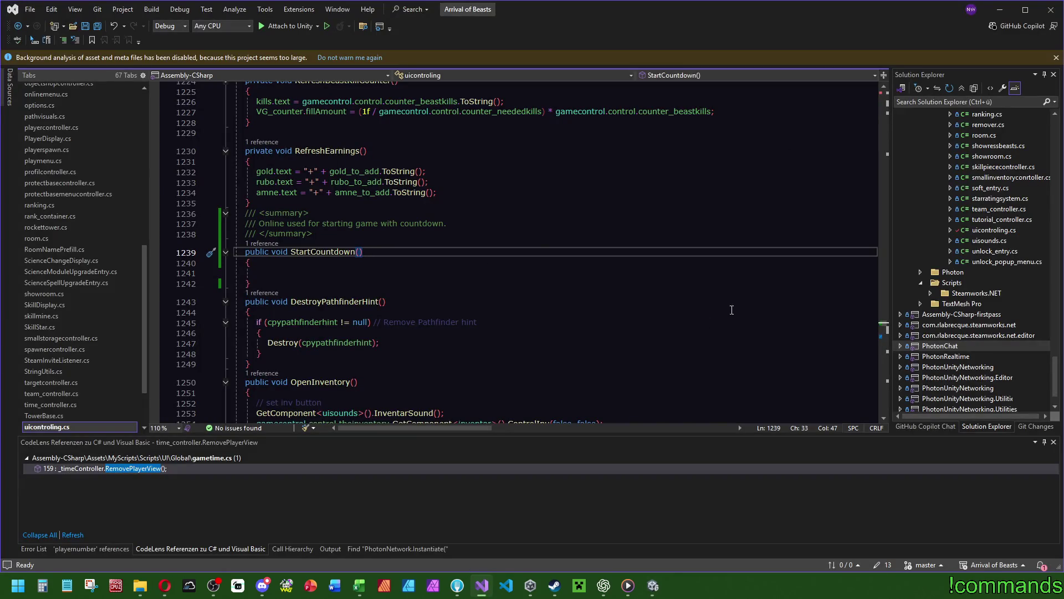
Step: Write Instantiate(); inside the empty StartCountdown() method of uicontroling.cs
scroll(747, 297, down, 20)
scroll(618, 357, down, 20)
scroll(620, 351, down, 20)
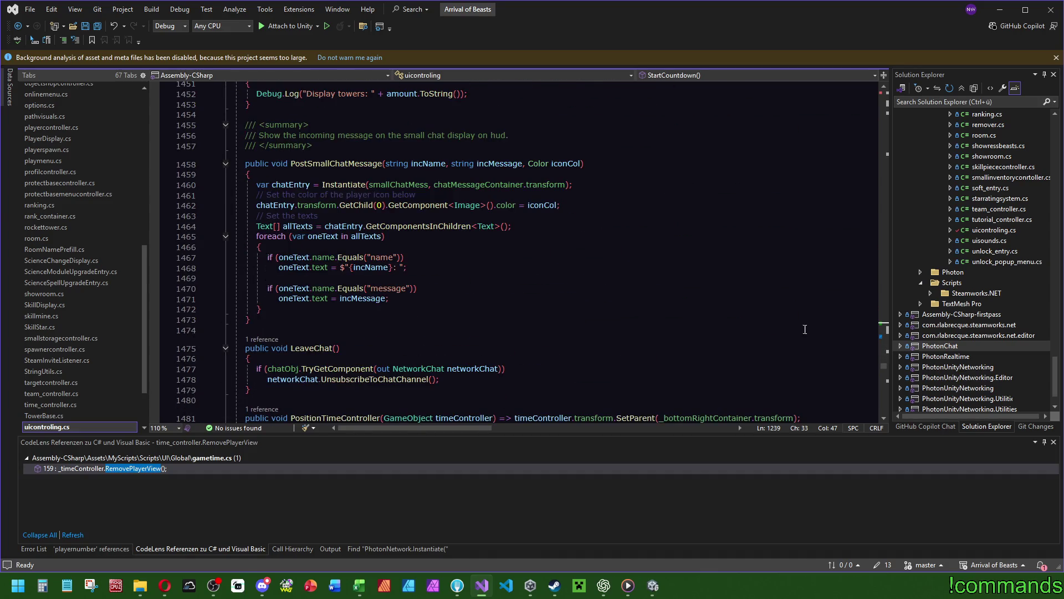
scroll(819, 330, up, 8)
drag(883, 363, 887, 323)
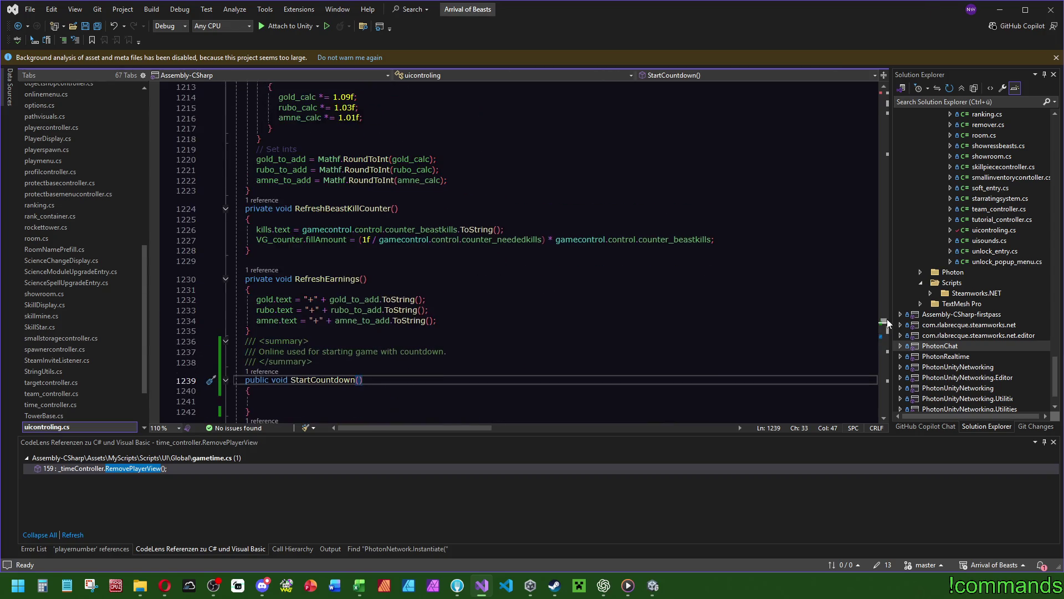
scroll(887, 323, down, 2)
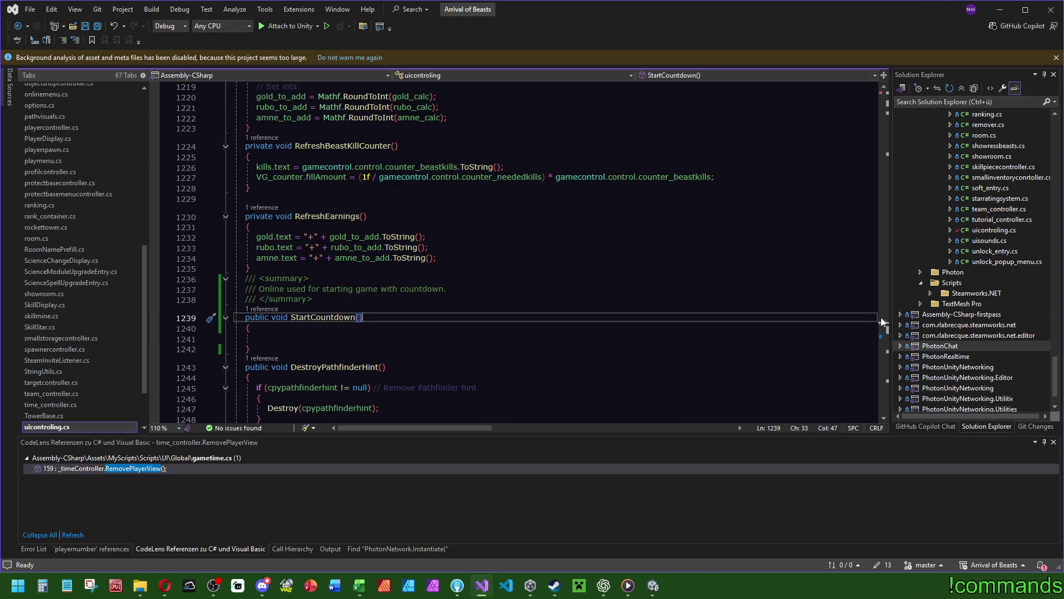
click(431, 339)
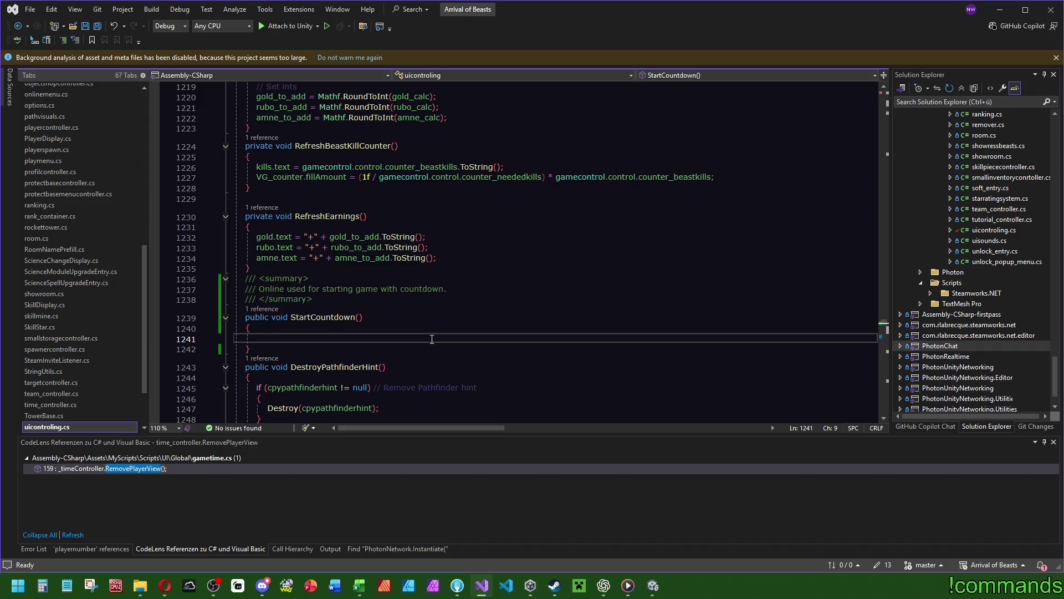
text(Instantiate();)
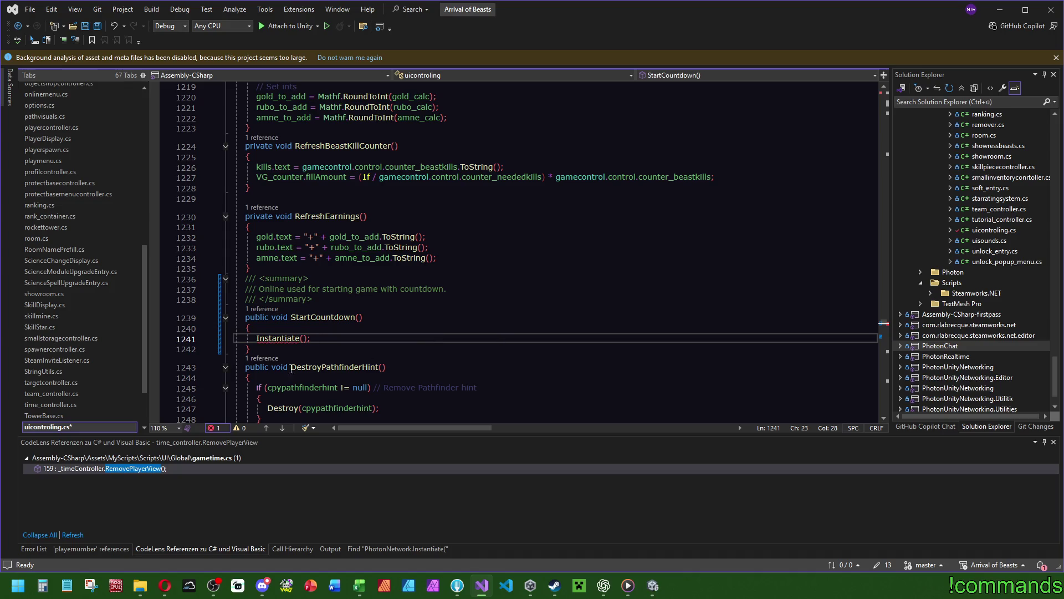
scroll(491, 229, up, 20)
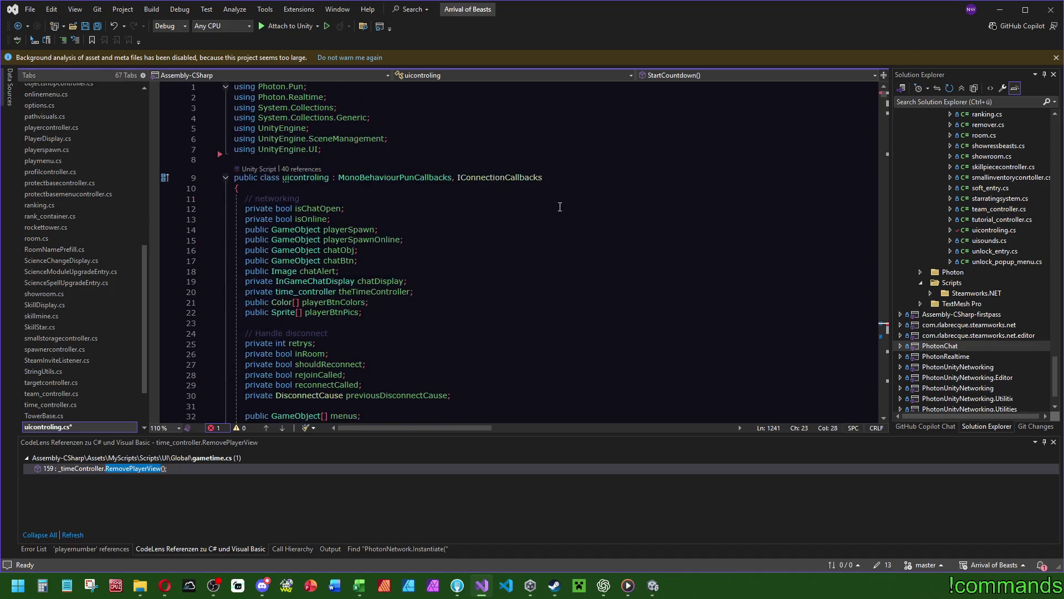
Step: Duplicate the chatBtn field into a [SerializeField] private GameObject _countdownPrefab declaration
click(430, 220)
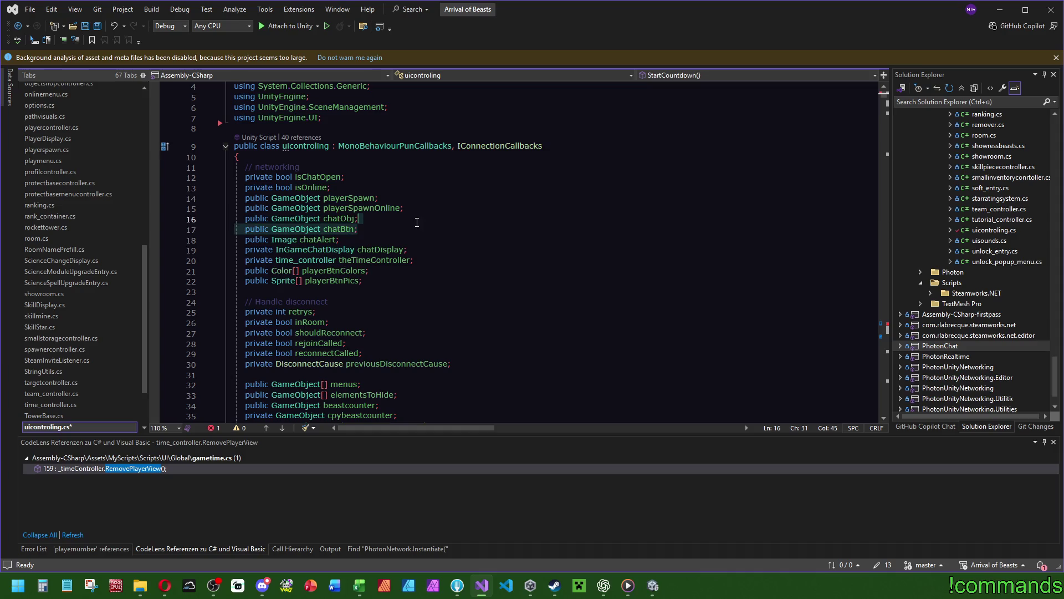
click(404, 224)
key(ctrl+d)
text(countdo)
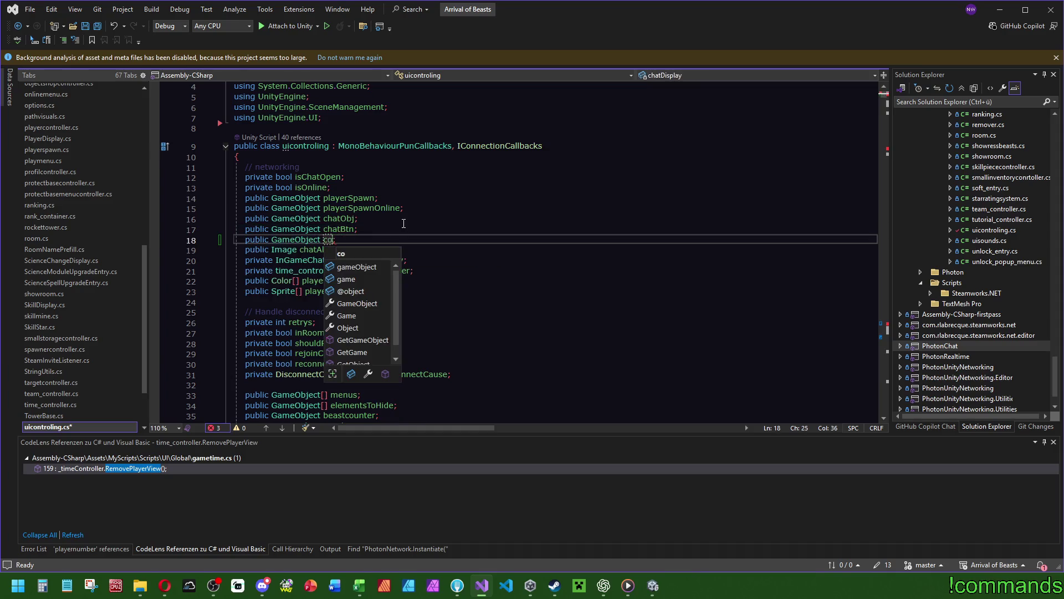
key(BackSpace)
key(BackSpace)
key(BackSpace)
text(_countdownPrefab)
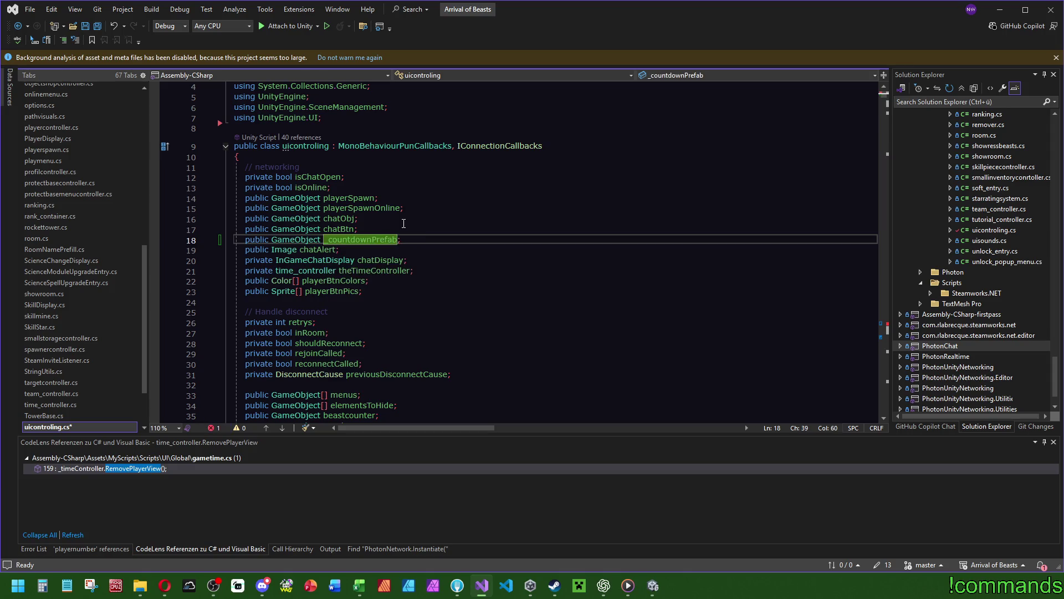
click(251, 239)
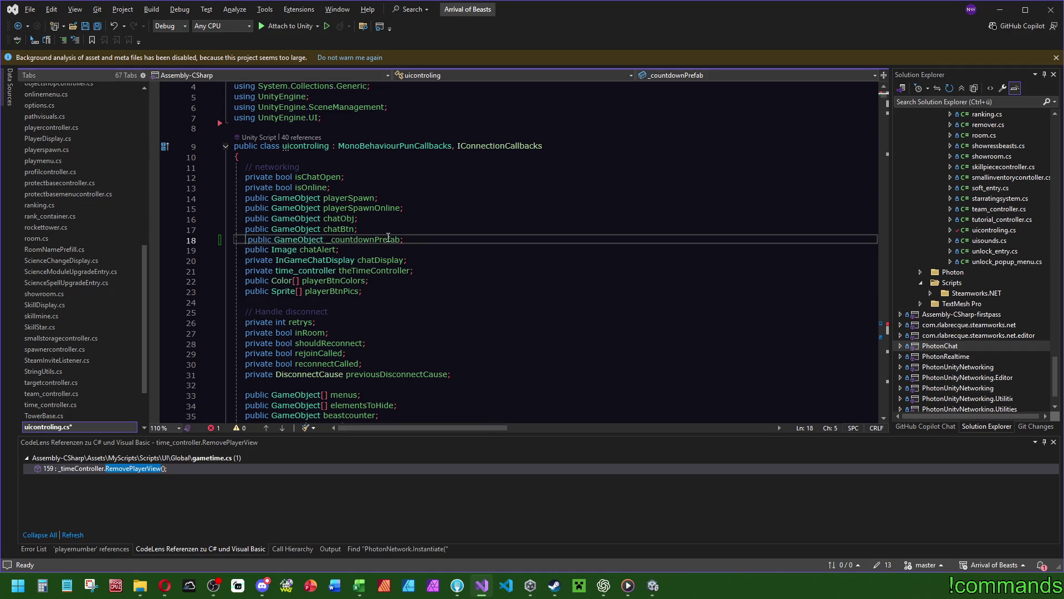
text([SerializeField )
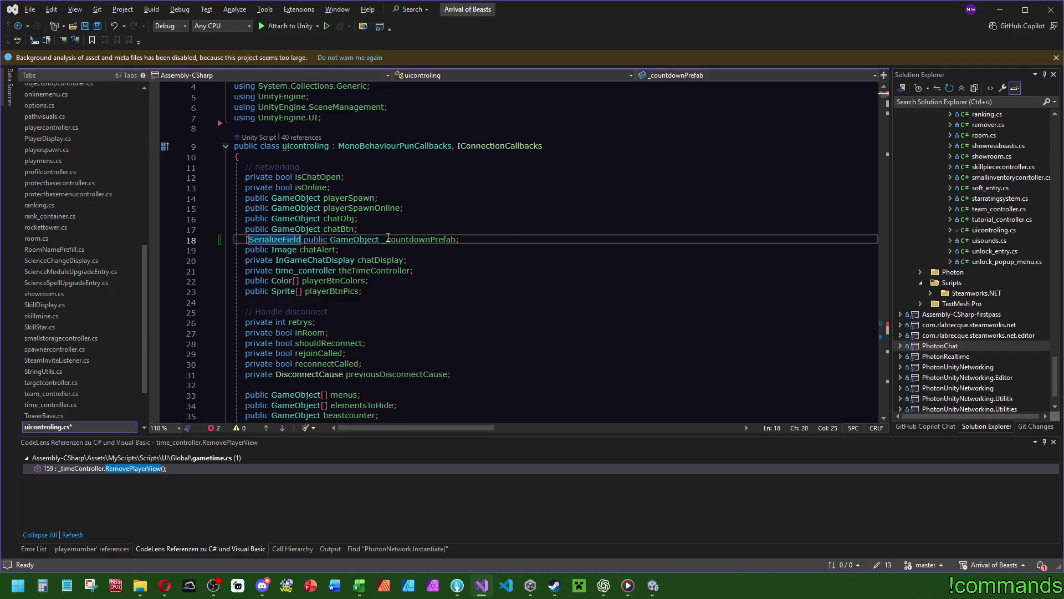
text(])
key(Delete)
key(Delete)
text(private)
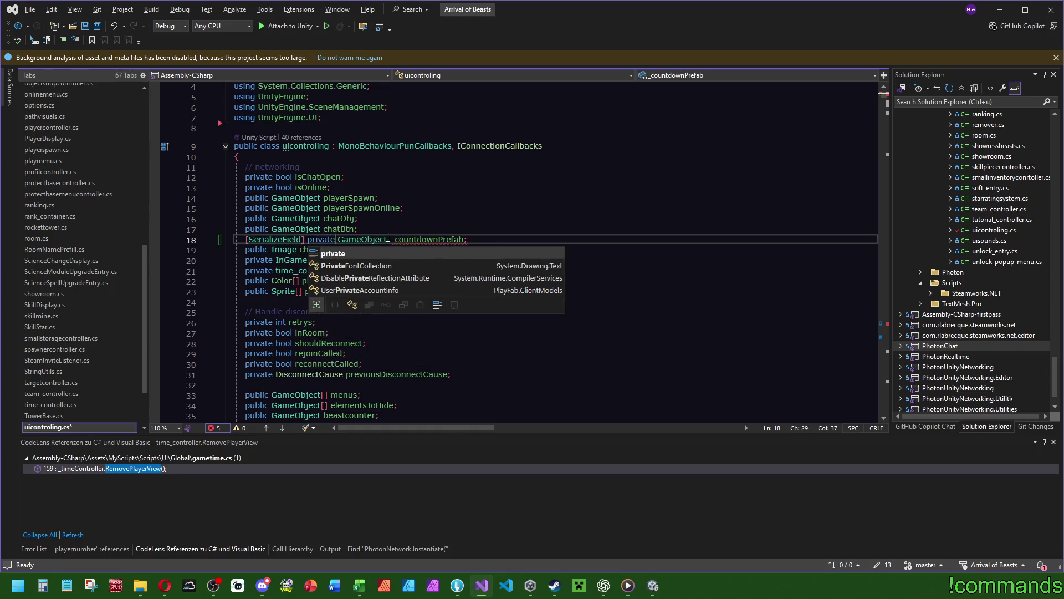
key(Escape)
Step: Paste the _countdownPrefab name into the Instantiate() call
click(464, 240)
mouse_move(886, 98)
mouse_down()
mouse_move(914, 220)
mouse_move(886, 321)
mouse_up()
click(303, 286)
text(_countdownPrefab)
Step: Complete the call as Instantiate(_countdownPrefab, transform)
click(403, 272)
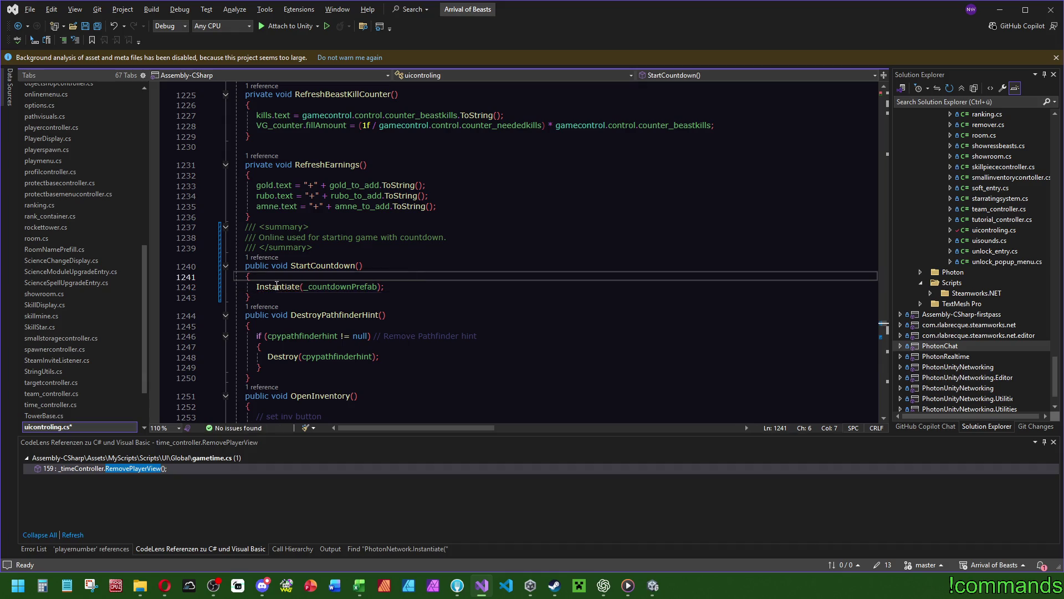
click(377, 286)
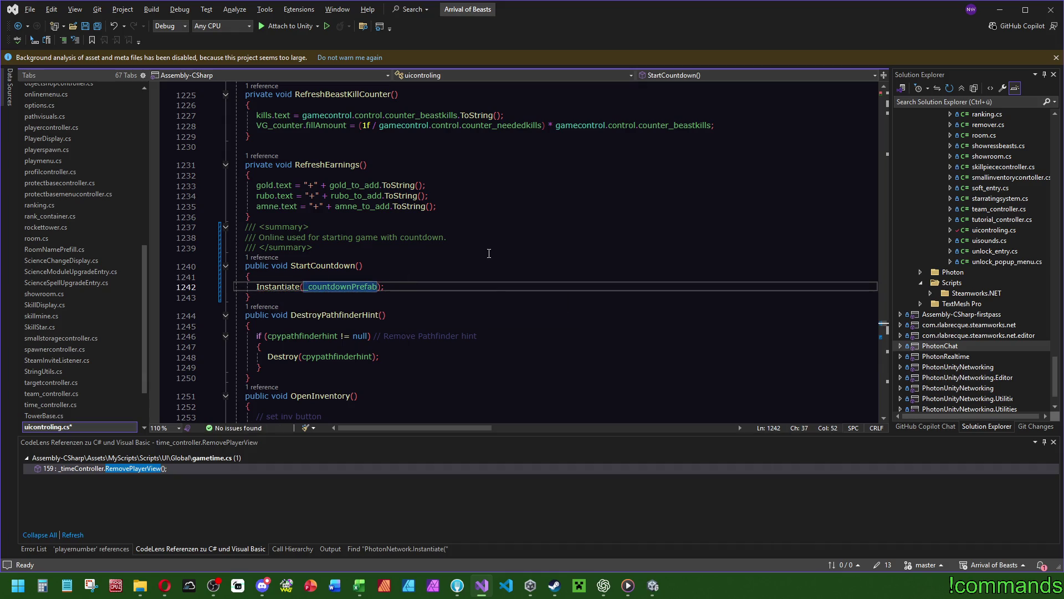
text(, )
text(transform)
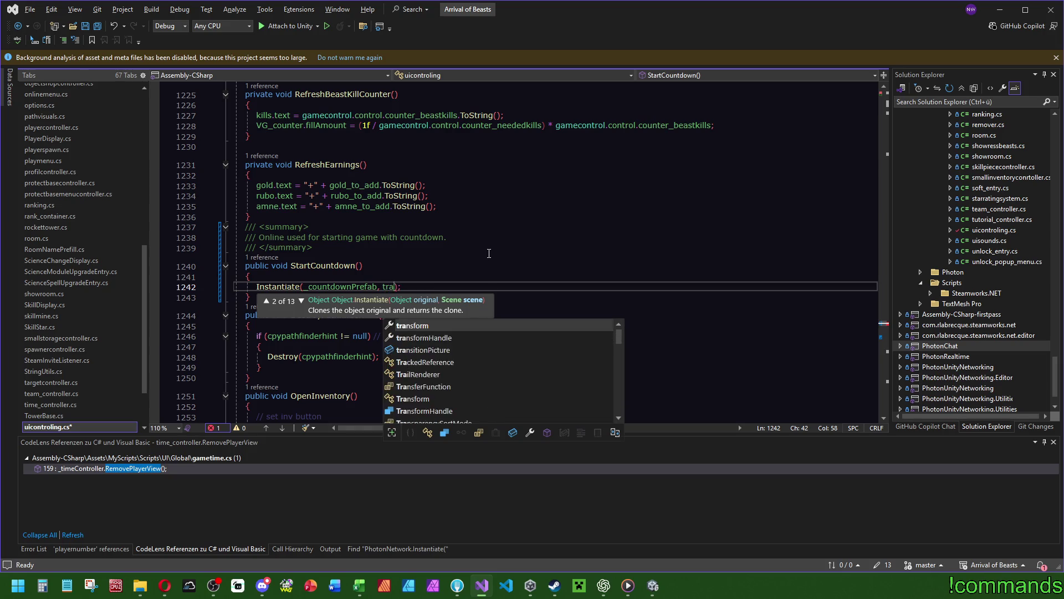
click(489, 253)
Step: Save uicontroling.cs and return to Unity
mouse_move(282, 289)
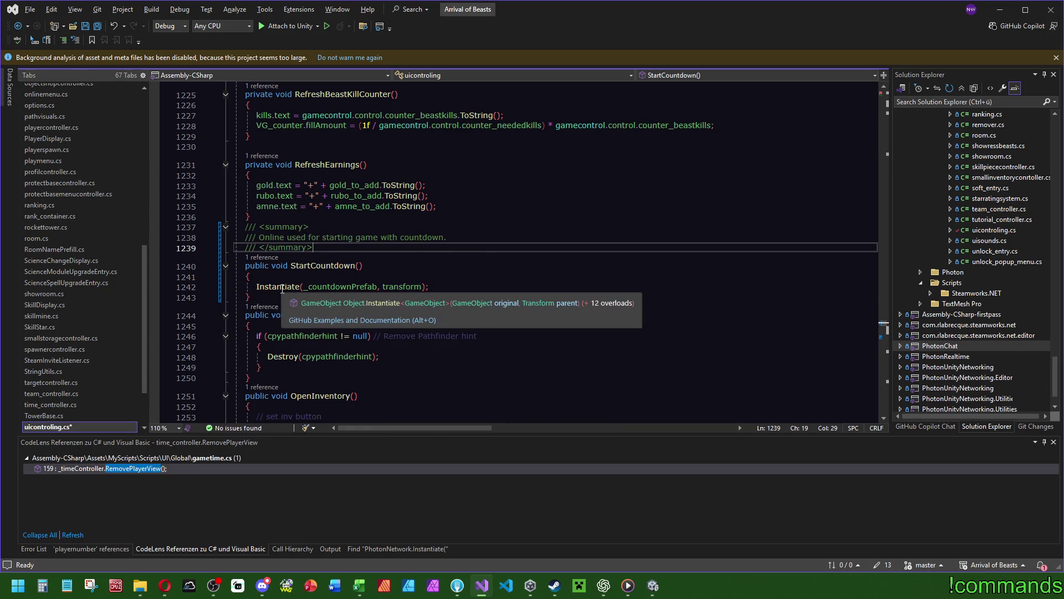
key(ctrl+s)
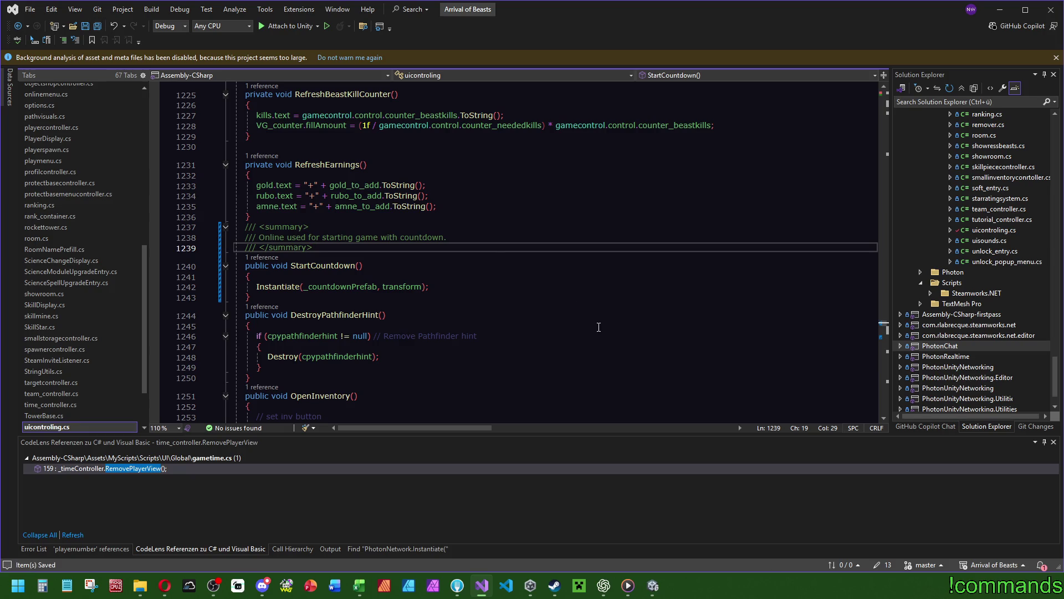
click(652, 585)
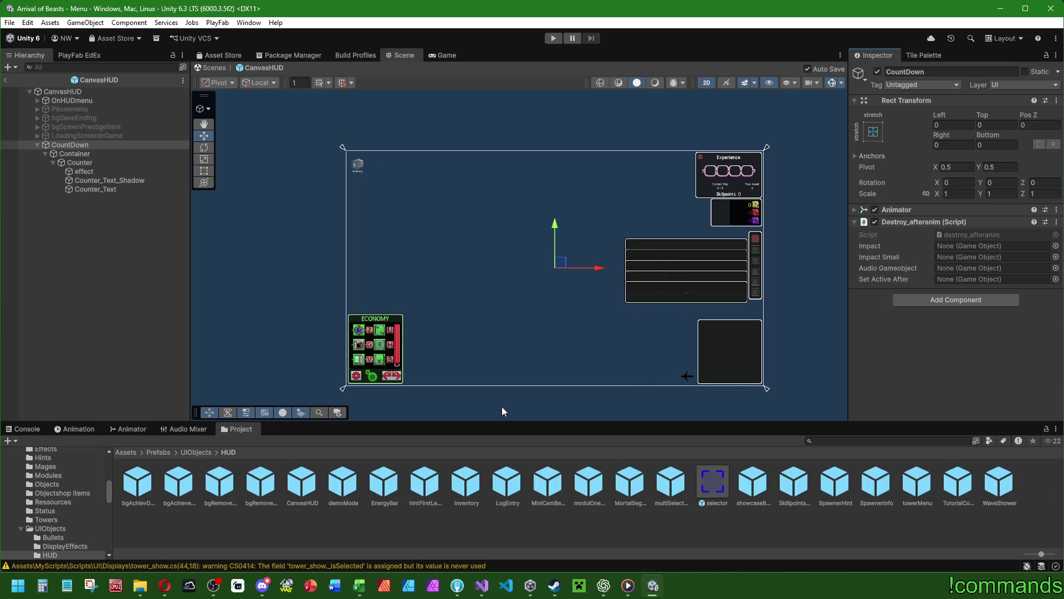
Step: Clear the Console messages and reselect the CountDown object
click(25, 429)
click(17, 440)
click(251, 429)
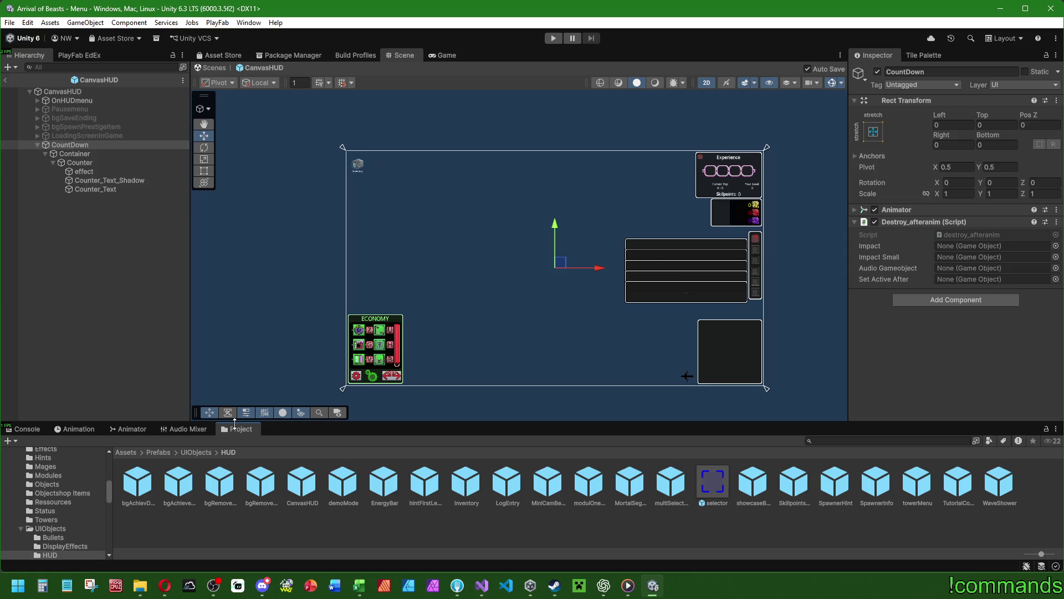
click(853, 211)
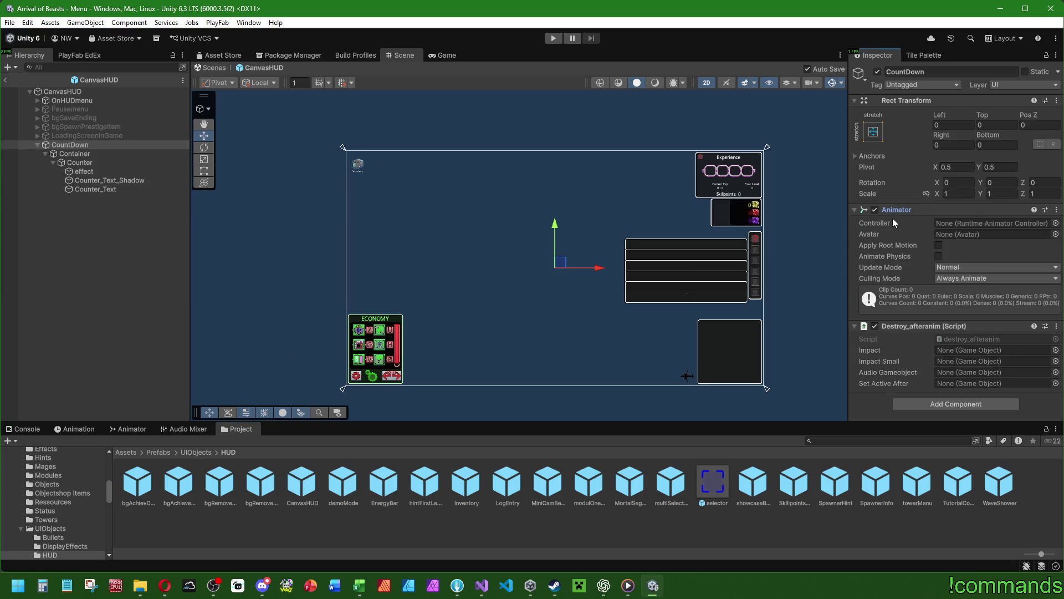
click(106, 144)
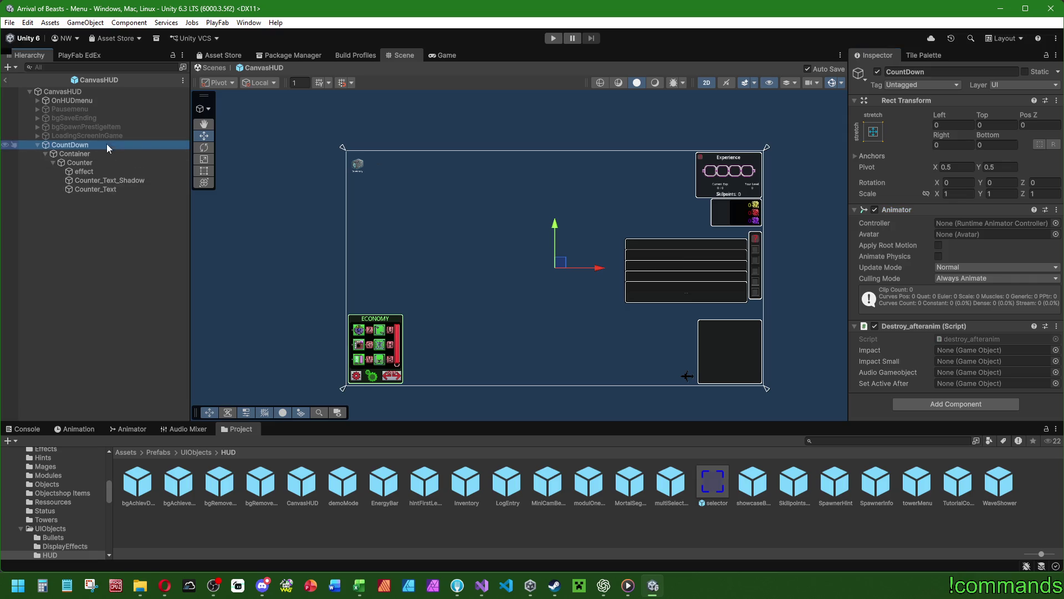
Step: Add an Audio Source to CountDown with output routed to the Sounds mixer group
click(945, 406)
text(audios)
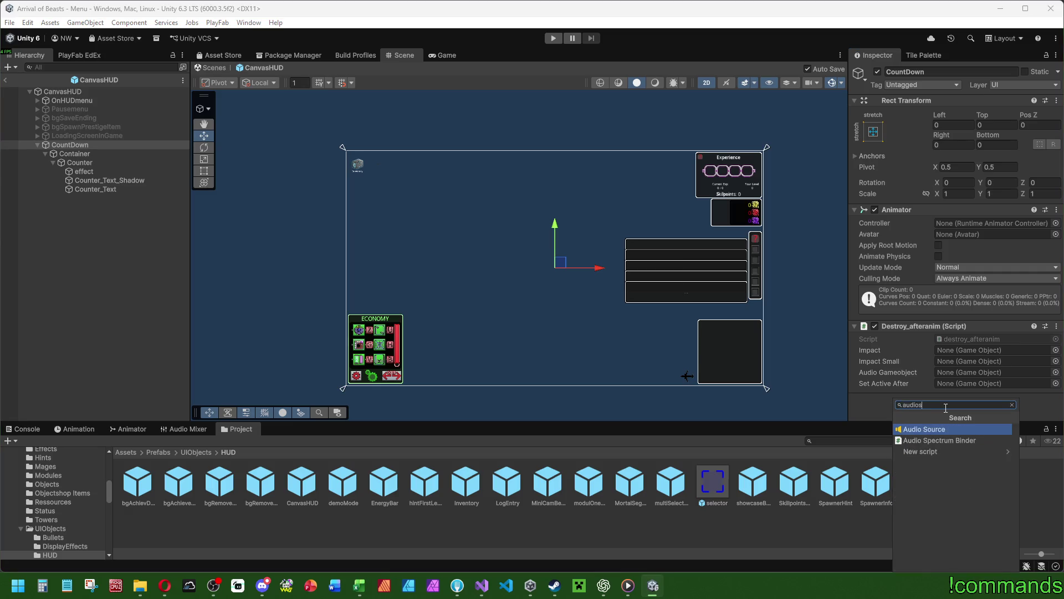
key(Return)
scroll(925, 370, down, 2)
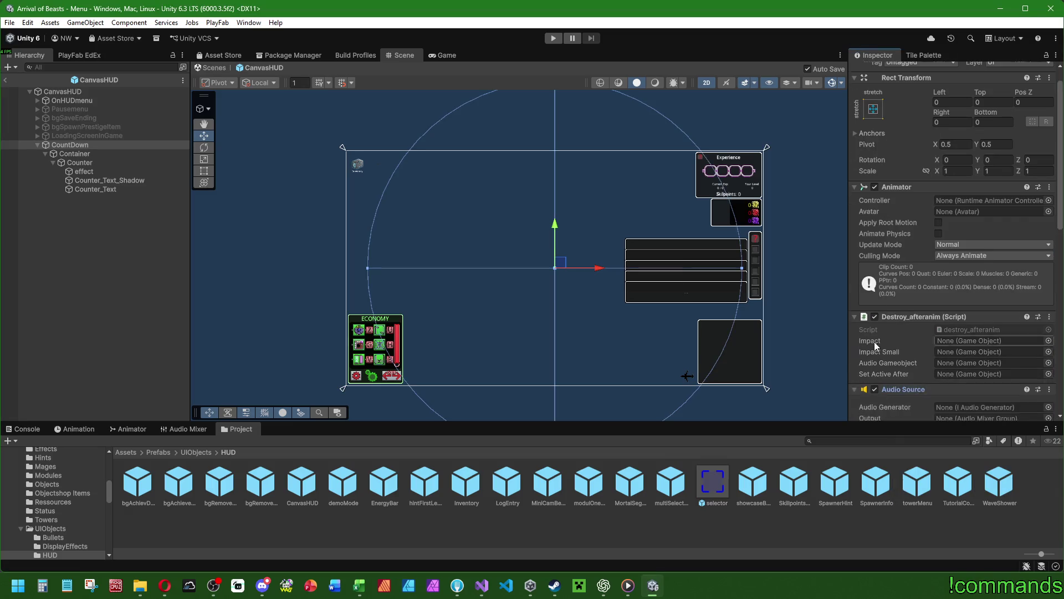
scroll(873, 342, down, 8)
click(1049, 238)
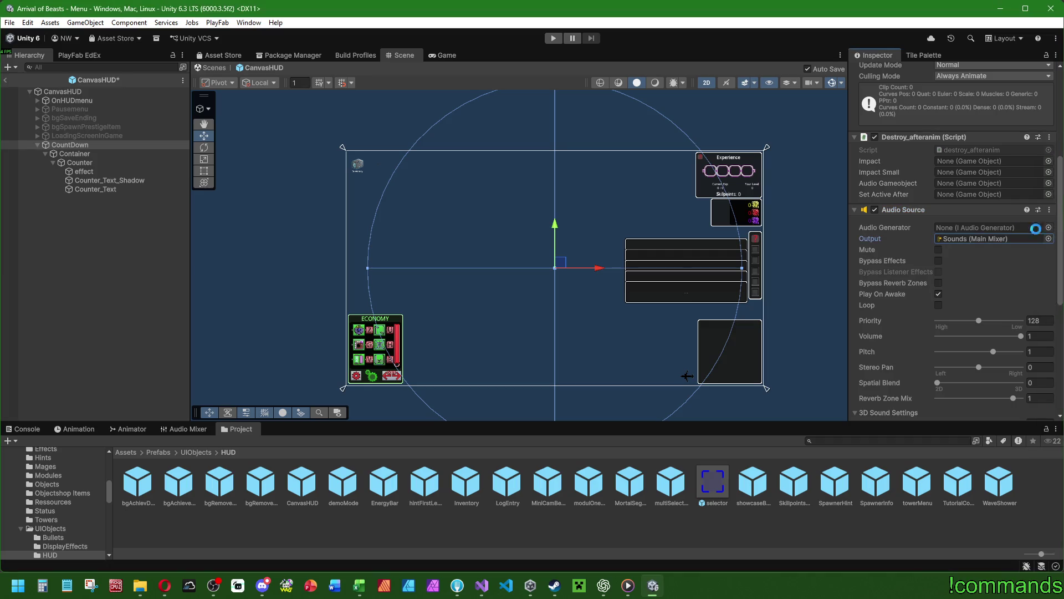
Step: Assign the notification clip as the Audio Source's generator and preview it
click(1051, 227)
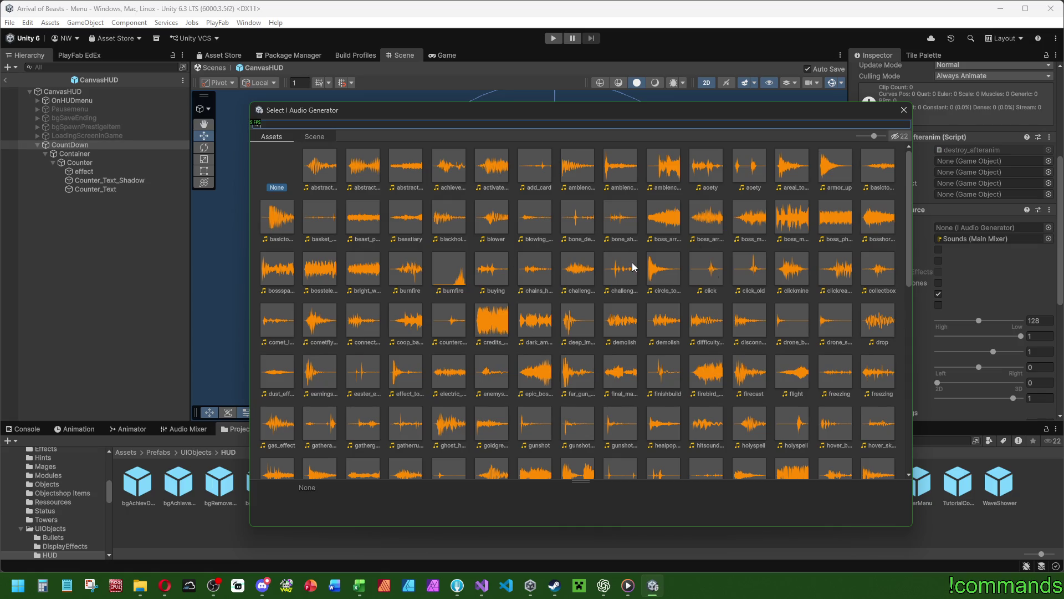
text(notification)
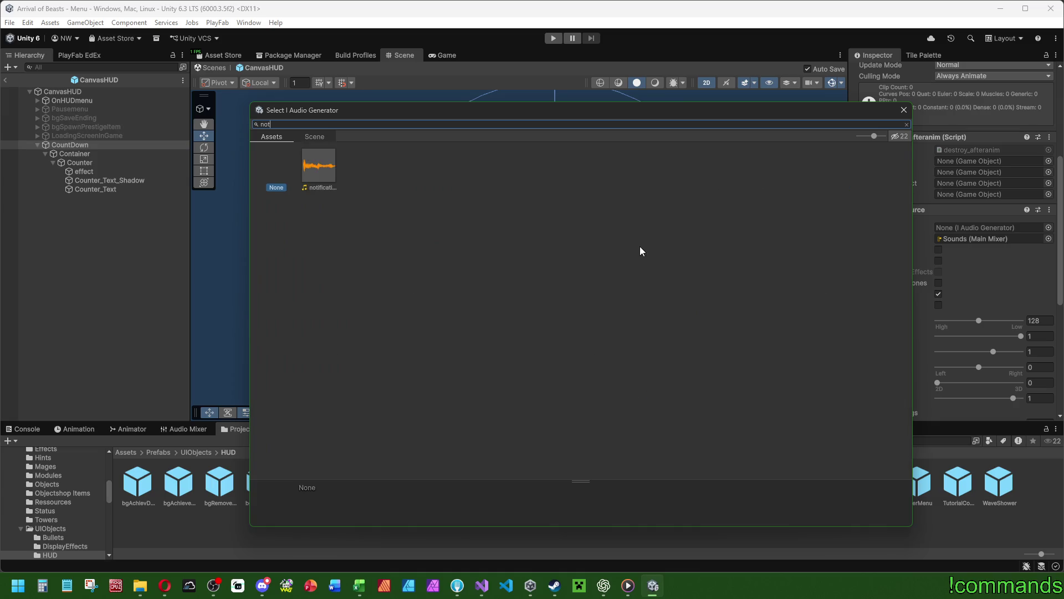
double_click(320, 165)
double_click(967, 228)
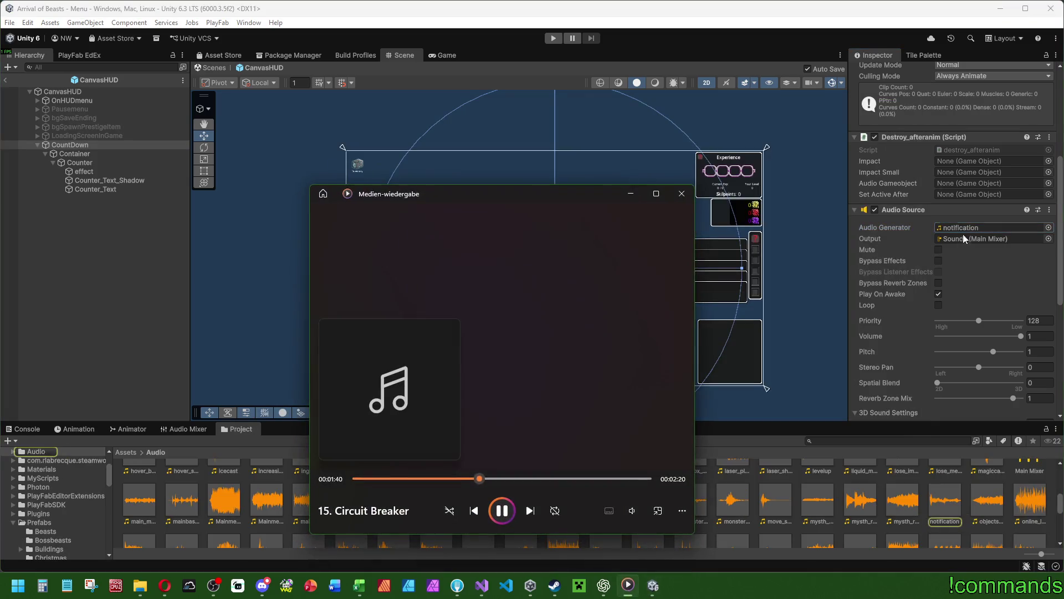
click(682, 198)
text(.2)
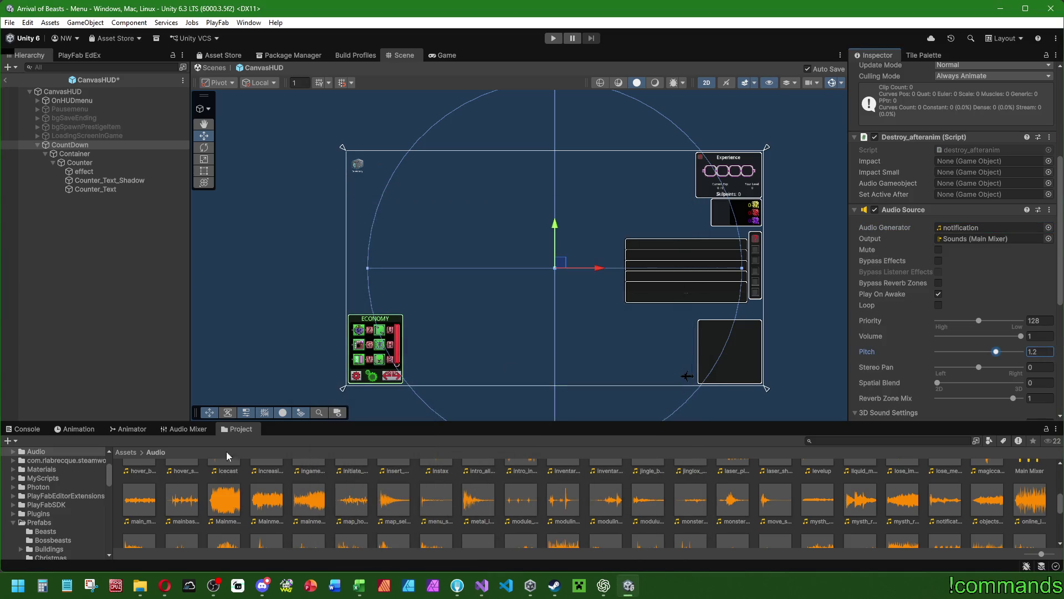
click(140, 585)
click(97, 529)
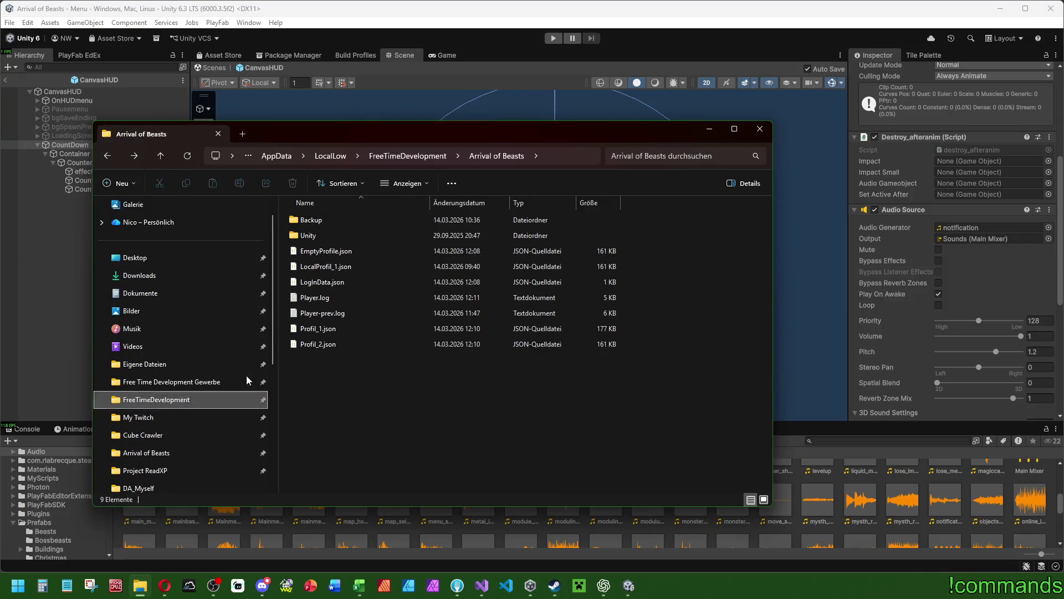
click(709, 128)
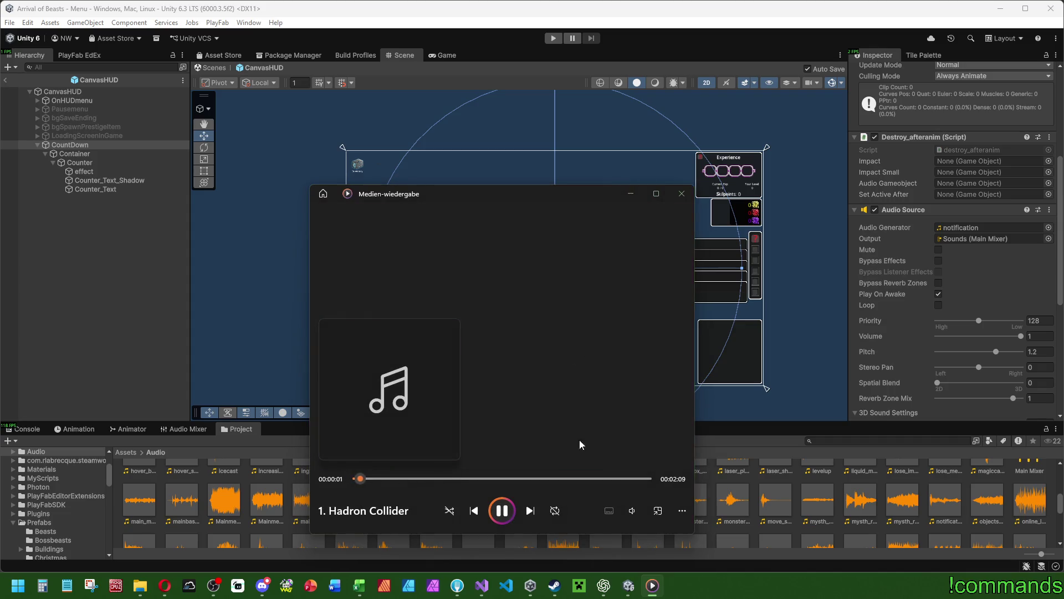
click(633, 510)
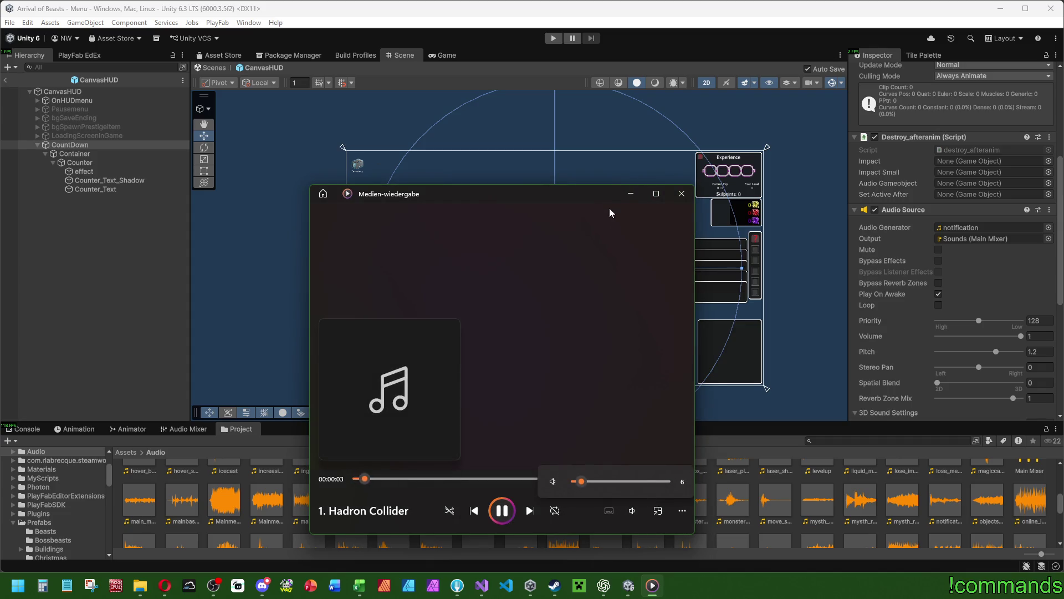
click(610, 184)
click(652, 585)
click(33, 255)
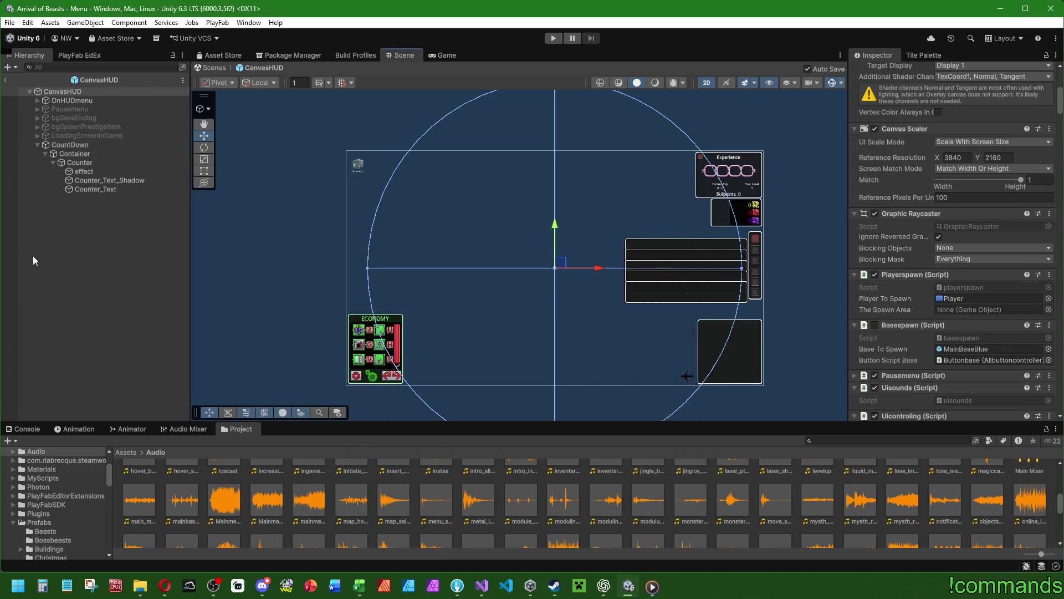
click(91, 144)
scroll(894, 298, down, 5)
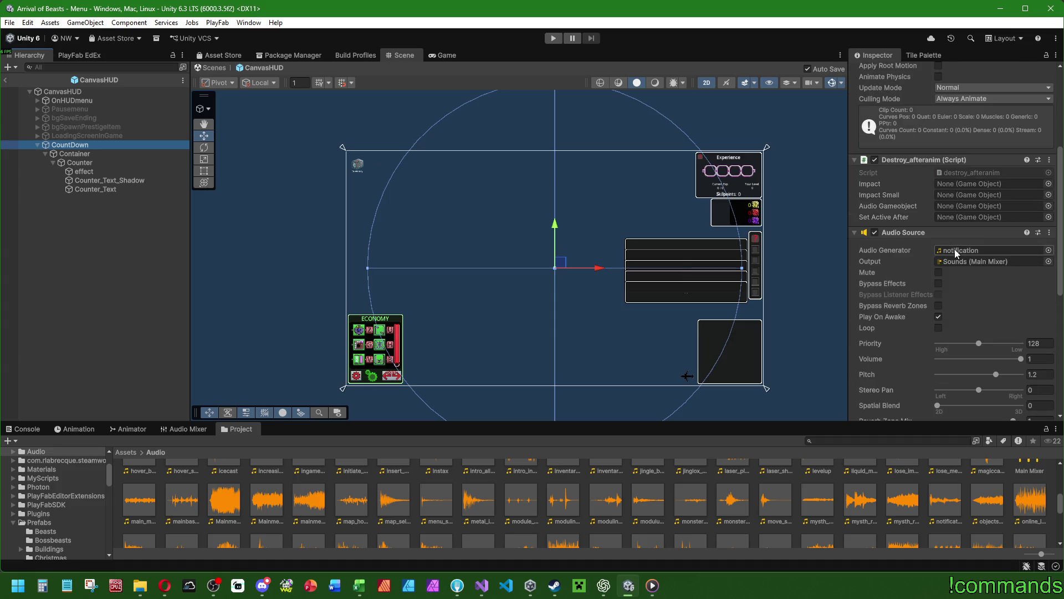
scroll(913, 305, up, 3)
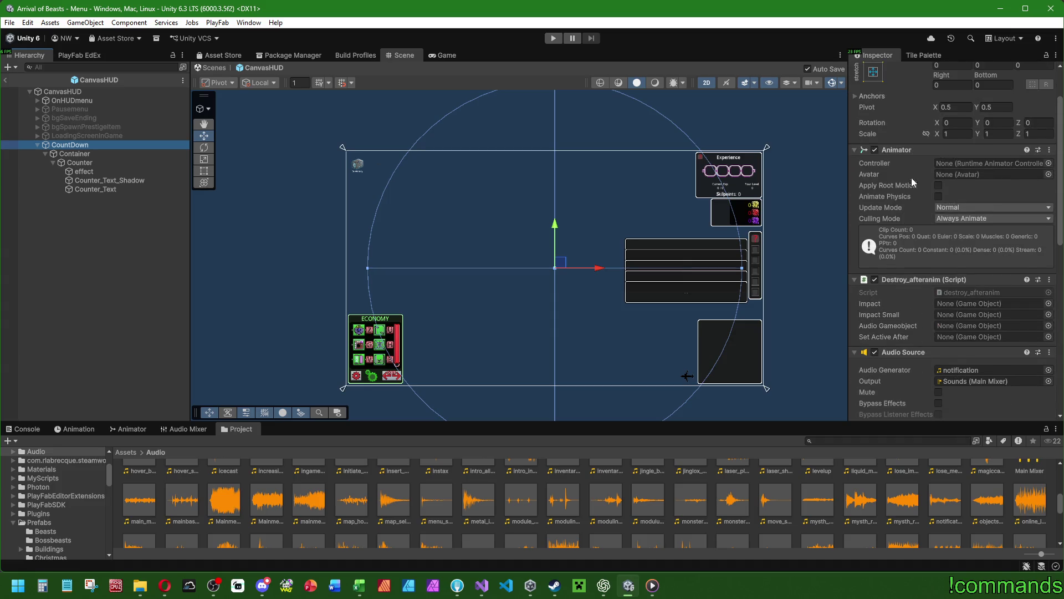
click(82, 429)
Step: Start a new animation clip for CountDown and browse to Assets/Animations/HUD
click(120, 429)
click(88, 428)
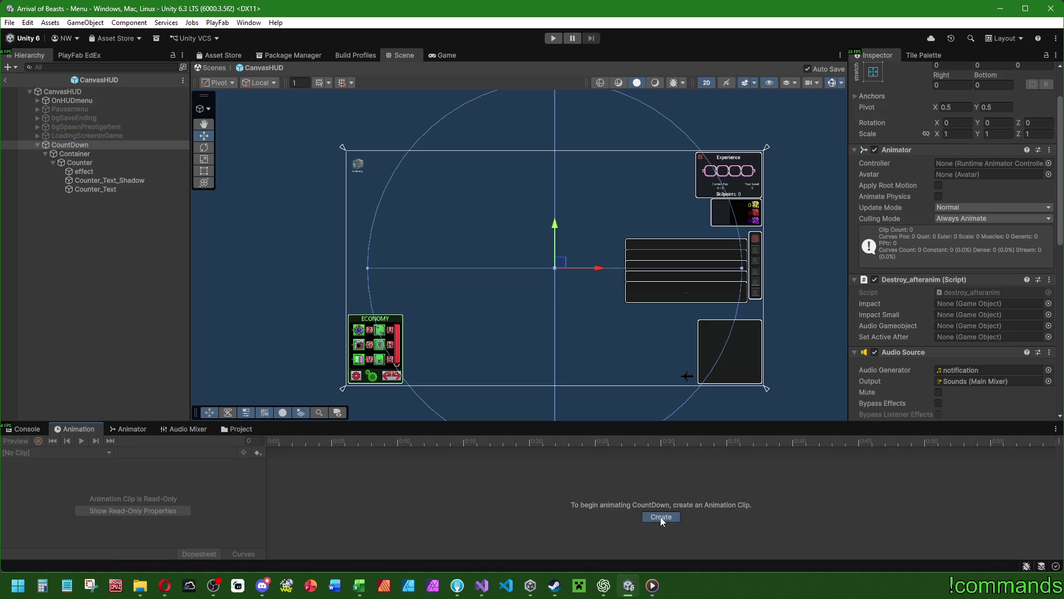
click(660, 516)
click(445, 105)
click(298, 177)
double_click(298, 178)
click(314, 284)
double_click(313, 284)
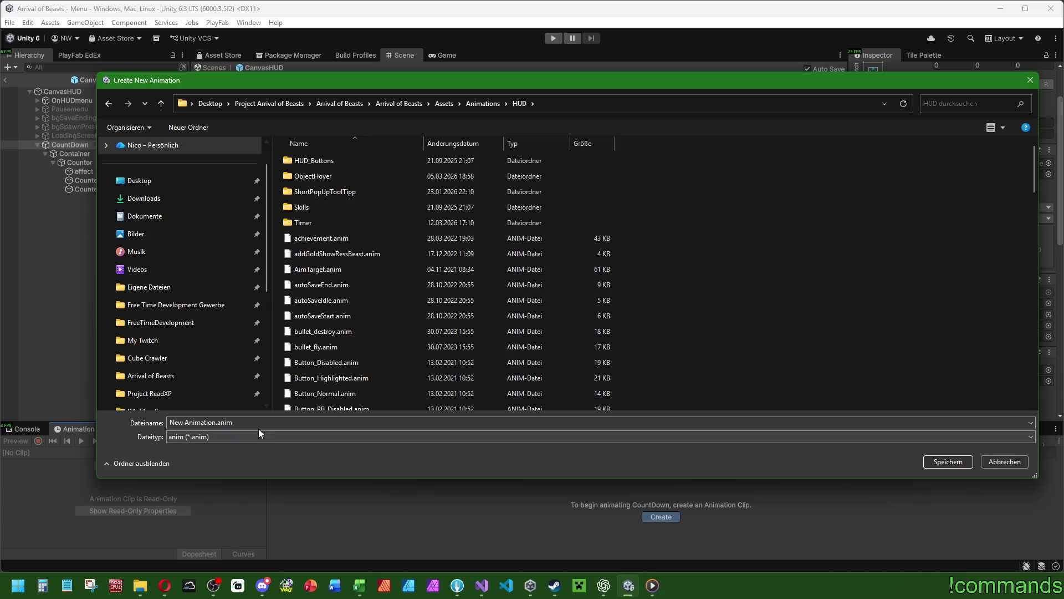
Step: Create a Countdown folder there and save the clip as Countdown inside it
click(197, 128)
text(Countdown)
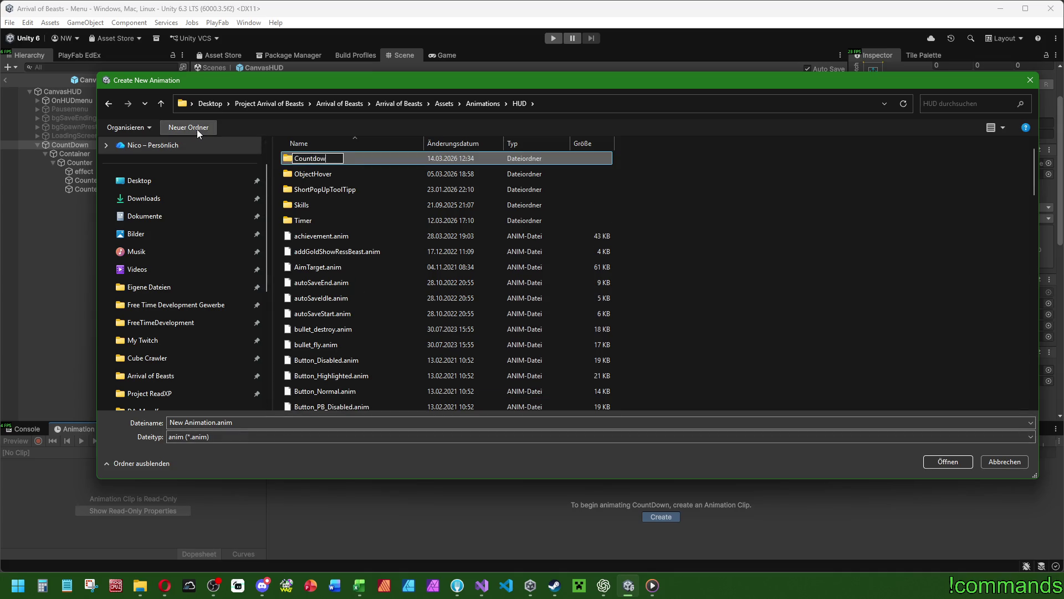
key(Return)
double_click(321, 162)
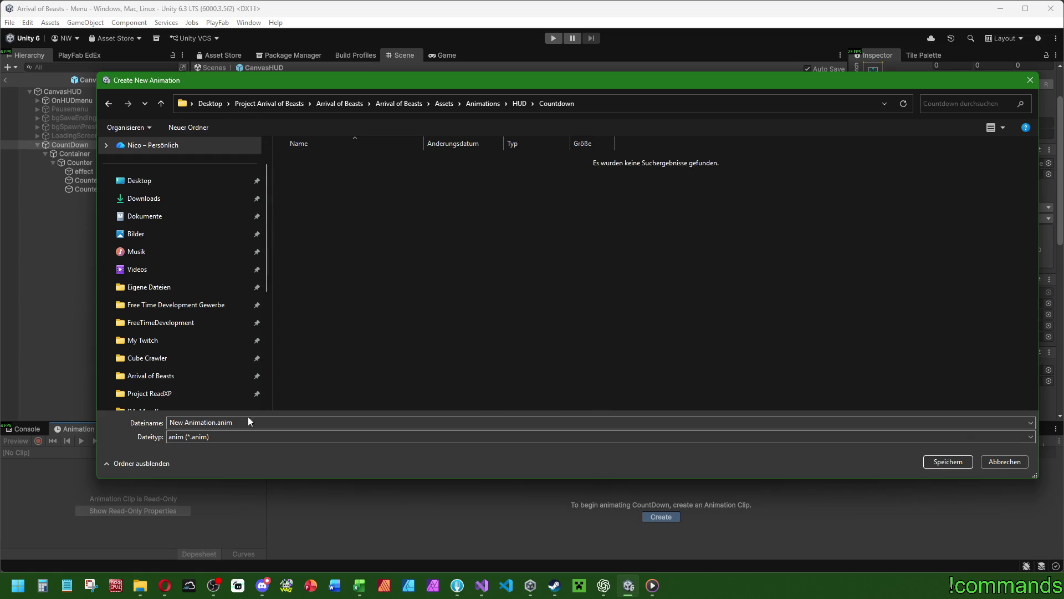
text(Countdown)
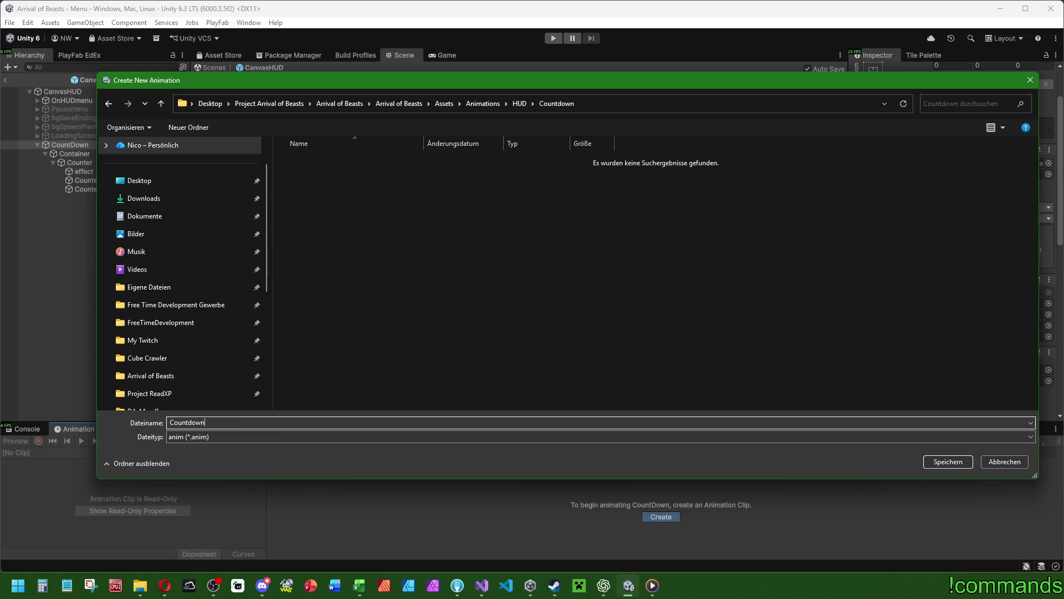
key(Return)
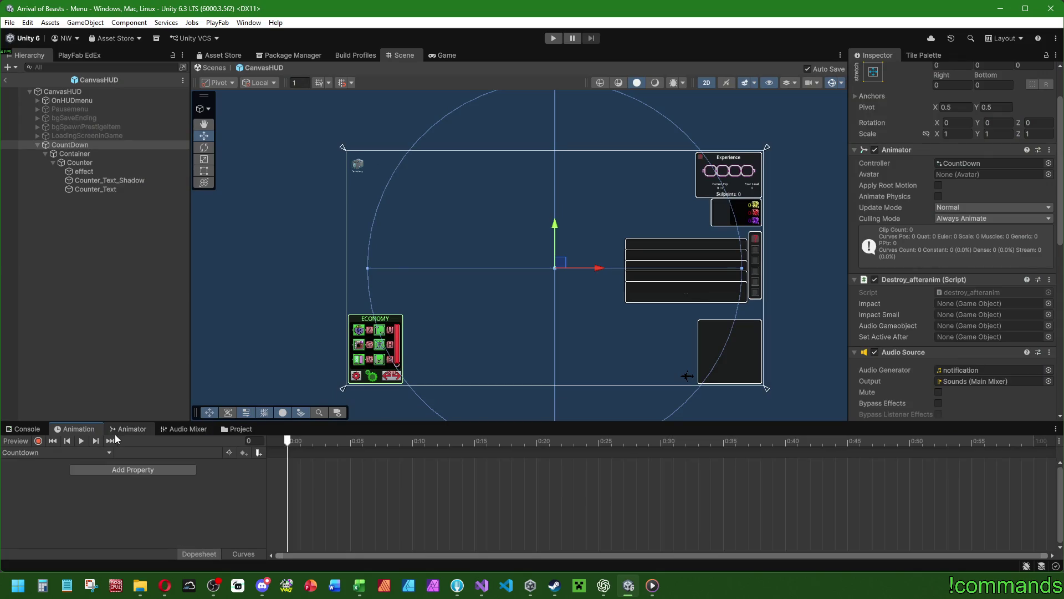
Step: Enable keyframe recording at frame 50 with Counter_Text and Counter_Text_Shadow selected
click(39, 442)
scroll(380, 512, down, 5)
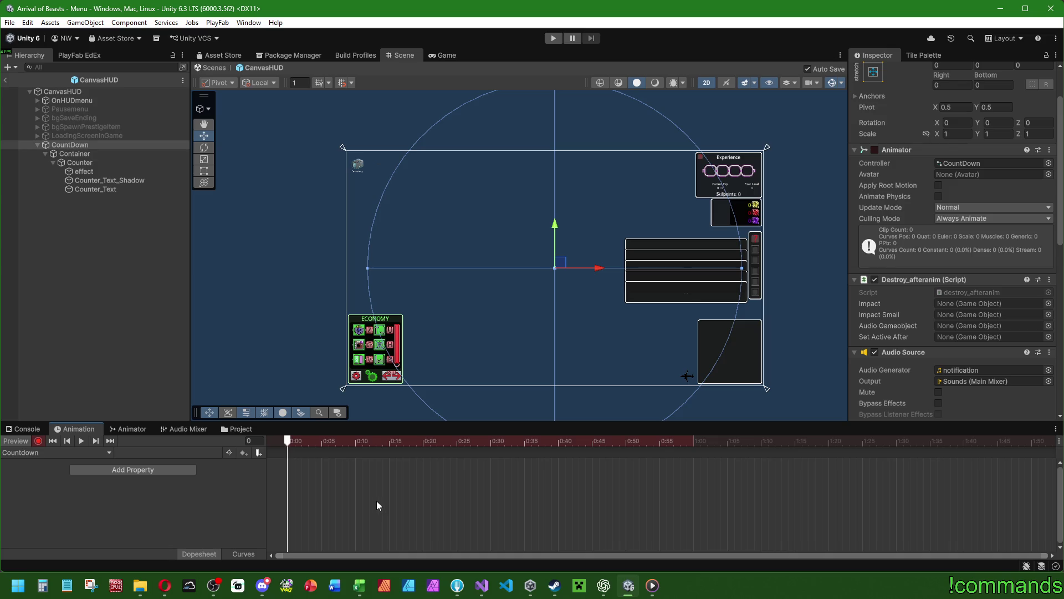
scroll(331, 489, down, 2)
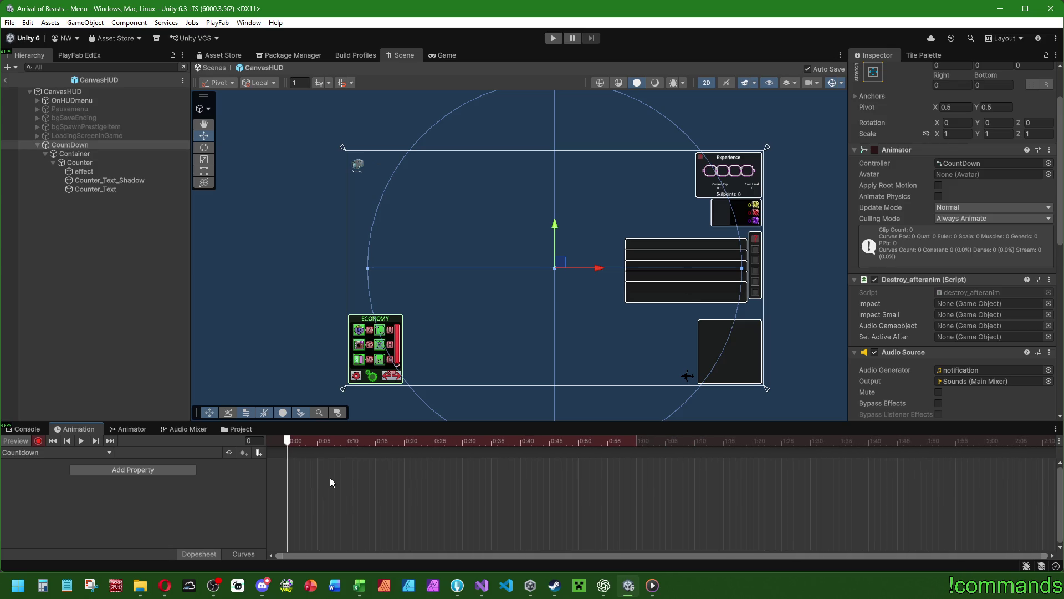
click(635, 442)
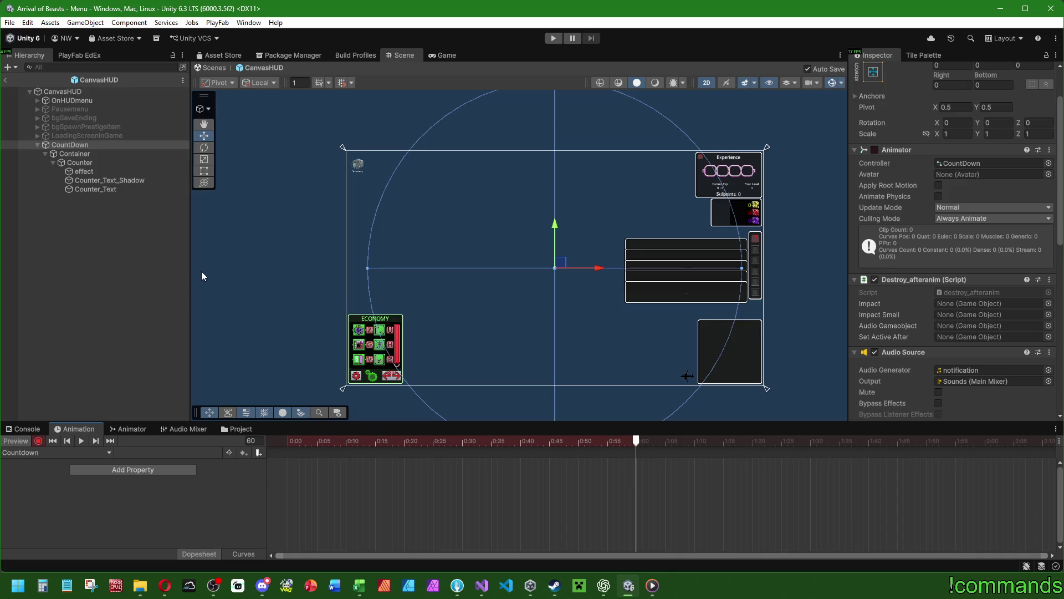
click(578, 441)
click(98, 171)
click(100, 181)
shift+click(100, 188)
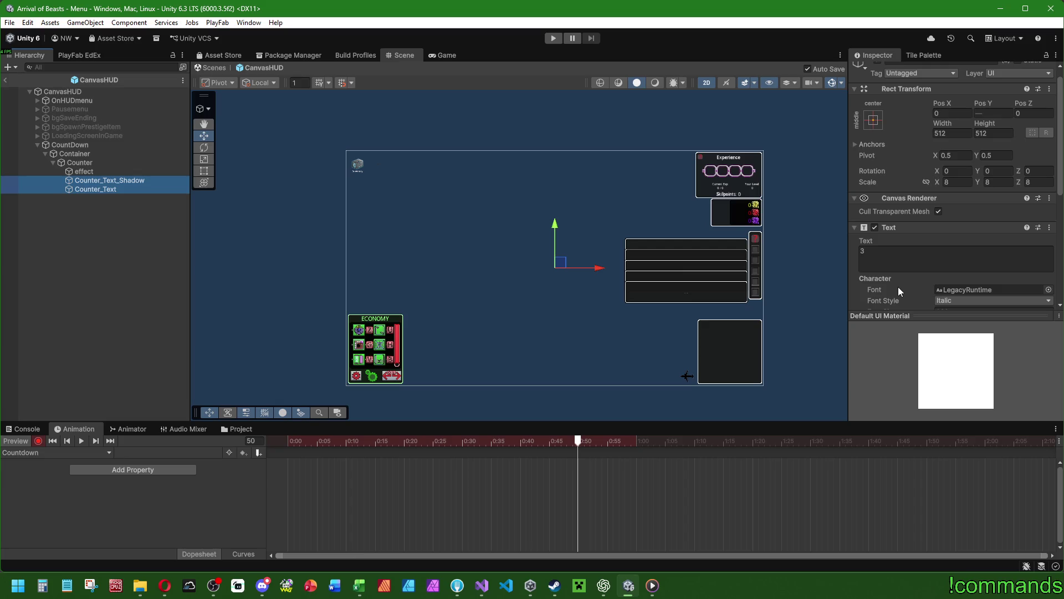
Step: Key both texts' scale at 0.9, 0.9, 0.9 on frame 50
click(962, 181)
text(0.9)
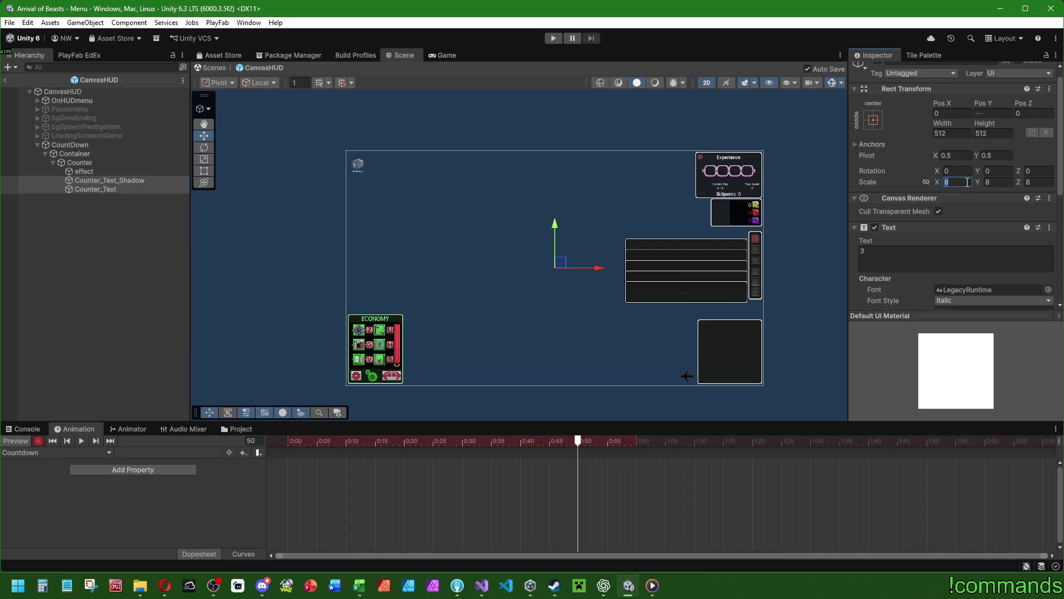
key(Tab)
text(0.9)
click(1044, 181)
text(0.9)
key(Return)
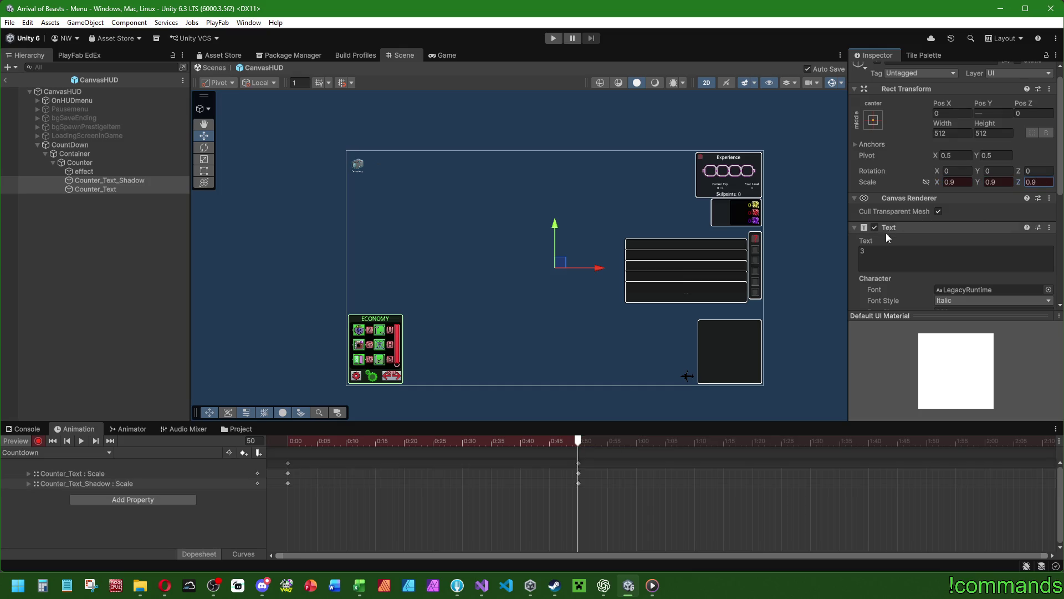
Step: Key the texts' scale back to 1 at frame 60
drag(578, 440, 636, 441)
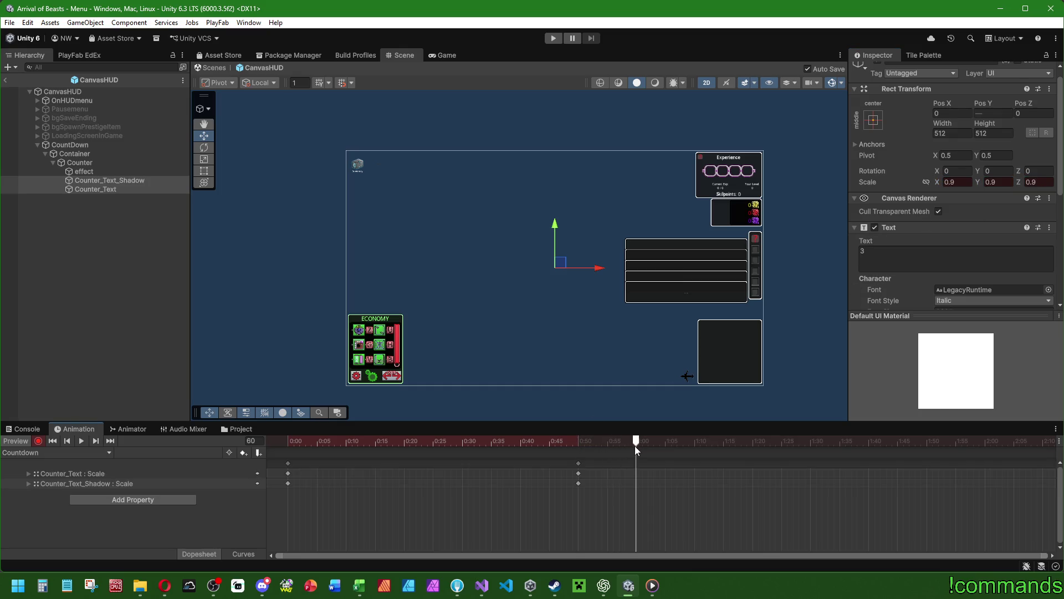
click(961, 183)
text(1)
key(Tab)
text(1)
key(Tab)
text(1)
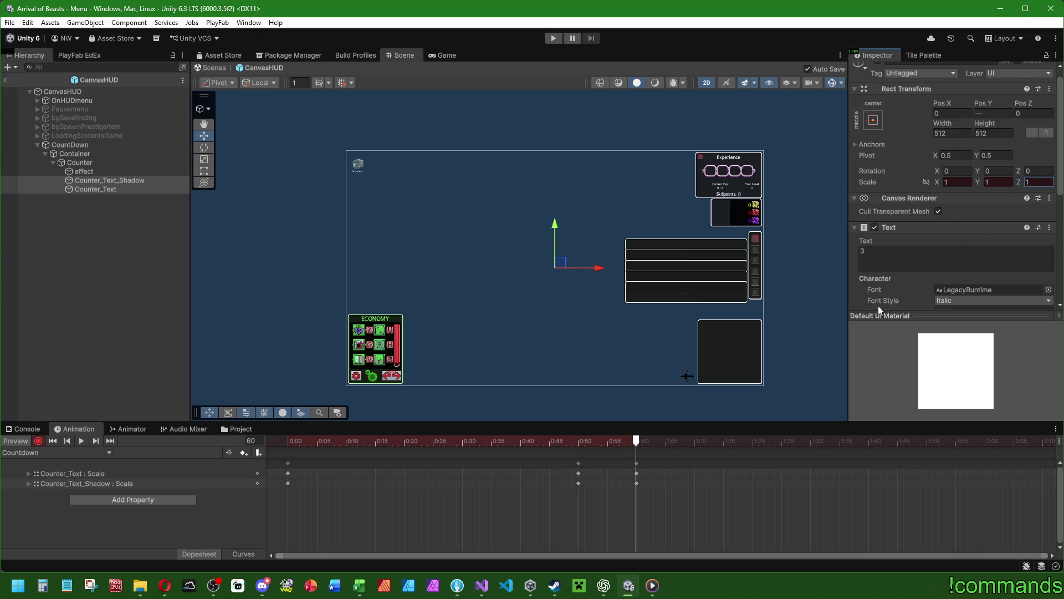
Step: Make the text colour fully opaque at frame 30
drag(519, 440, 578, 440)
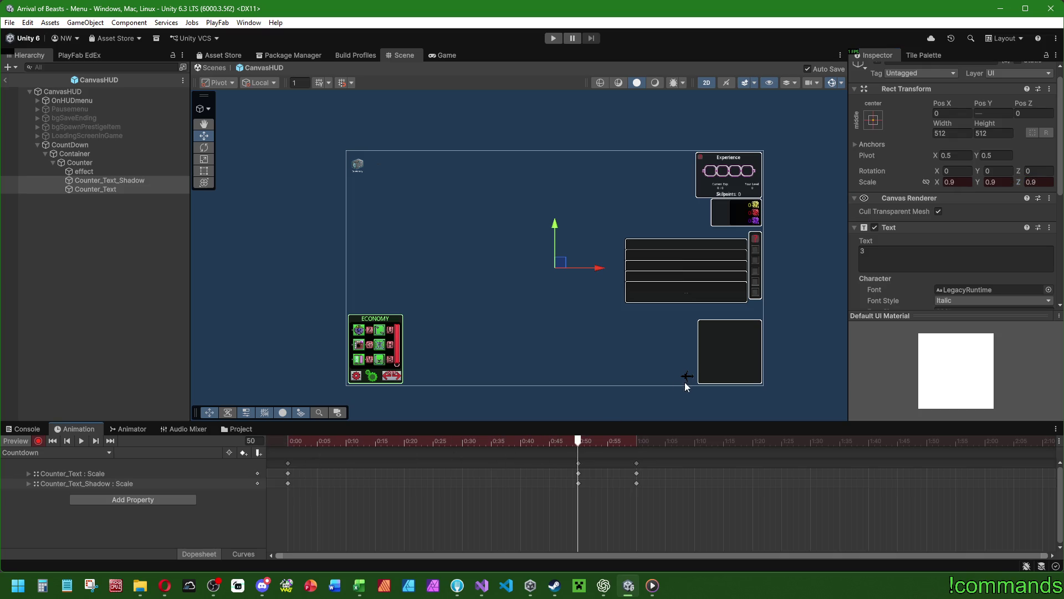
drag(469, 441, 463, 441)
scroll(953, 221, down, 5)
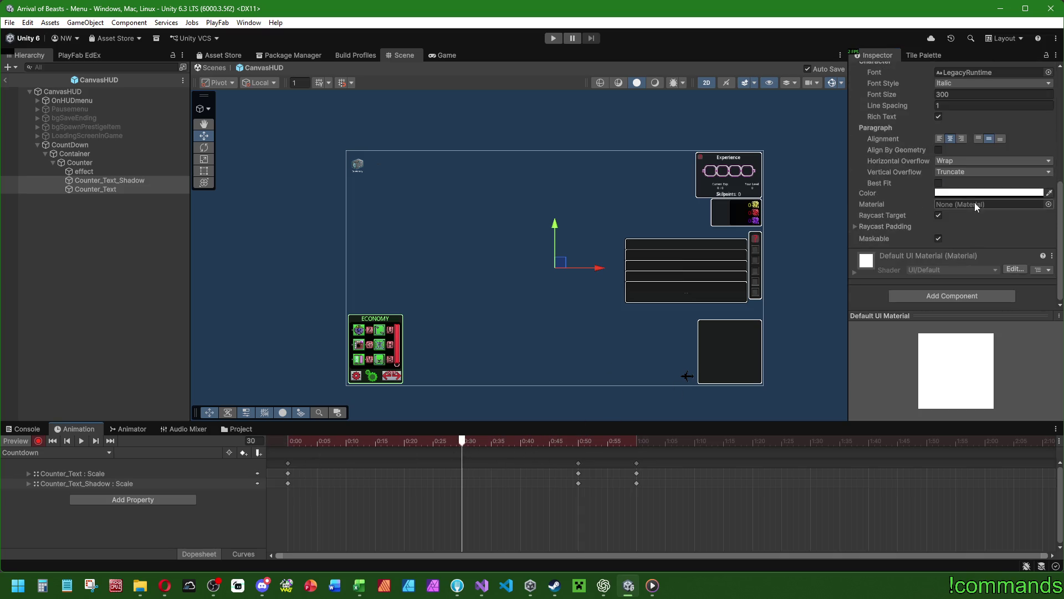
click(956, 192)
drag(1043, 410, 1063, 410)
Step: Preview the 3 growing and fading in, adjusting the shadow text's colour at frame 0
mouse_move(280, 442)
mouse_down()
mouse_move(479, 441)
mouse_move(453, 444)
mouse_move(559, 470)
mouse_move(550, 470)
mouse_move(281, 441)
mouse_move(496, 442)
mouse_move(265, 435)
mouse_move(630, 445)
mouse_move(577, 449)
mouse_up()
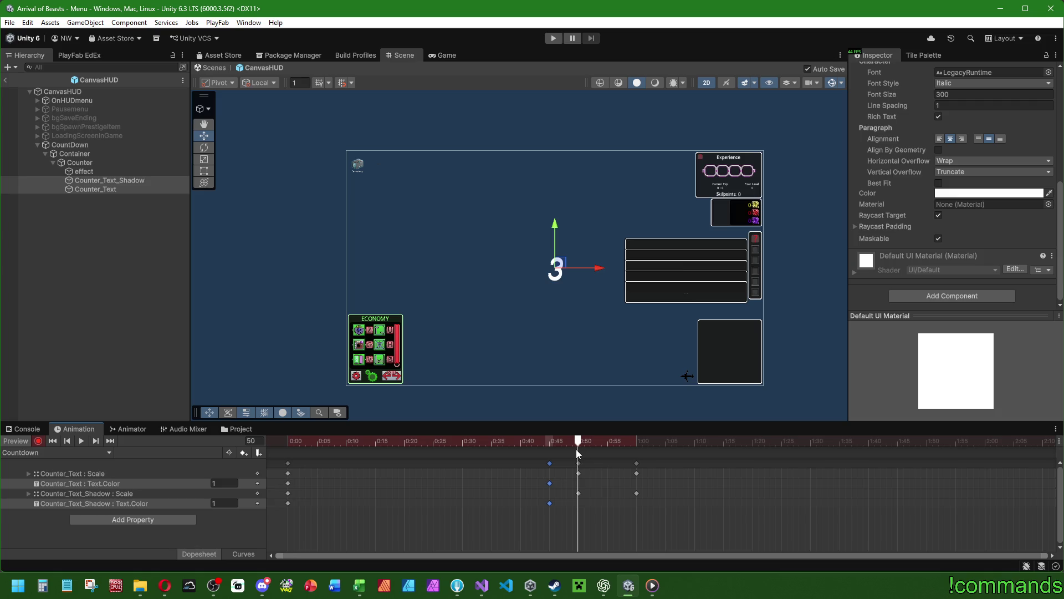
mouse_move(576, 449)
mouse_down()
mouse_move(354, 444)
mouse_move(519, 447)
mouse_move(266, 421)
mouse_up()
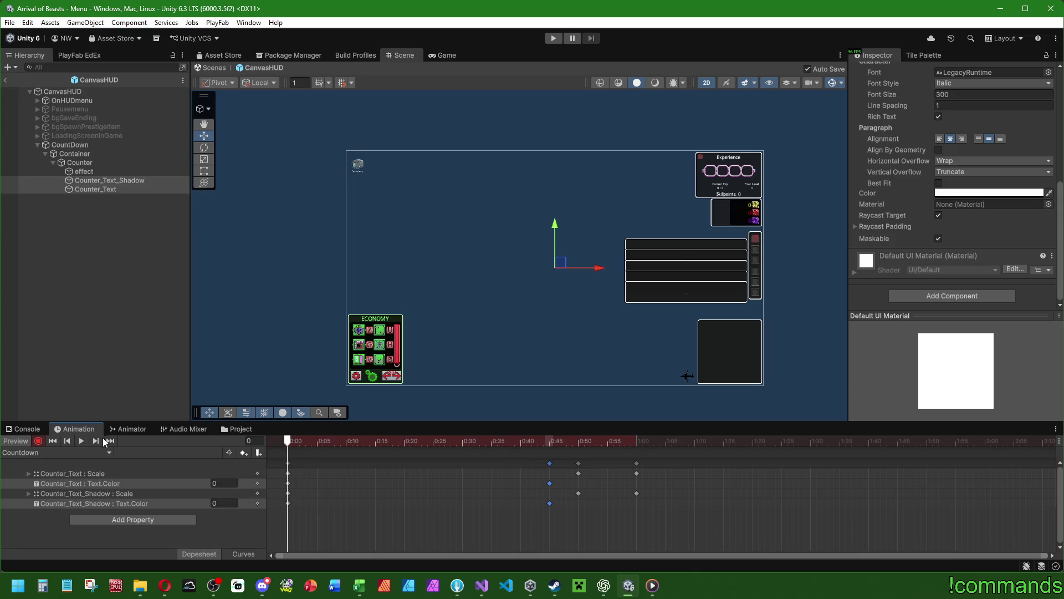
click(135, 180)
click(978, 197)
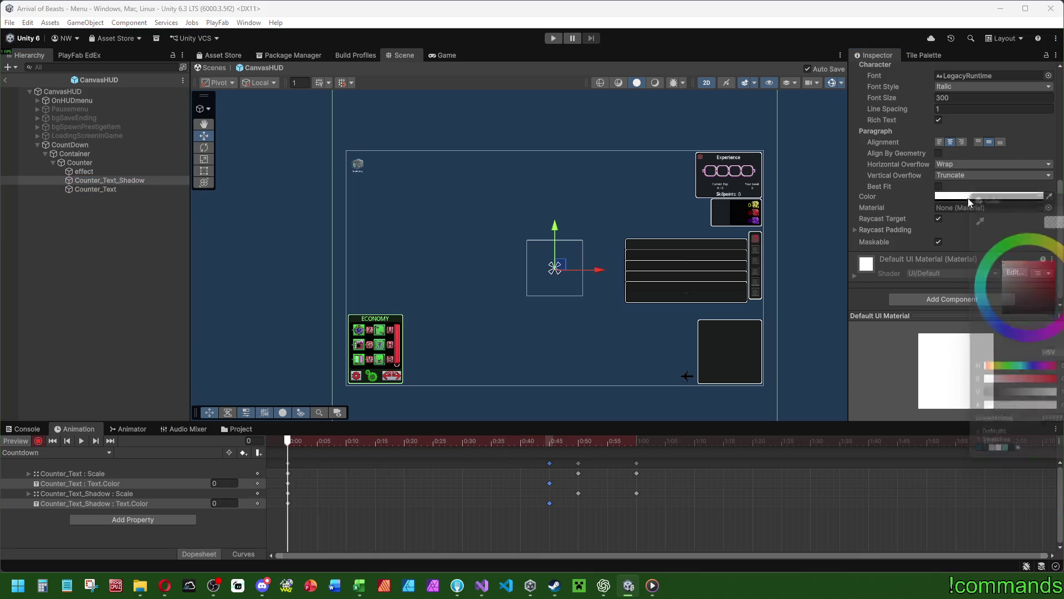
drag(289, 442, 636, 446)
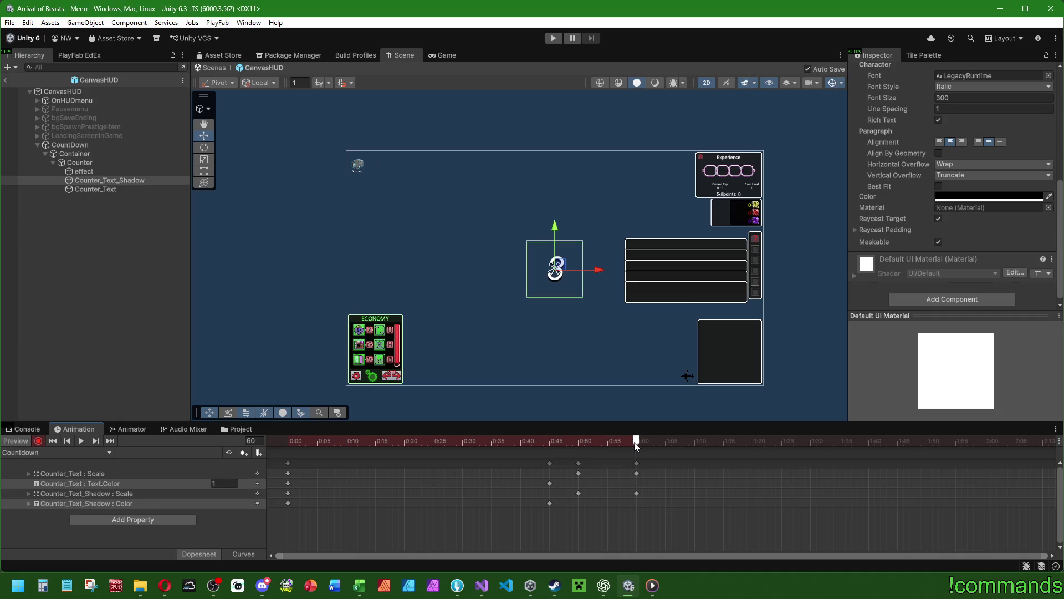
click(274, 437)
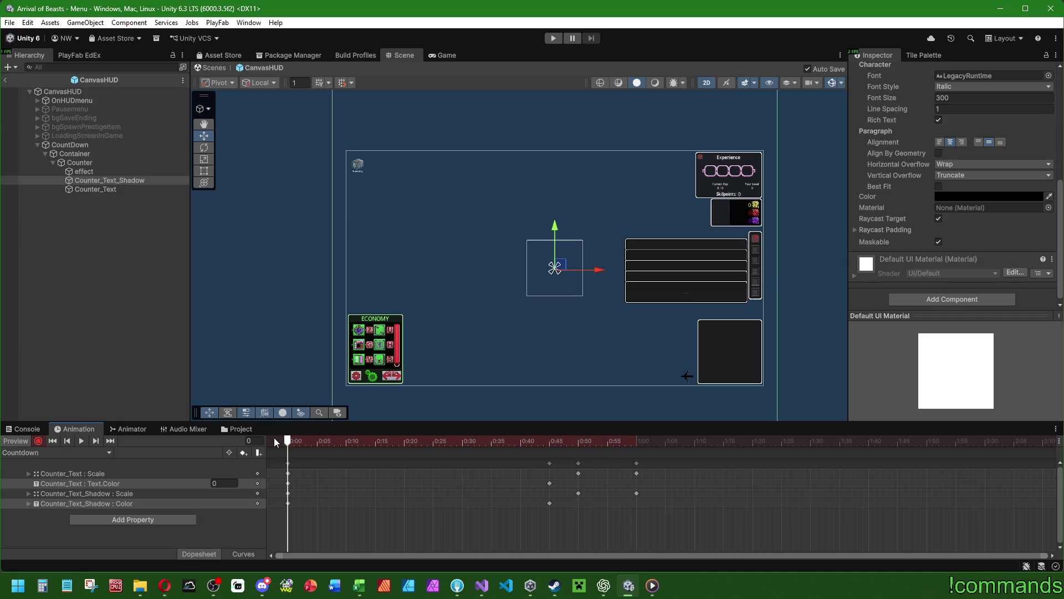
Step: Reselect both texts, check frame 35, then exit preview and select all keyframes
click(96, 189)
shift+click(111, 180)
click(934, 168)
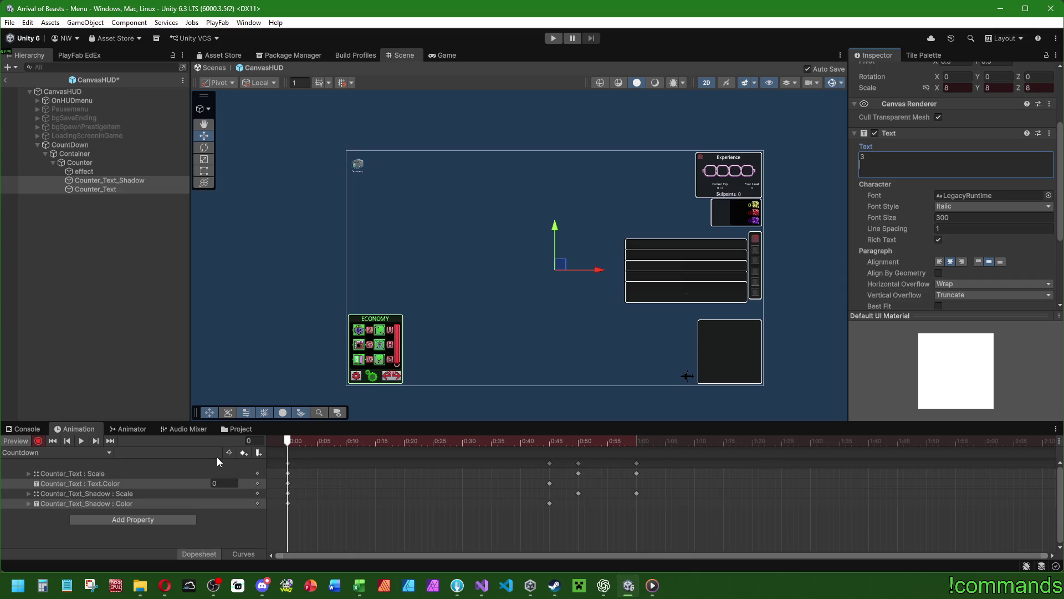
mouse_move(286, 441)
mouse_down()
mouse_move(491, 453)
mouse_move(230, 440)
mouse_up()
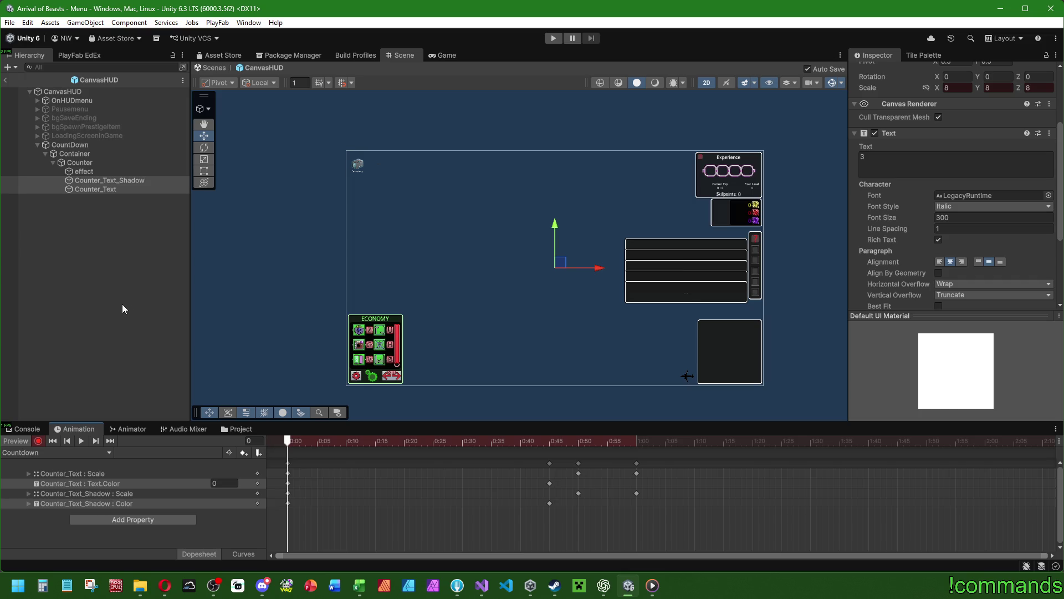
click(28, 438)
drag(277, 468, 648, 507)
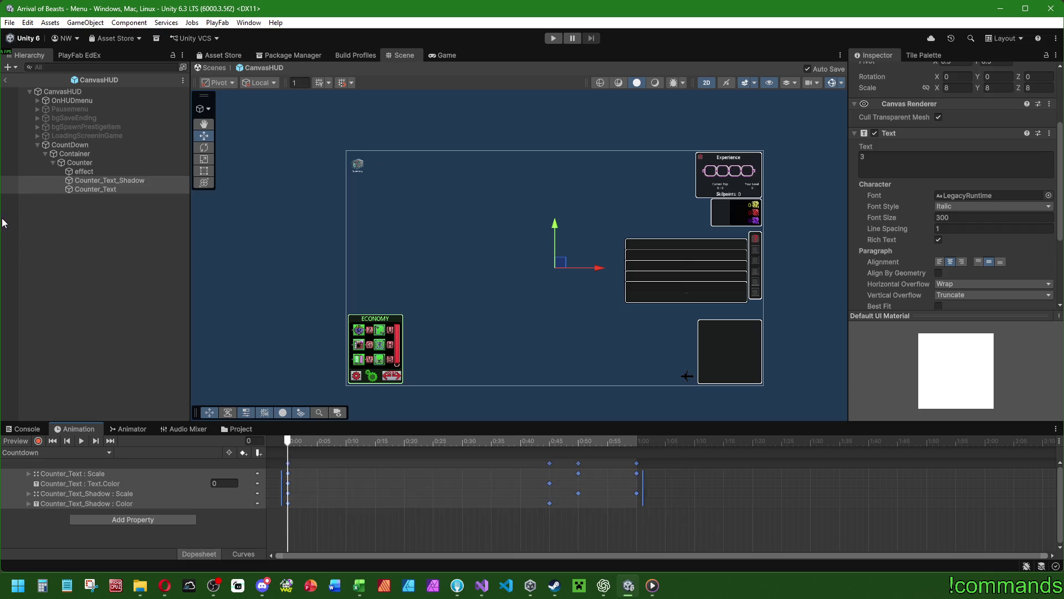
Step: Create an empty child object named 3 under Counter
click(145, 251)
right_click(88, 163)
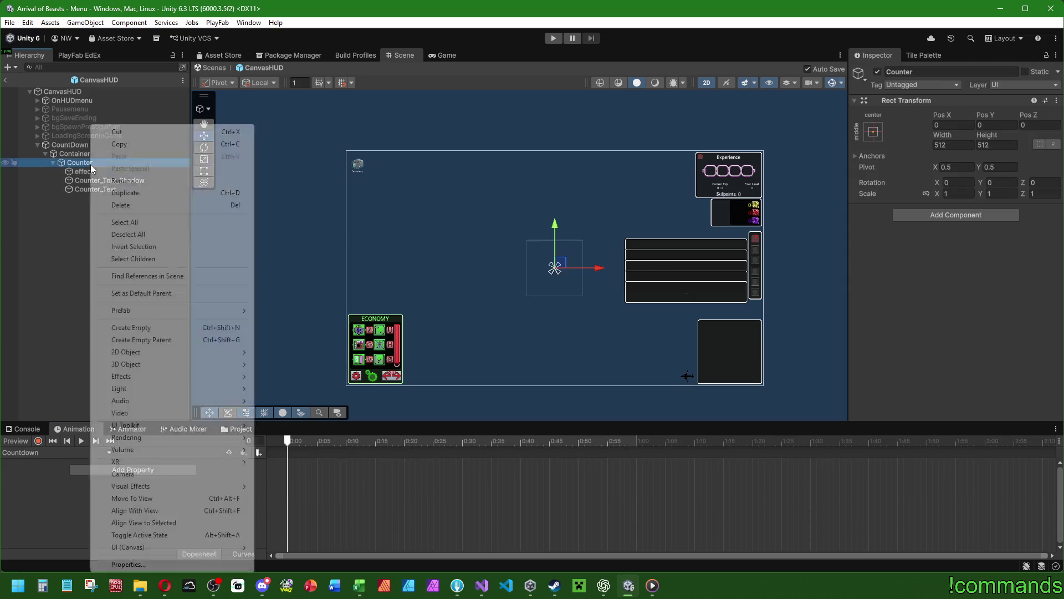
click(135, 328)
text(3)
key(Return)
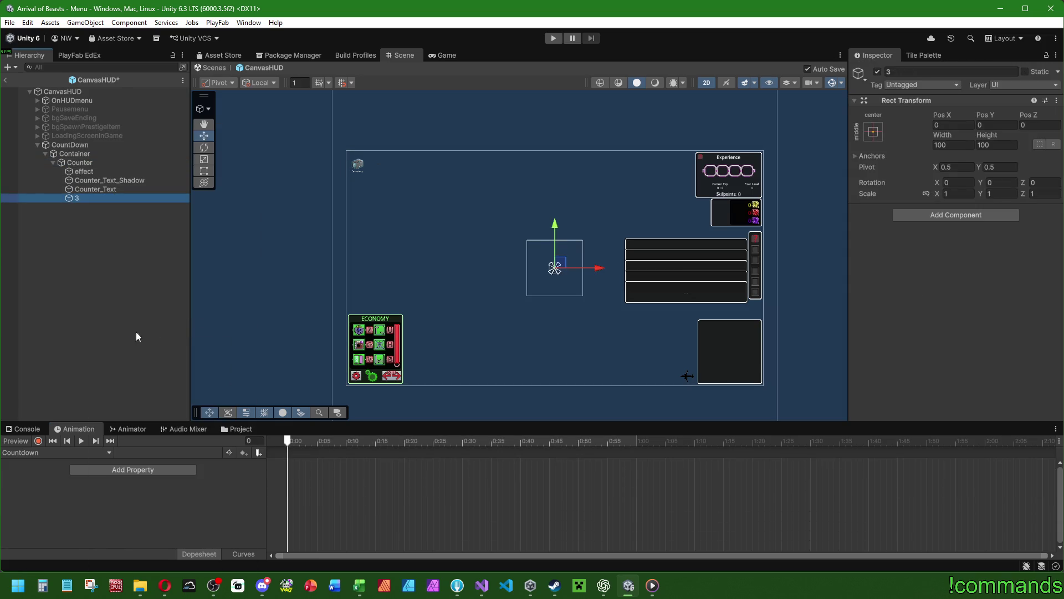
Step: Move Counter_Text and Counter_Text_Shadow into the 3 object and select both
click(88, 189)
shift+click(106, 180)
drag(106, 180, 78, 198)
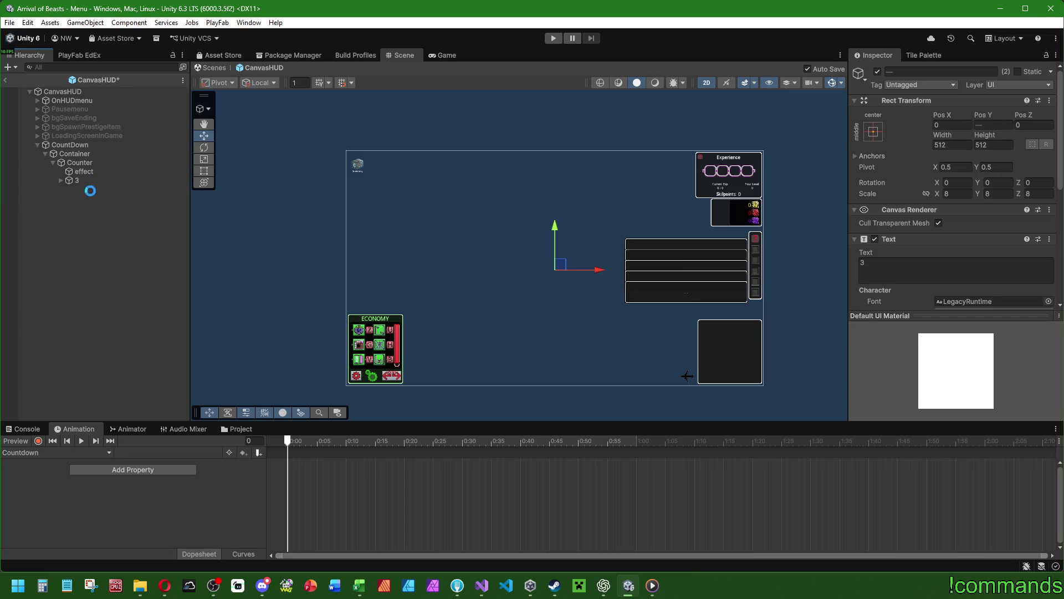
click(61, 180)
click(89, 191)
click(99, 198)
shift+click(102, 189)
Step: Reset both texts' scale to 1, 1, 1
click(957, 194)
text(1)
key(Tab)
text(1)
key(Tab)
text(1)
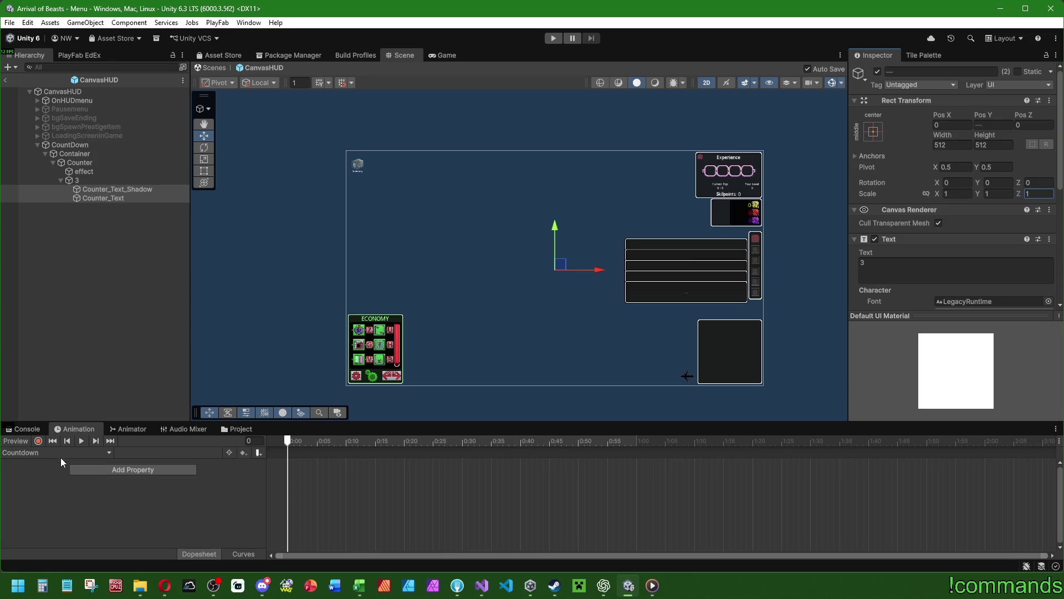
click(109, 473)
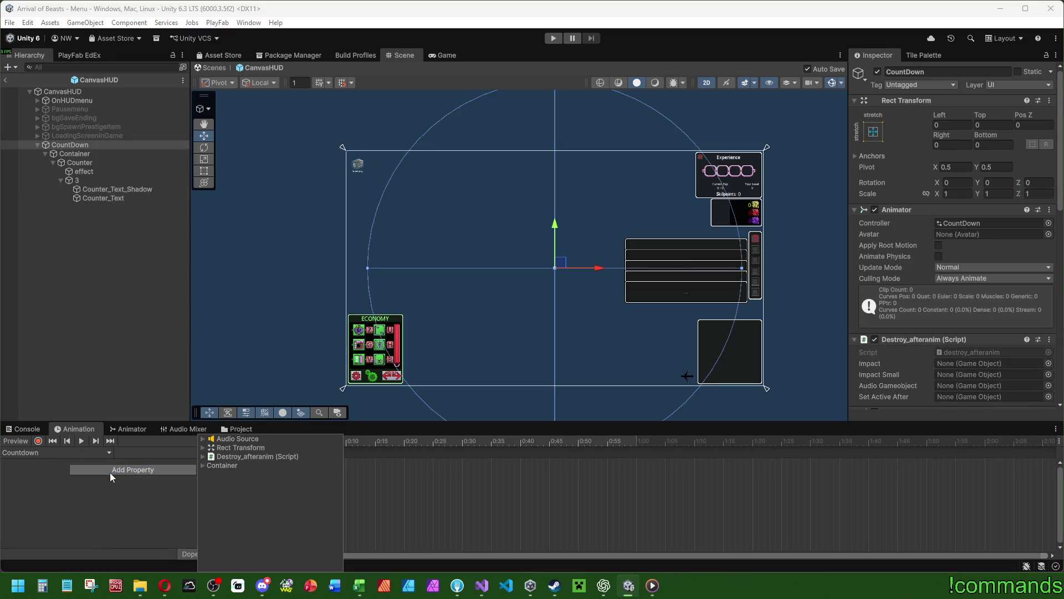
click(100, 198)
click(146, 470)
click(203, 466)
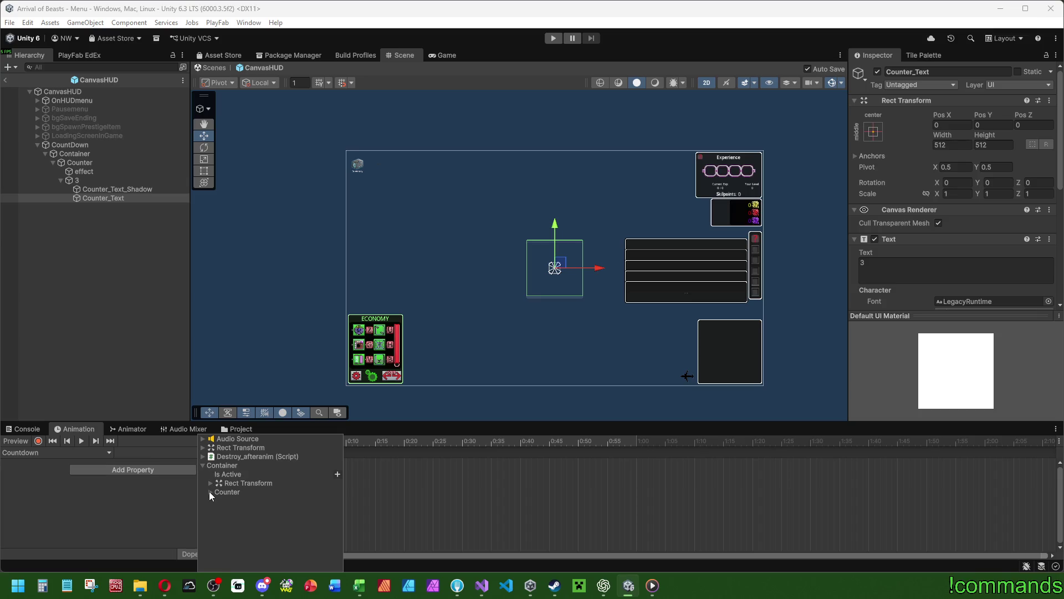
click(209, 491)
click(217, 517)
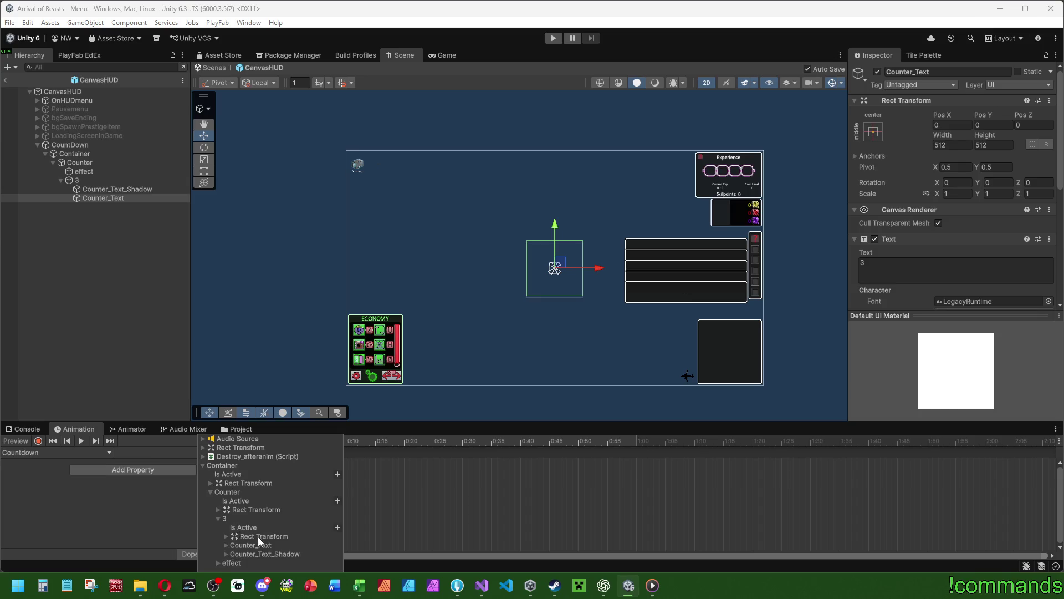
click(226, 545)
click(239, 549)
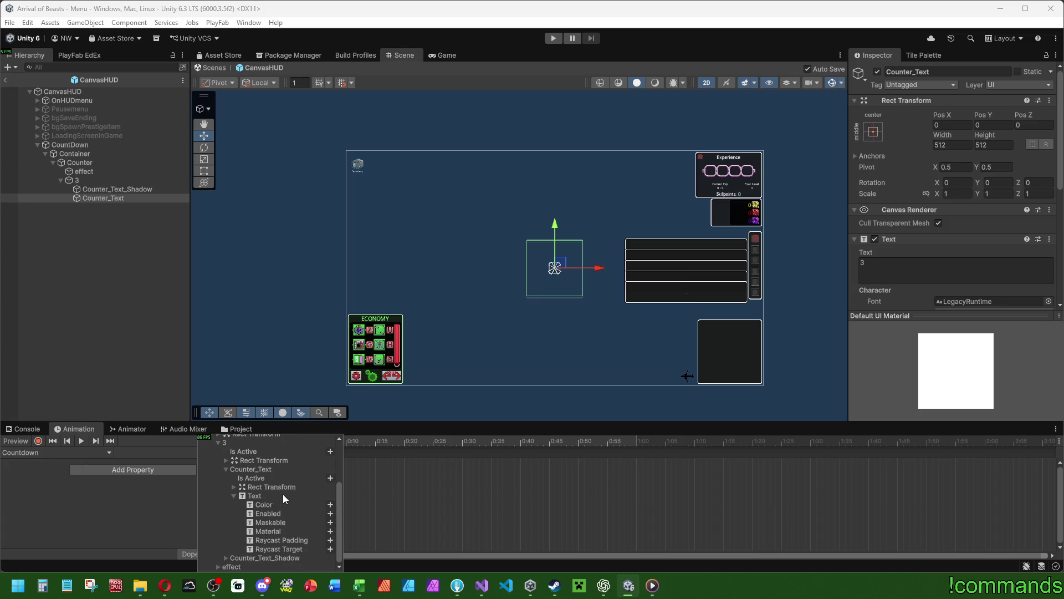
click(258, 496)
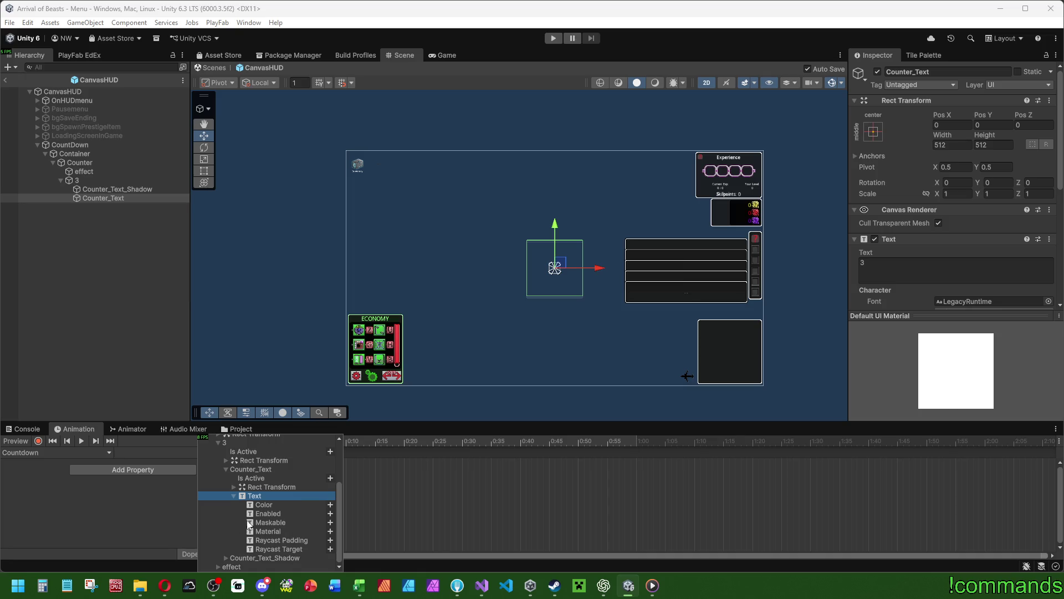
click(76, 339)
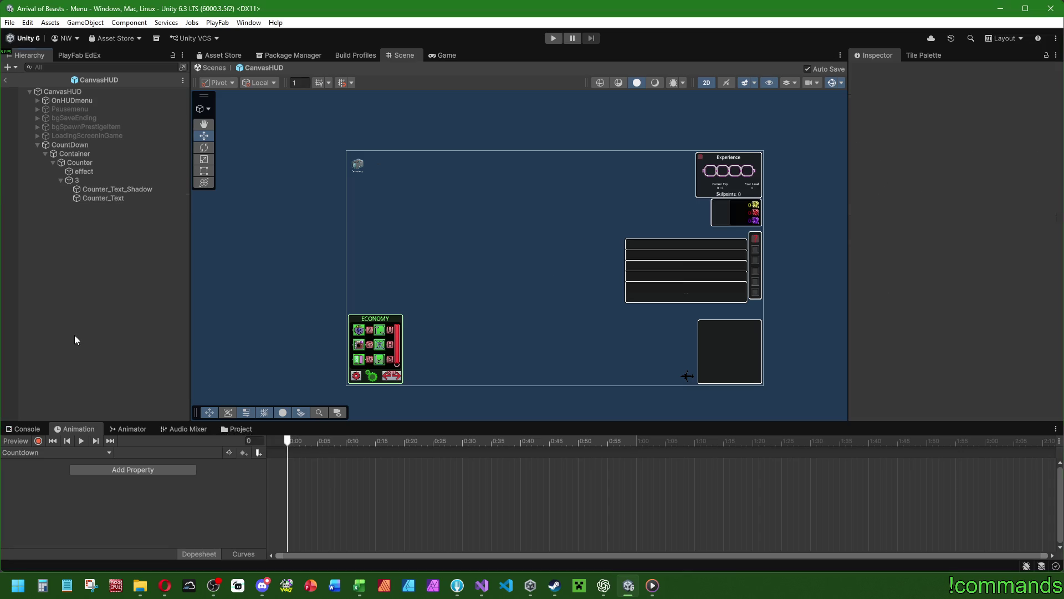
Step: Duplicate the 3 object twice and rename the copies 2 and 1
click(87, 179)
key(ctrl+d)
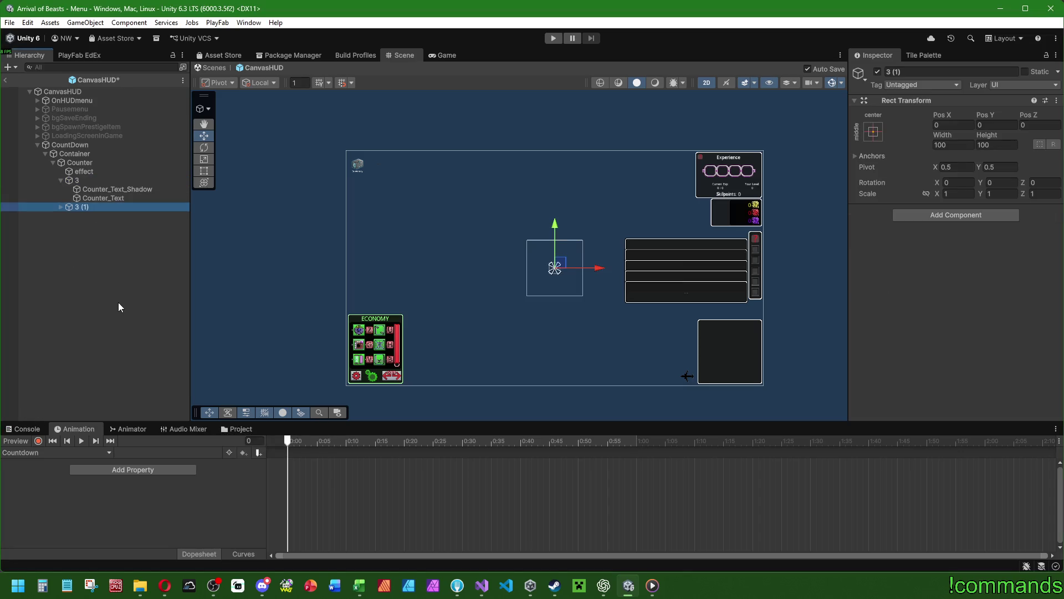
key(ctrl+d)
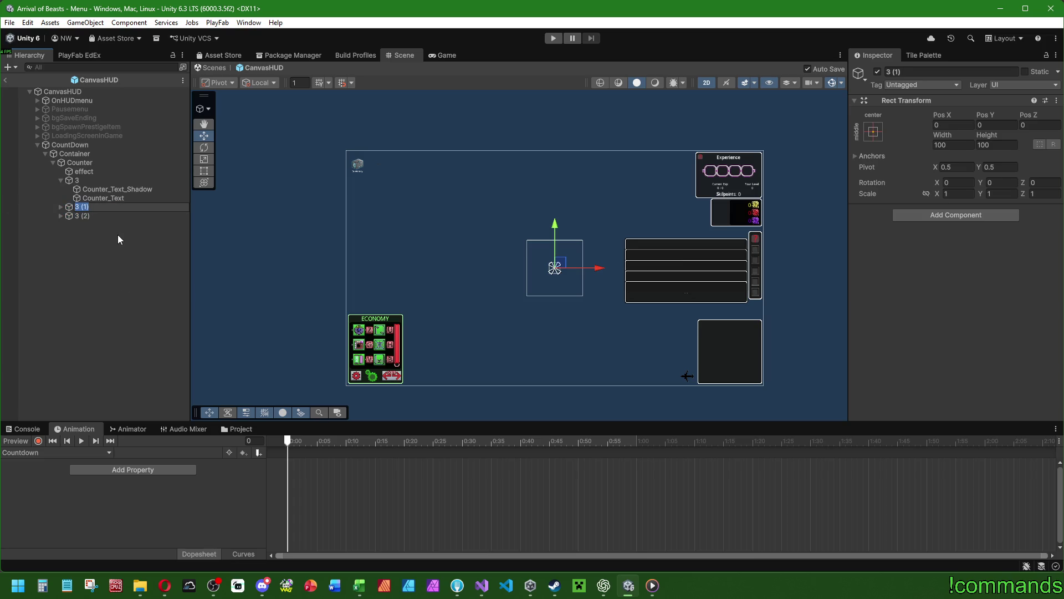
text(2)
key(Return)
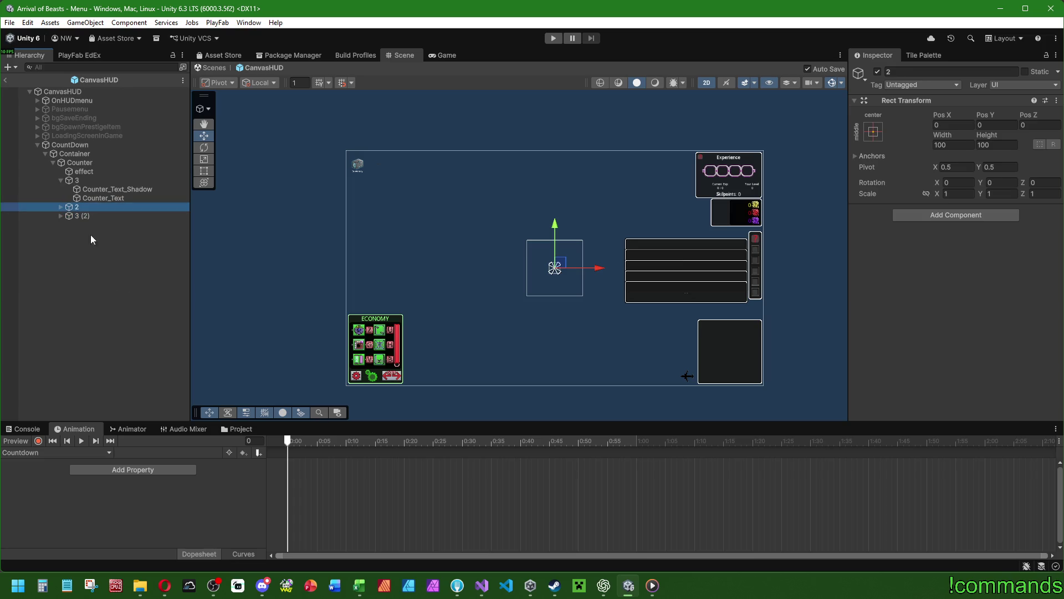
click(66, 216)
key(F2)
text(1)
key(Return)
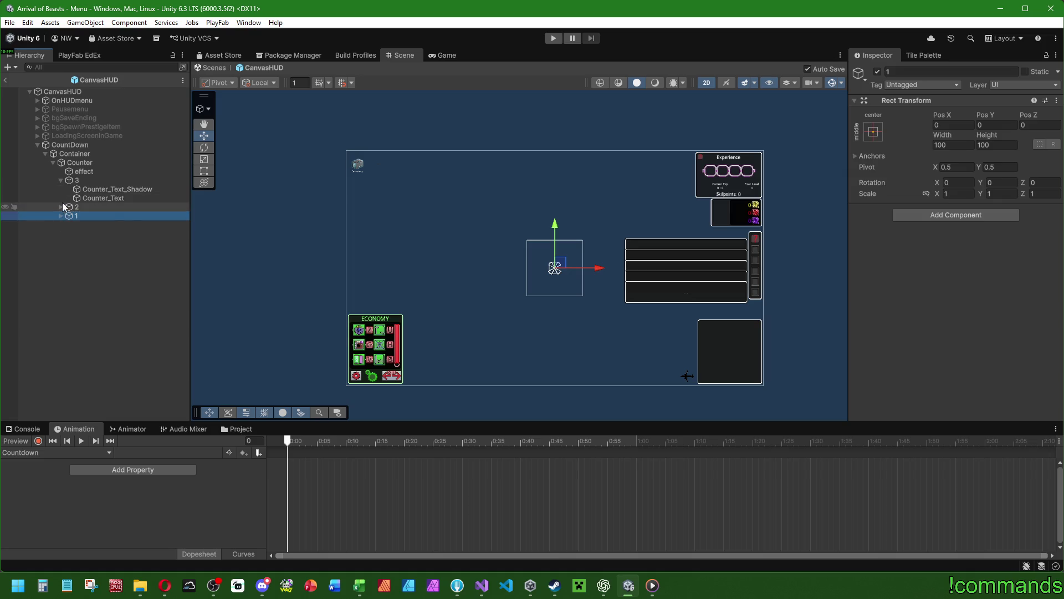
Step: Set the Counter_Text and shadow text under 1 to read 1
click(61, 207)
click(59, 233)
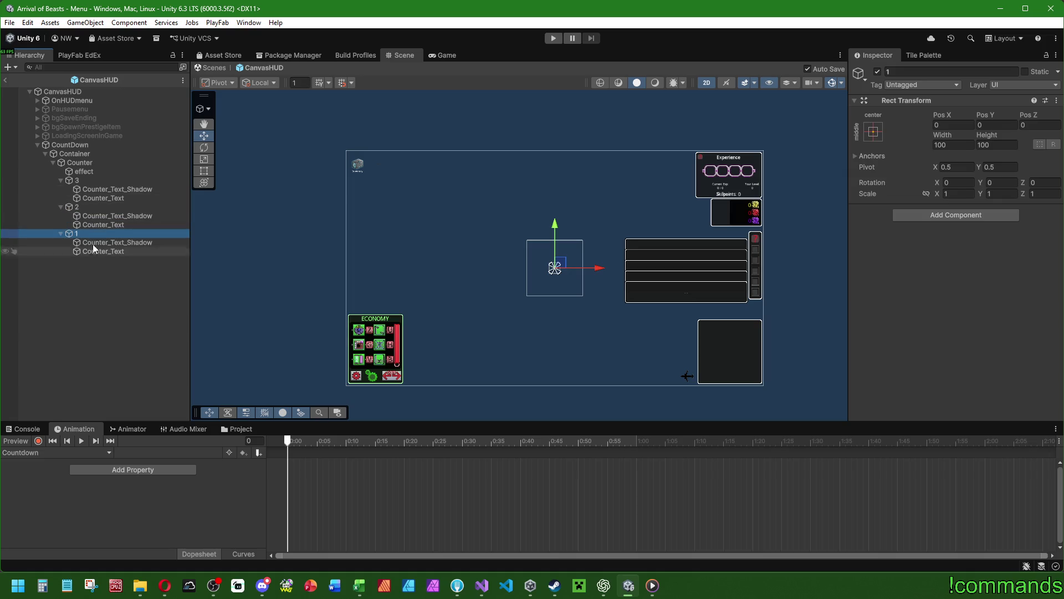
click(105, 216)
click(111, 225)
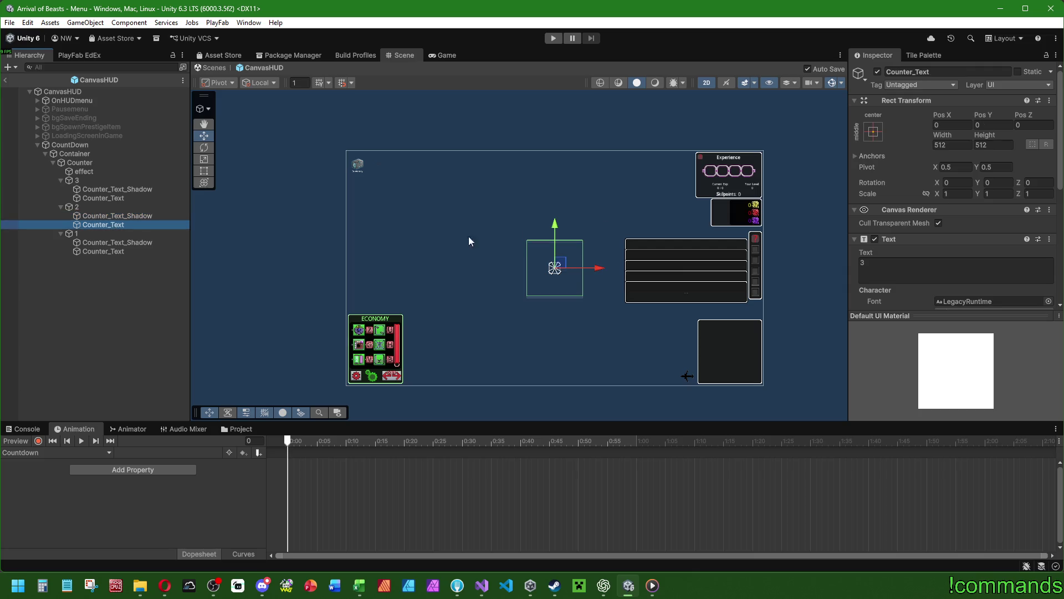
scroll(917, 195, down, 3)
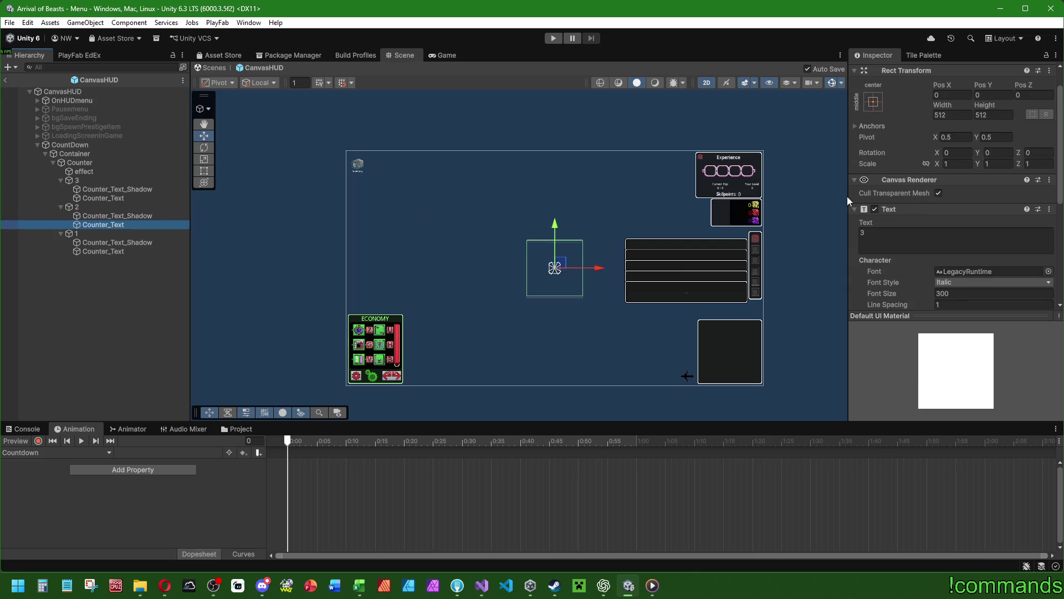
ctrl+click(125, 217)
click(111, 242)
ctrl+click(111, 251)
click(887, 235)
key(ctrl+a)
text(1)
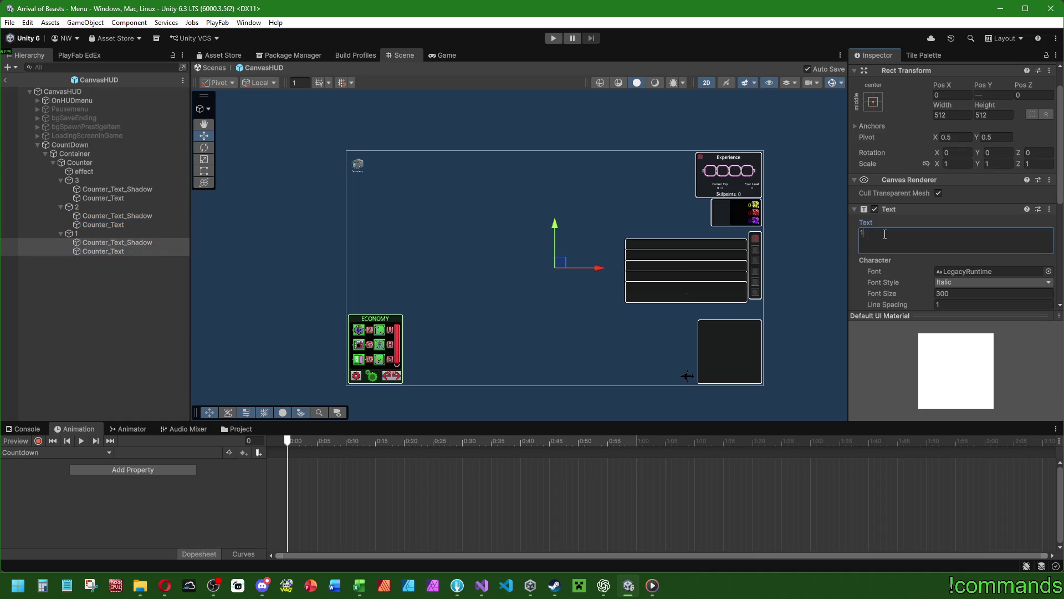
click(115, 295)
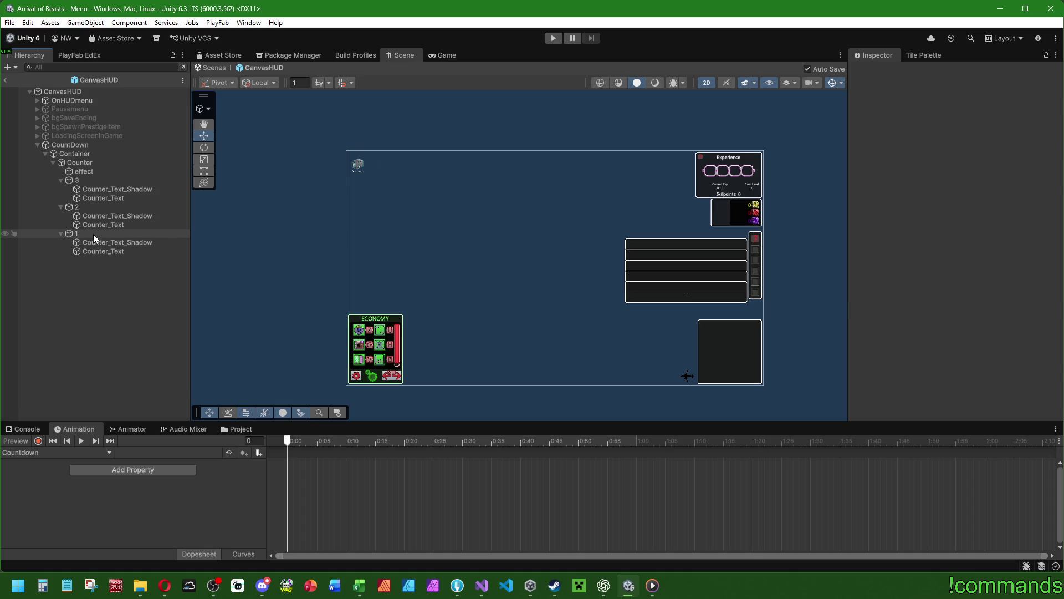
Step: Duplicate the 1 object and name the copy START
click(94, 234)
key(ctrl+d)
text(START)
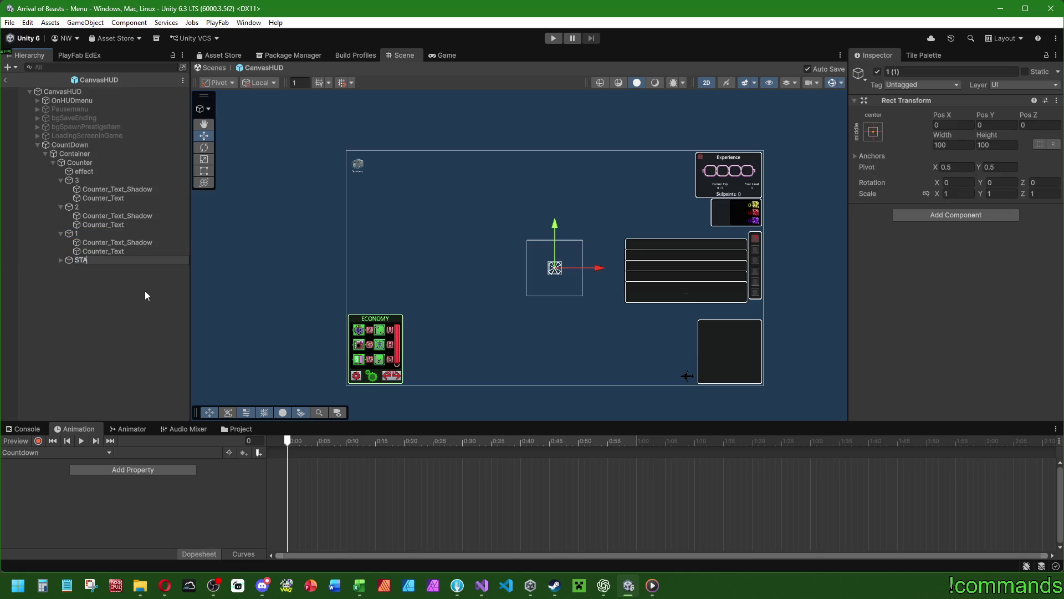
key(Return)
Step: Add a Localization script to START's shadow and main texts
click(61, 260)
click(102, 269)
shift+click(98, 278)
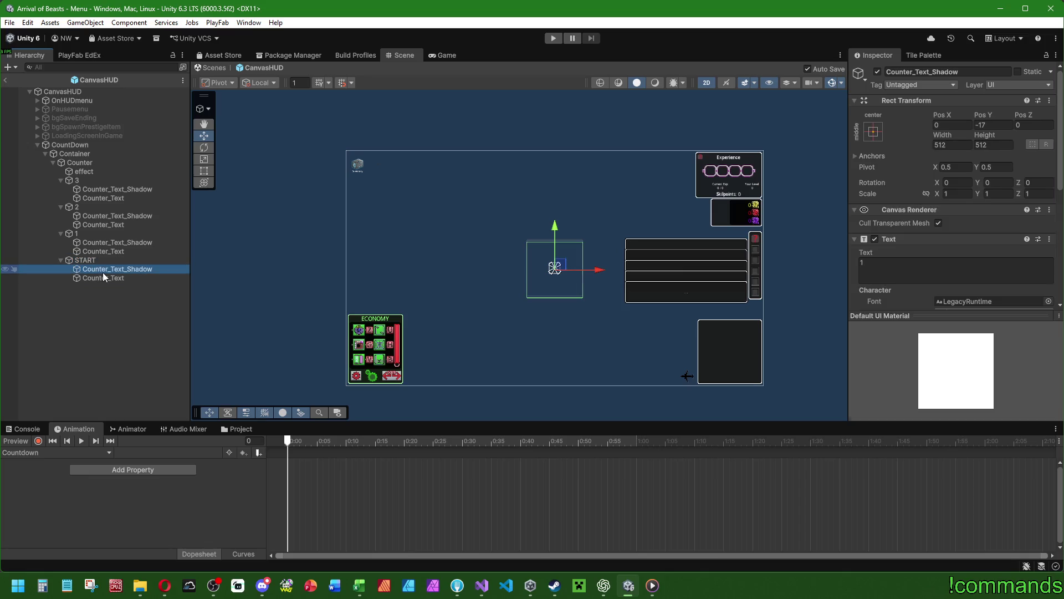
scroll(906, 195, down, 5)
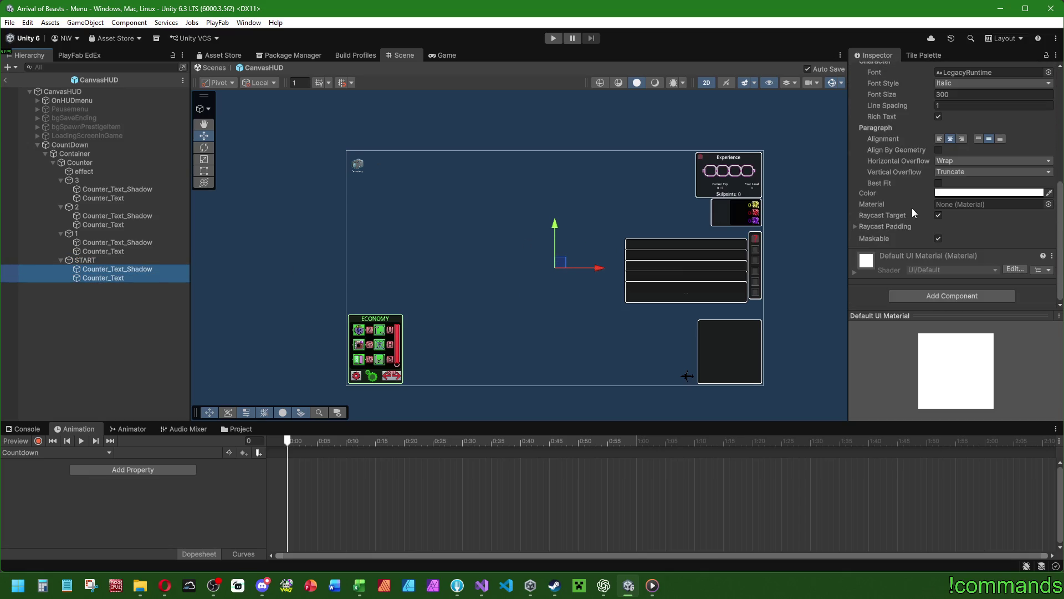
click(910, 296)
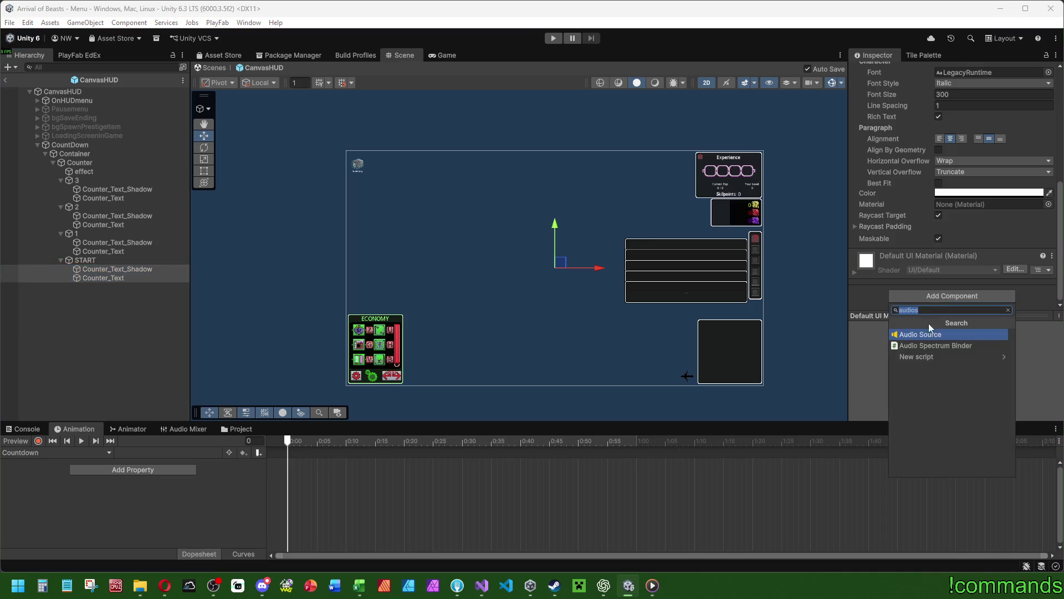
click(920, 293)
click(921, 295)
text(loc)
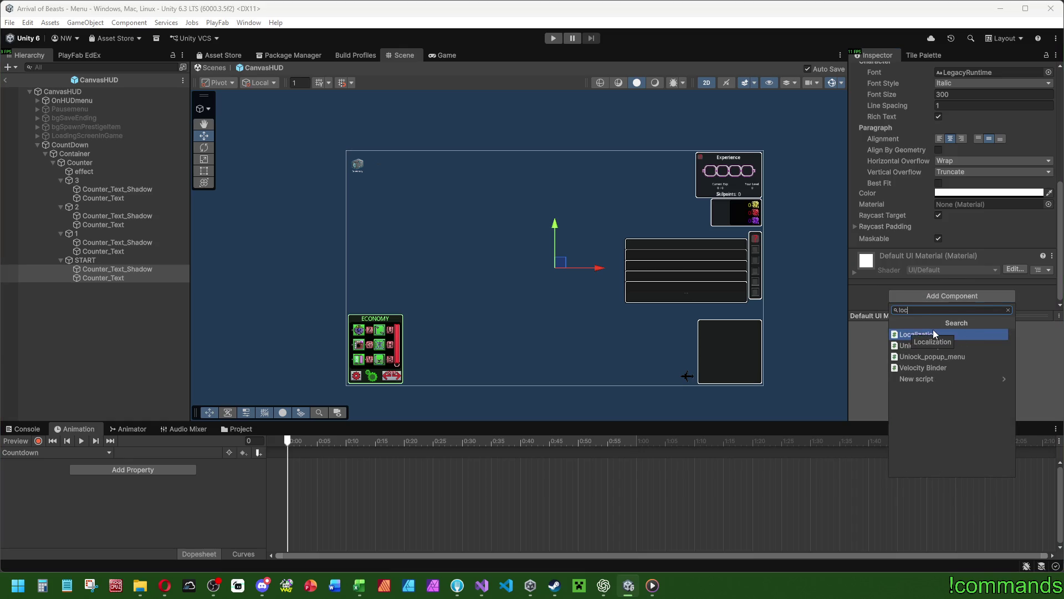
click(933, 334)
Step: Replace Localization with the Replace_language script, Key set to start
right_click(935, 255)
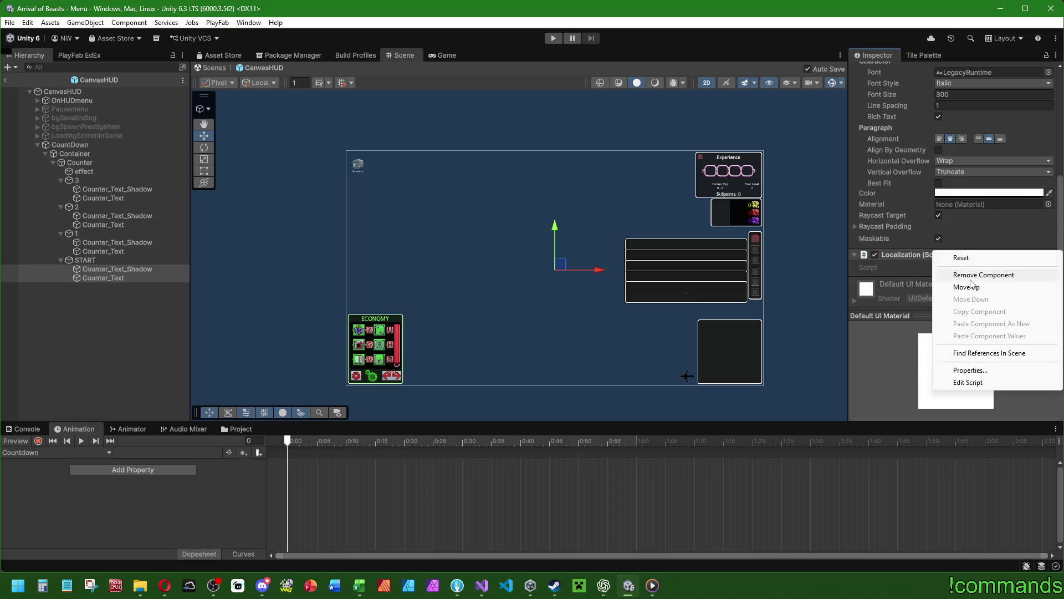
click(920, 274)
click(931, 297)
text(lang)
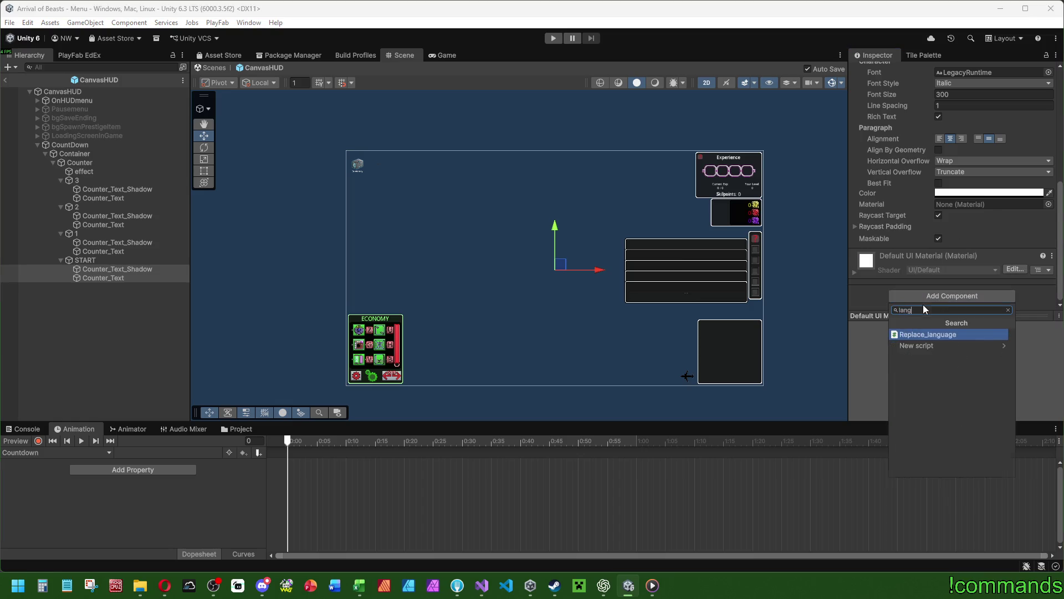
key(Return)
scroll(920, 298, down, 1)
click(952, 280)
text(start)
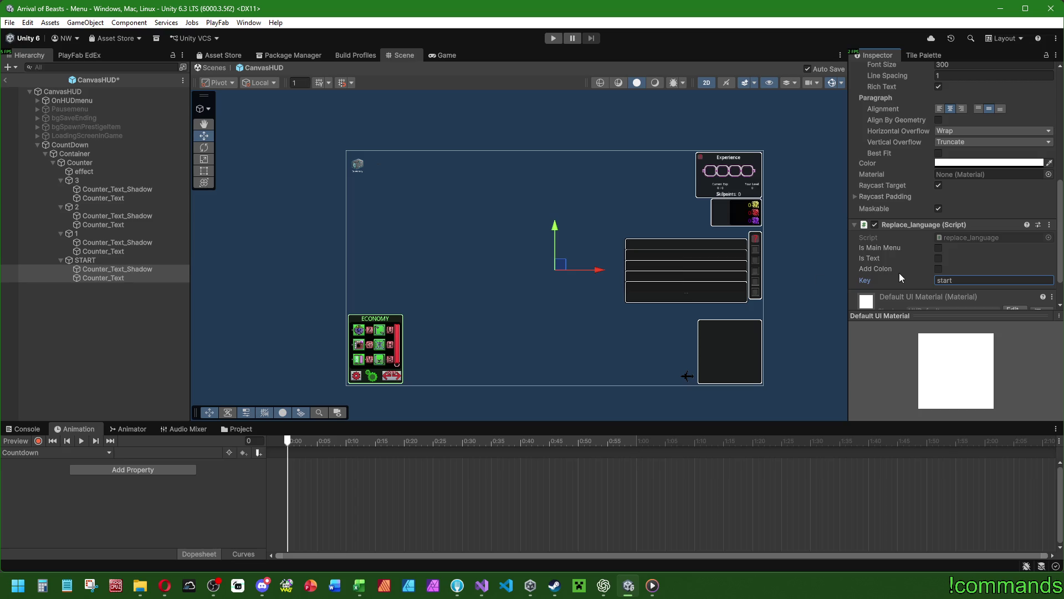
Step: Change both START texts to read START and save the HUD prefab
scroll(942, 194, up, 6)
click(887, 194)
text(START)
key(Return)
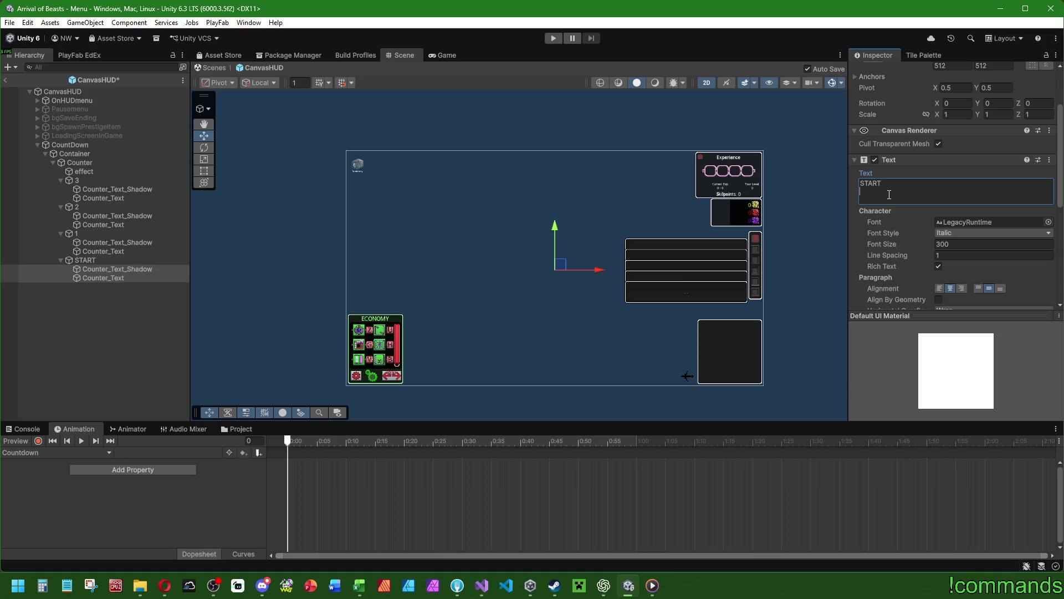
click(116, 332)
key(ctrl+s)
scroll(331, 473, down, 2)
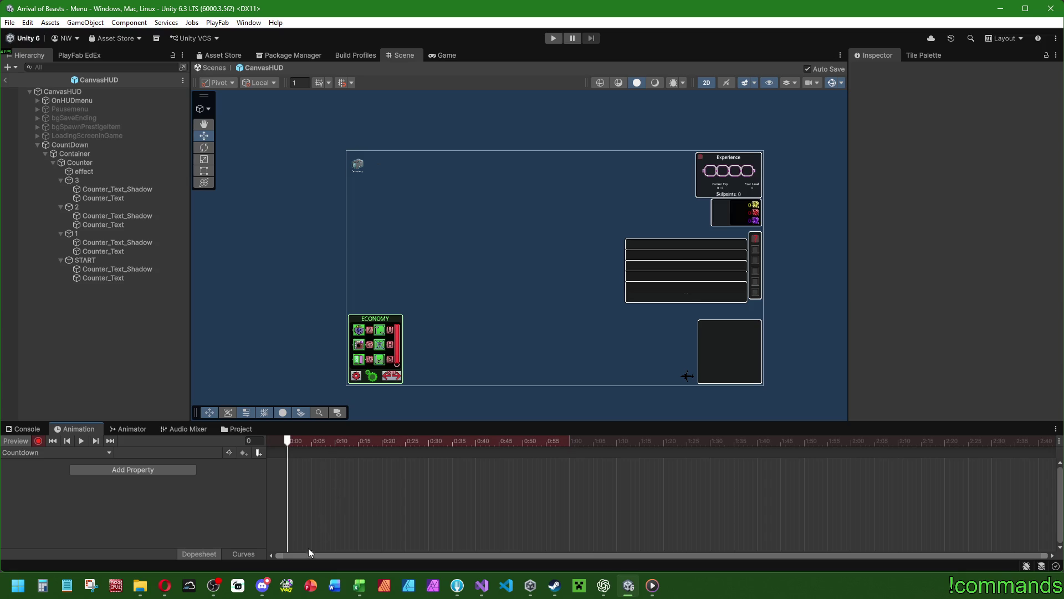
Step: Set the scale of 3, 2, 1 and START to 8
drag(550, 442, 524, 443)
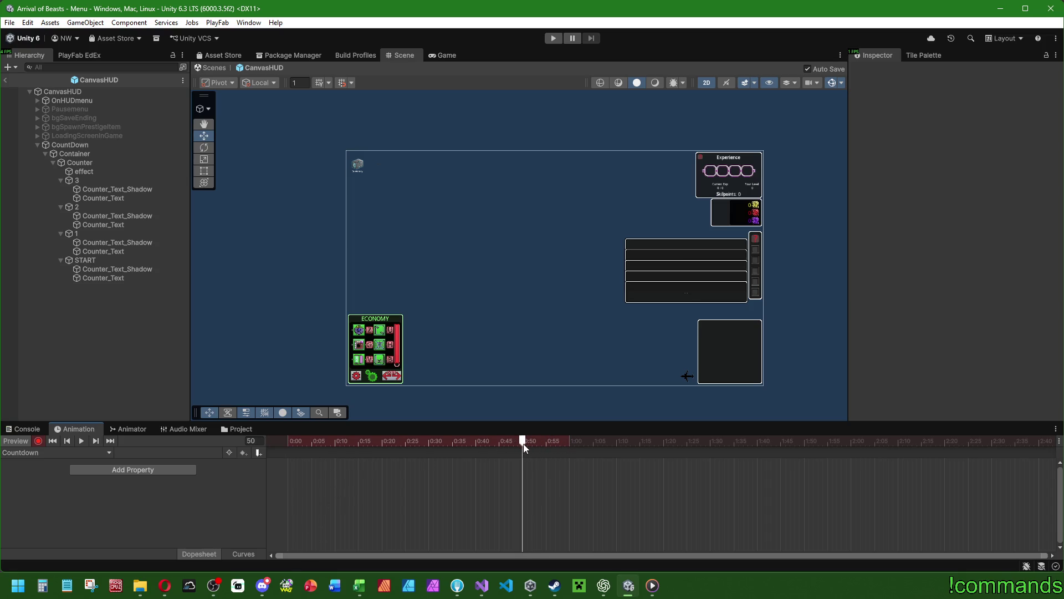
click(101, 181)
click(22, 444)
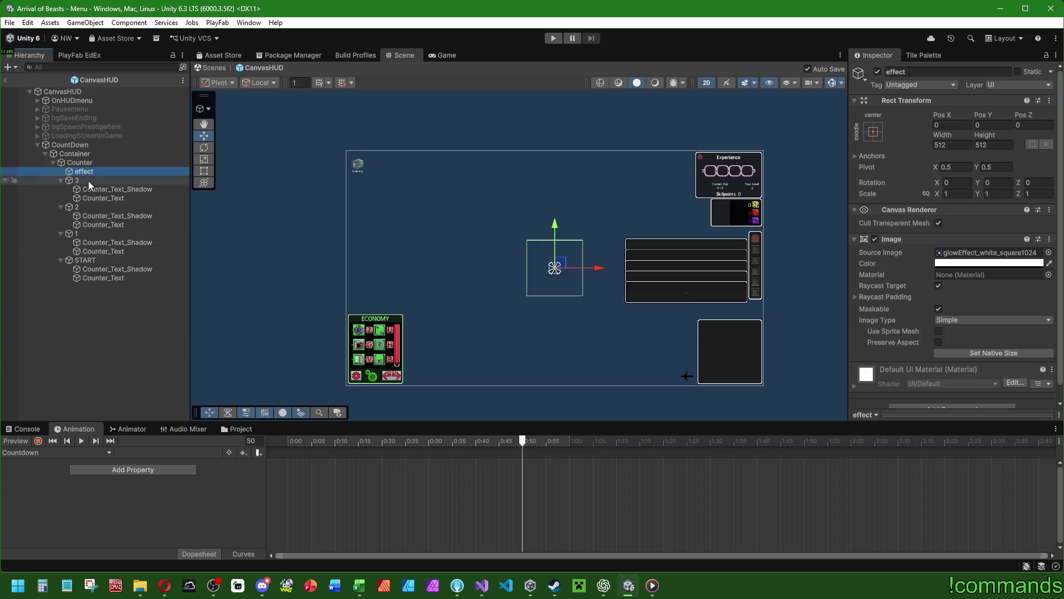
ctrl+click(82, 207)
ctrl+click(83, 234)
ctrl+click(85, 260)
click(958, 193)
text(8)
click(1001, 194)
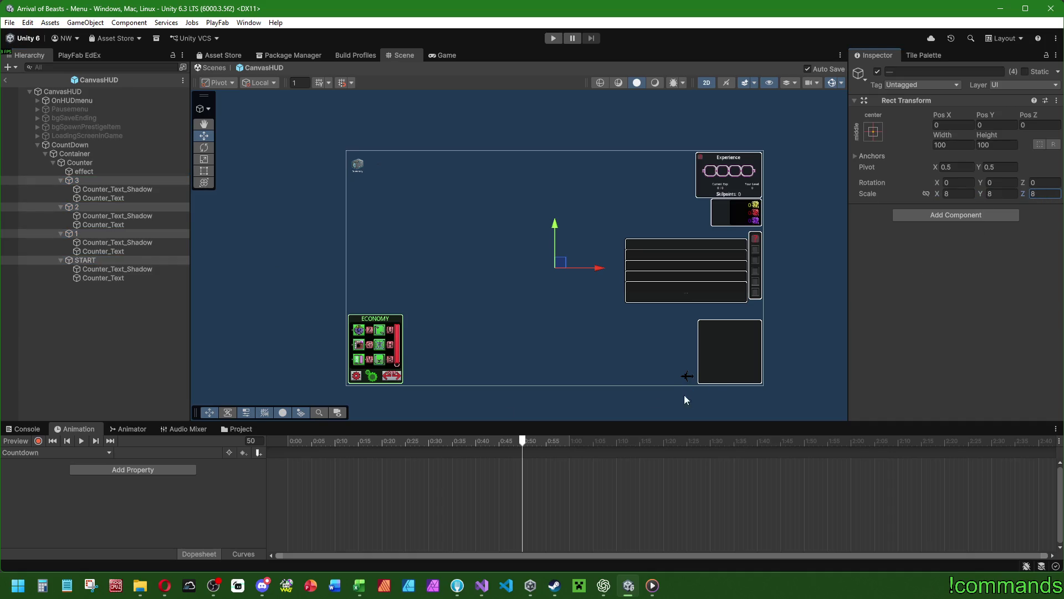
click(110, 375)
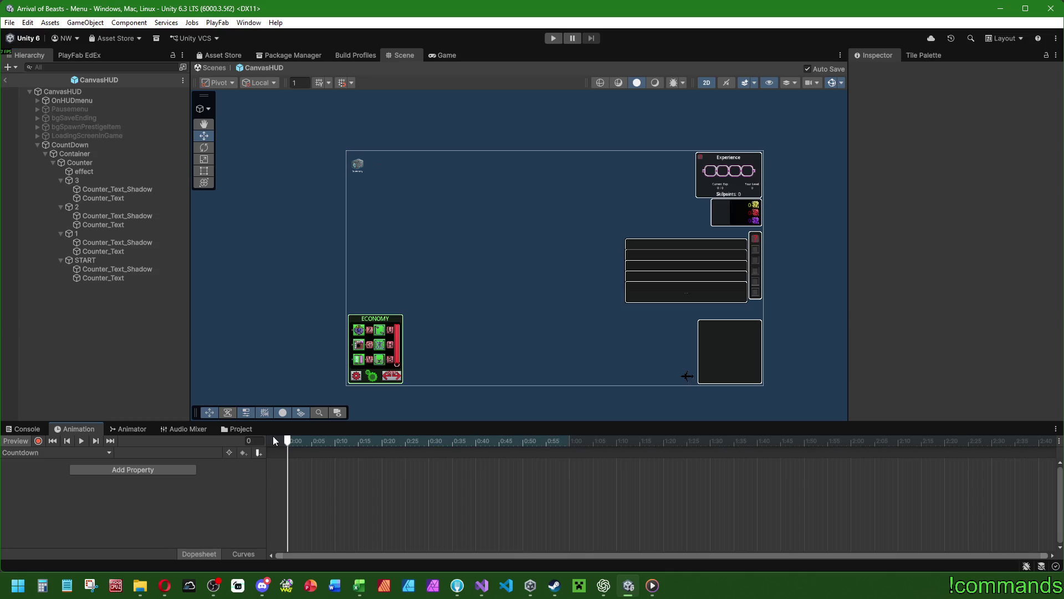
Step: At frame 50, key the 3 object's scale to 0.9 on all axes
mouse_move(485, 444)
mouse_down()
mouse_move(537, 446)
mouse_move(525, 447)
mouse_up()
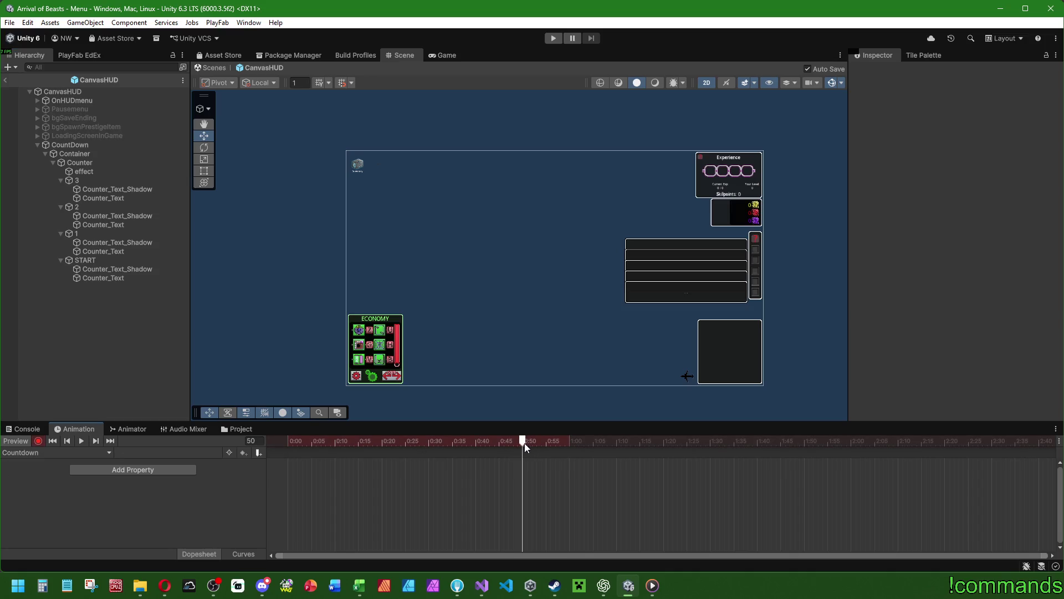
click(77, 180)
click(959, 193)
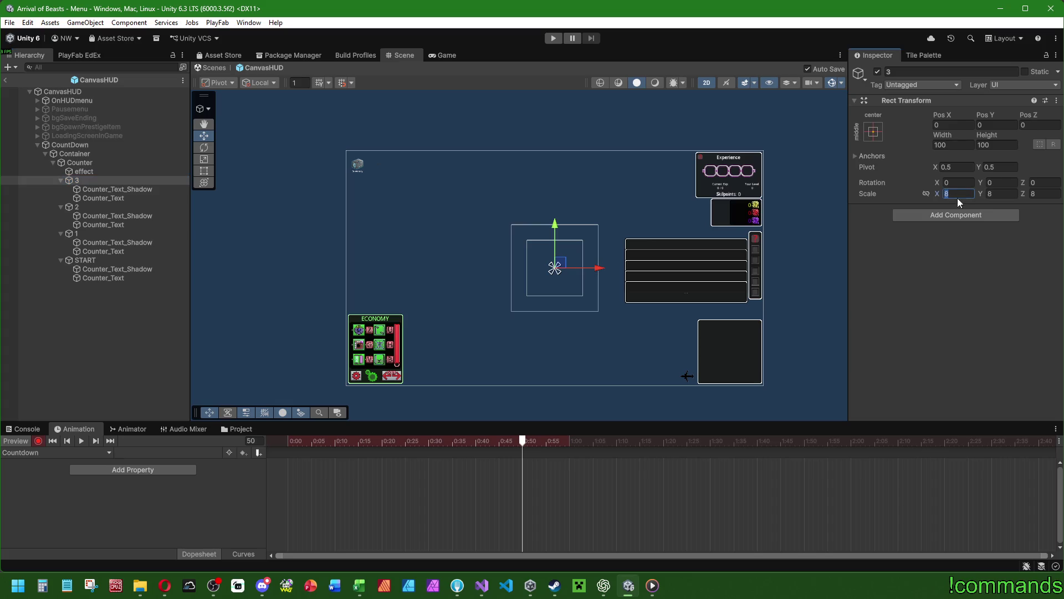
text(0.9)
key(Tab)
text(0.9)
key(Tab)
text(0.9)
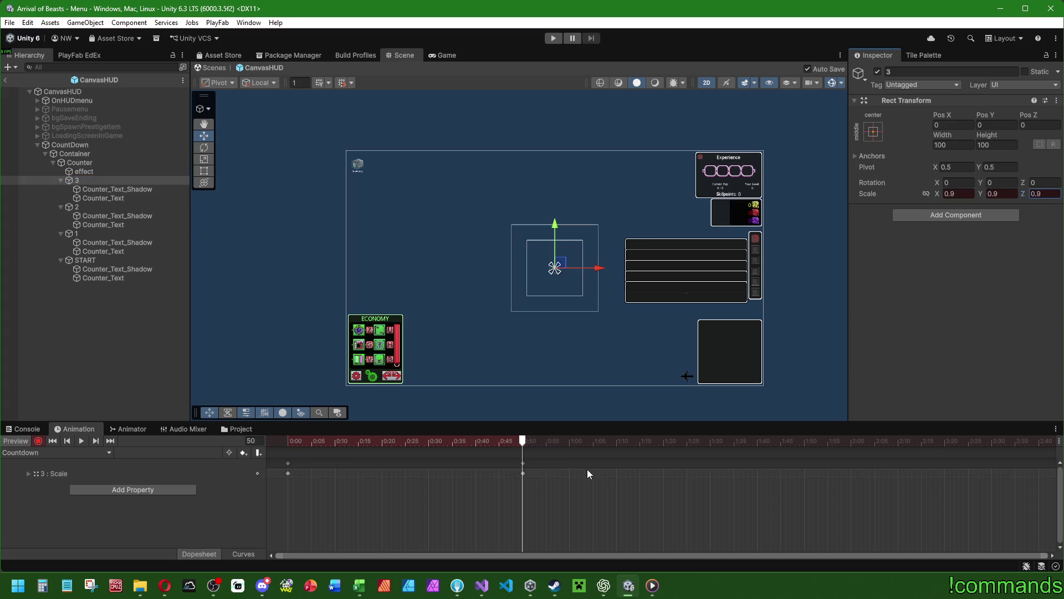
Step: At frame 60, key the 3 object's scale back to 1
drag(542, 443, 567, 444)
click(959, 193)
text(1)
key(Tab)
text(1)
Step: Near frame 40, select both texts under 3 to edit their colour
drag(528, 441, 476, 445)
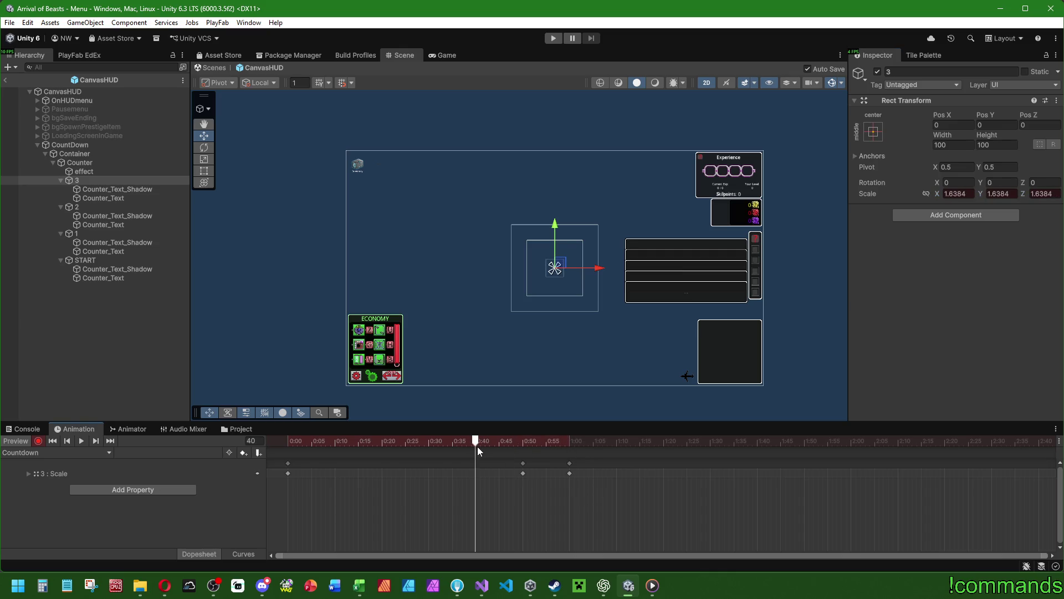
click(131, 189)
shift+click(125, 198)
scroll(953, 222, down, 5)
click(941, 272)
Step: Adjust the alpha of the 3 texts' colour and finish the edit
mouse_move(1031, 488)
mouse_down()
mouse_move(999, 488)
mouse_move(1062, 488)
mouse_up()
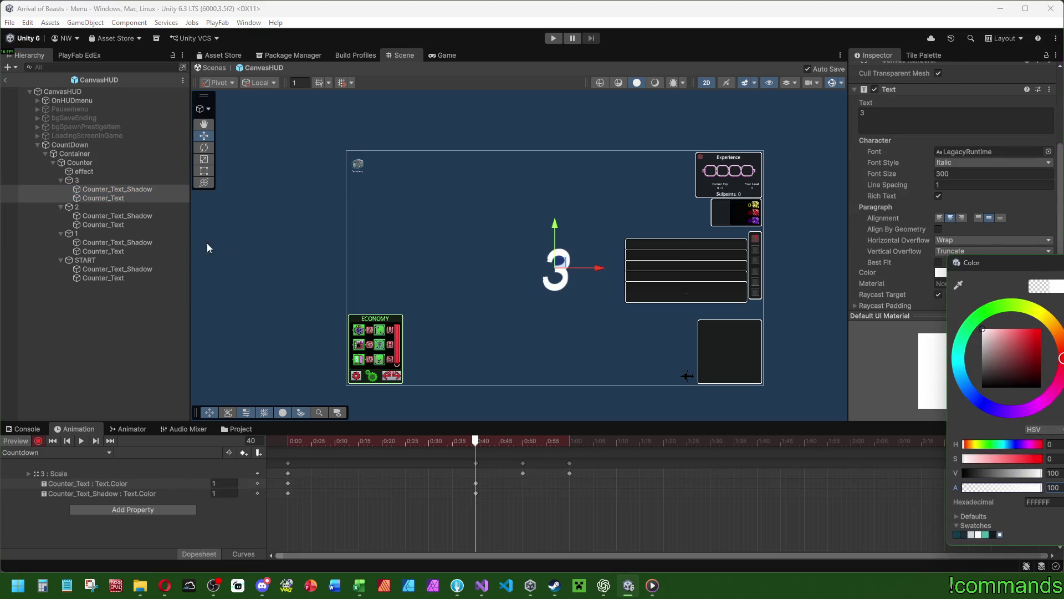
click(128, 188)
click(128, 224)
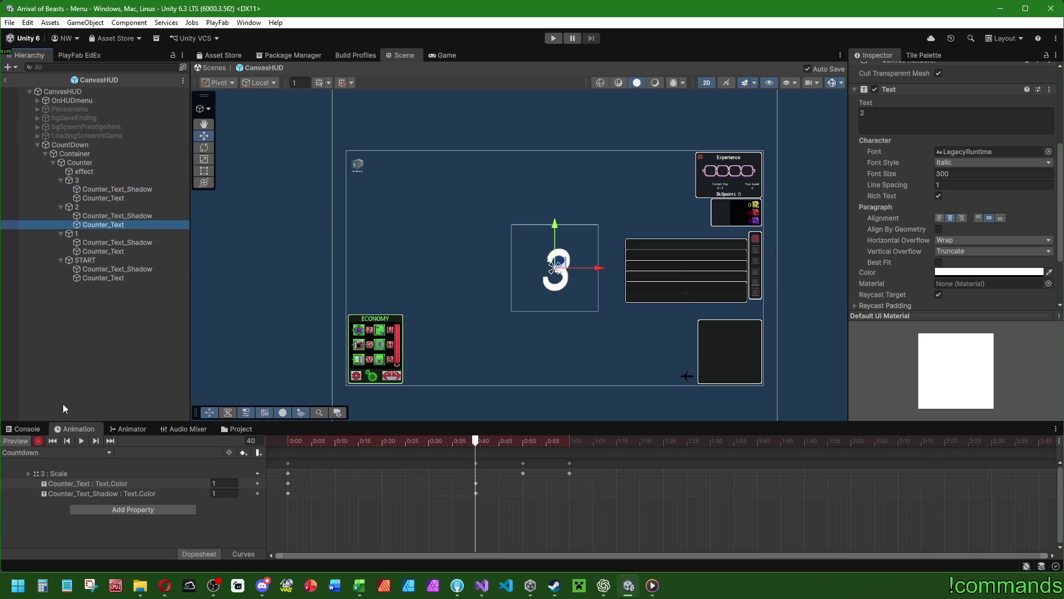
click(83, 349)
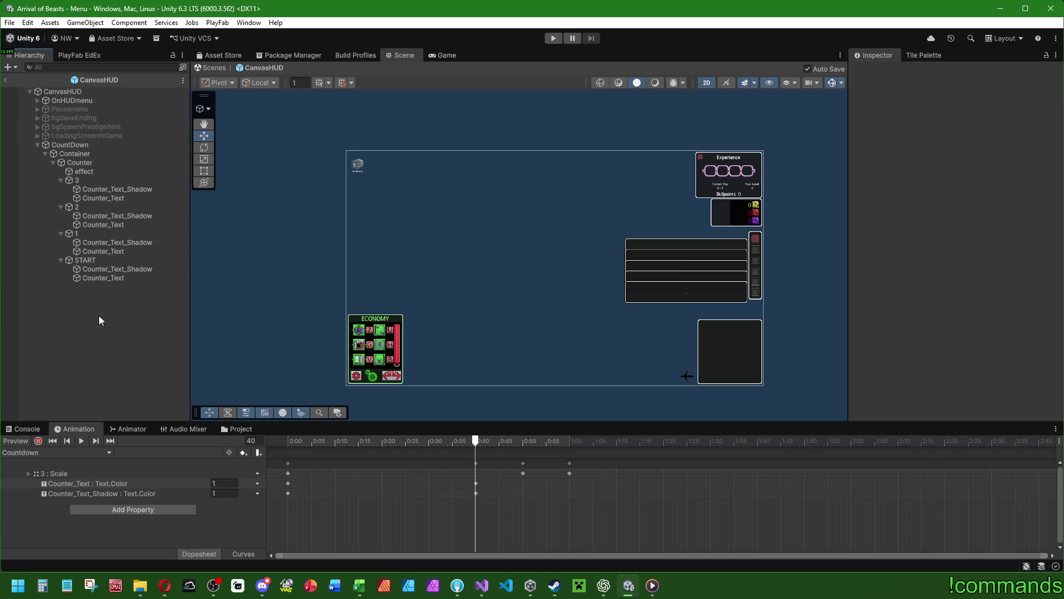
Step: Check the shared colour of the shadow texts under 3, 2, 1 and START, then preview
click(132, 188)
scroll(394, 247, down, 1)
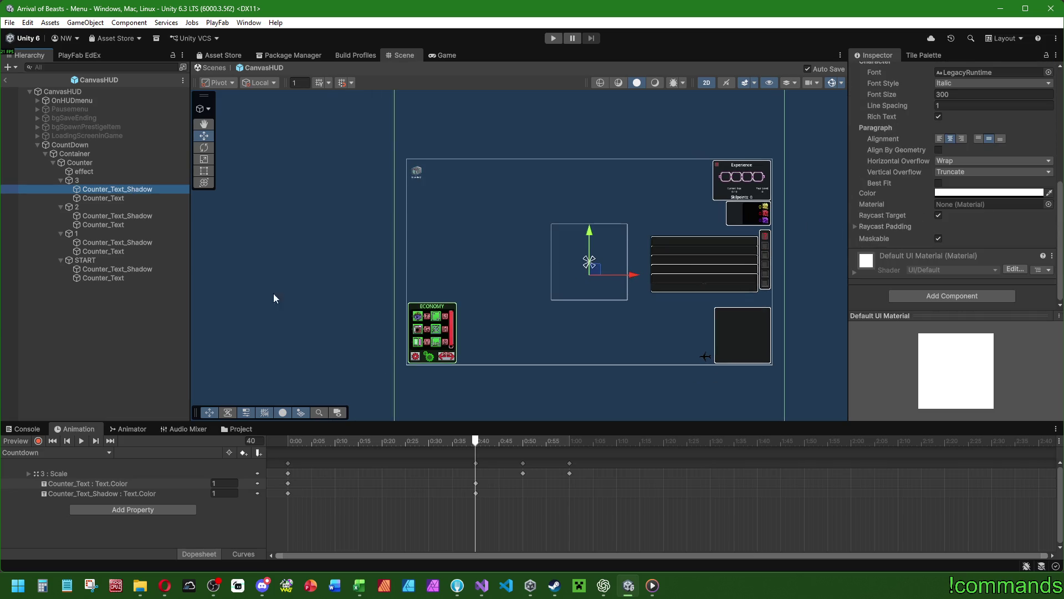
ctrl+click(136, 218)
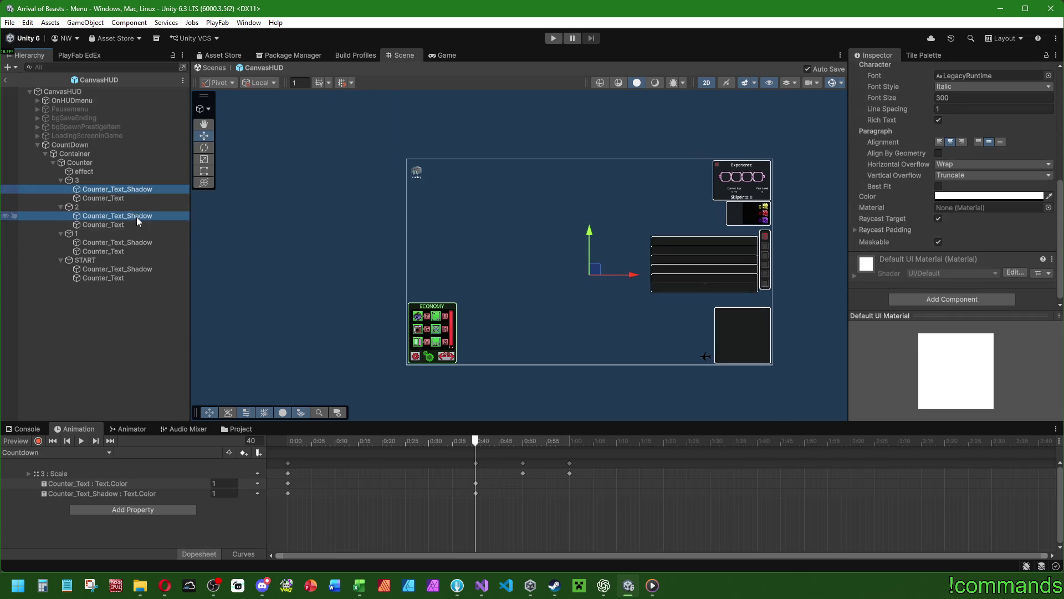
ctrl+click(136, 242)
ctrl+click(136, 269)
click(976, 197)
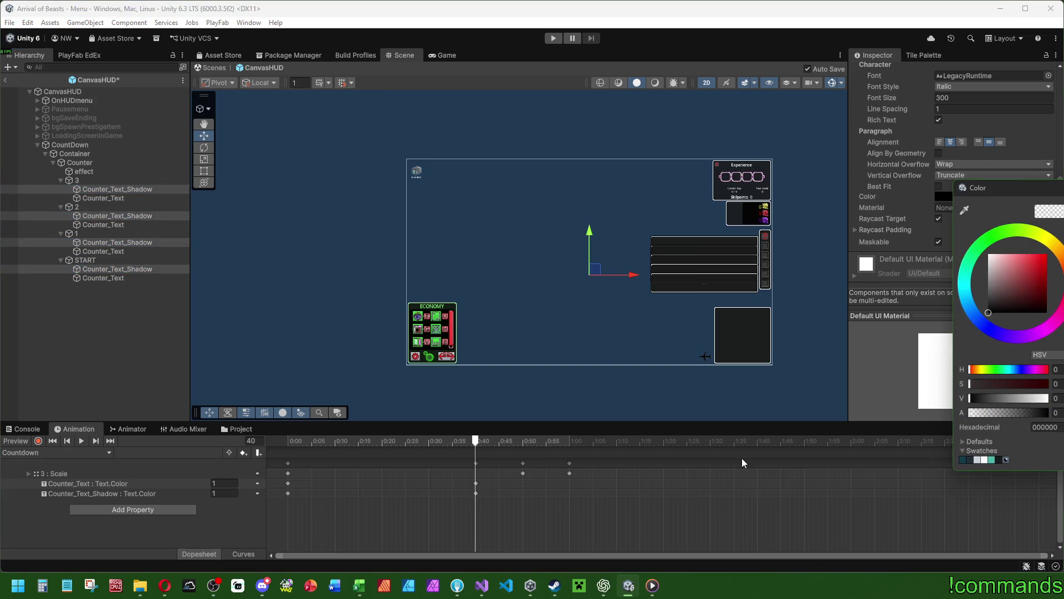
click(95, 367)
mouse_move(313, 447)
mouse_down()
mouse_move(572, 441)
mouse_move(524, 443)
mouse_up()
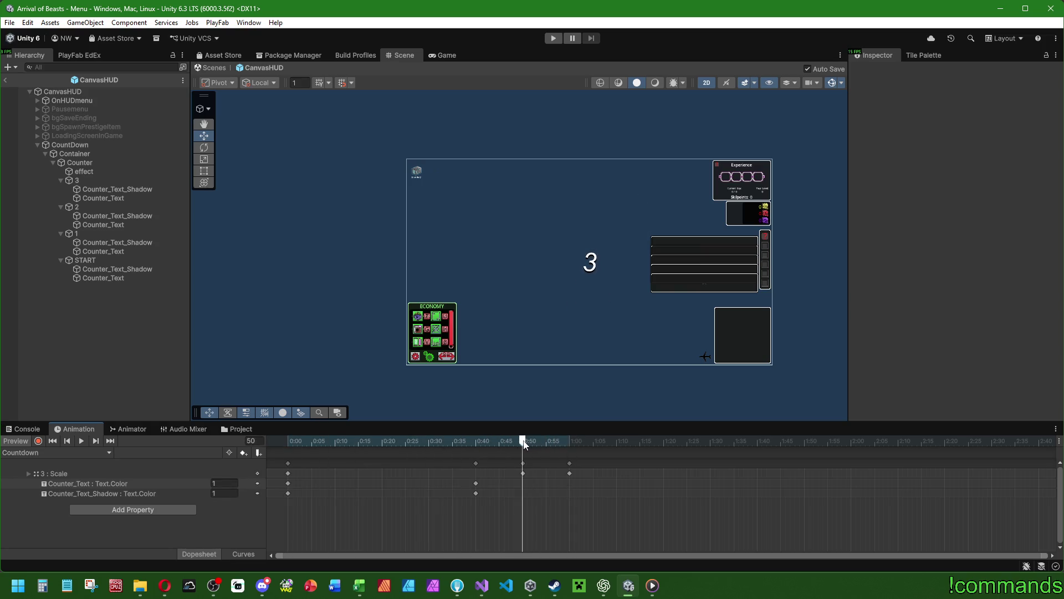
Step: With Record on, key the 3 object's scale to 0.8 and preview the clip
click(39, 440)
click(105, 181)
click(958, 194)
text(0.75)
key(BackSpace)
key(BackSpace)
text(8)
key(Tab)
text(0.8)
key(Tab)
text(0.8)
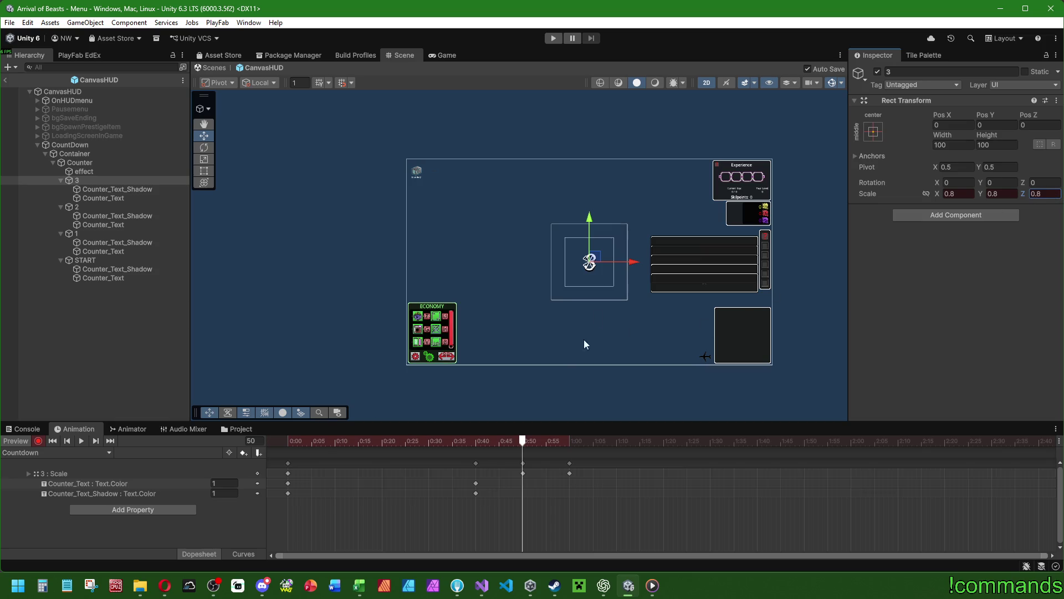
scroll(625, 285, up, 5)
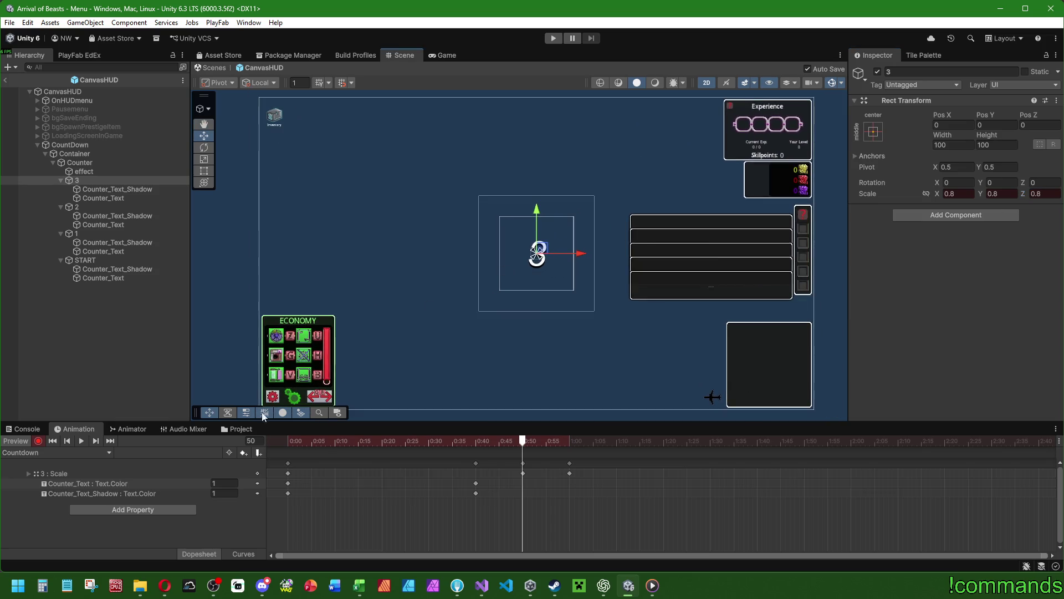
click(81, 441)
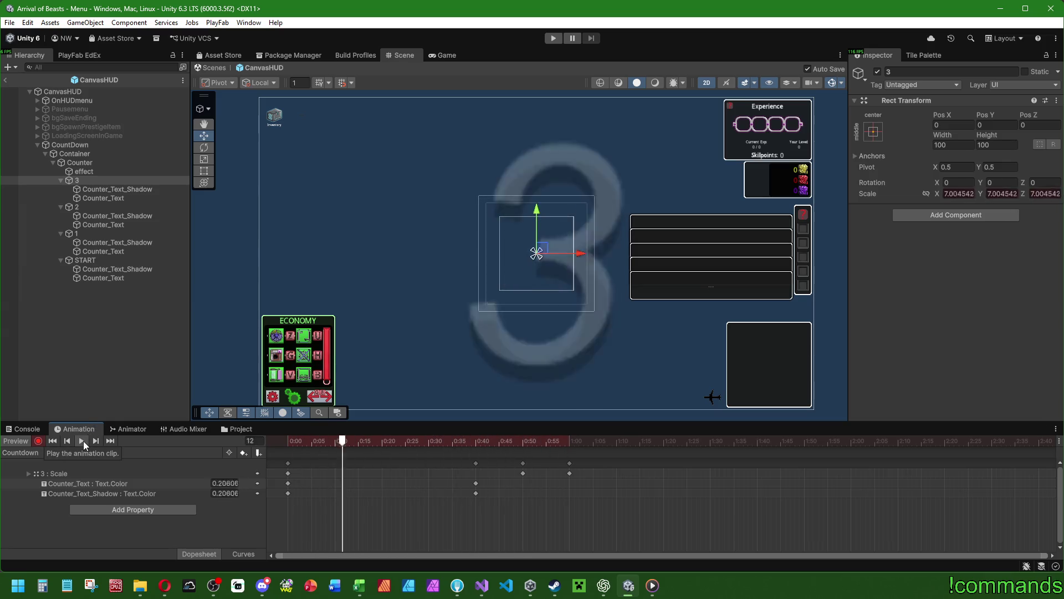
click(84, 441)
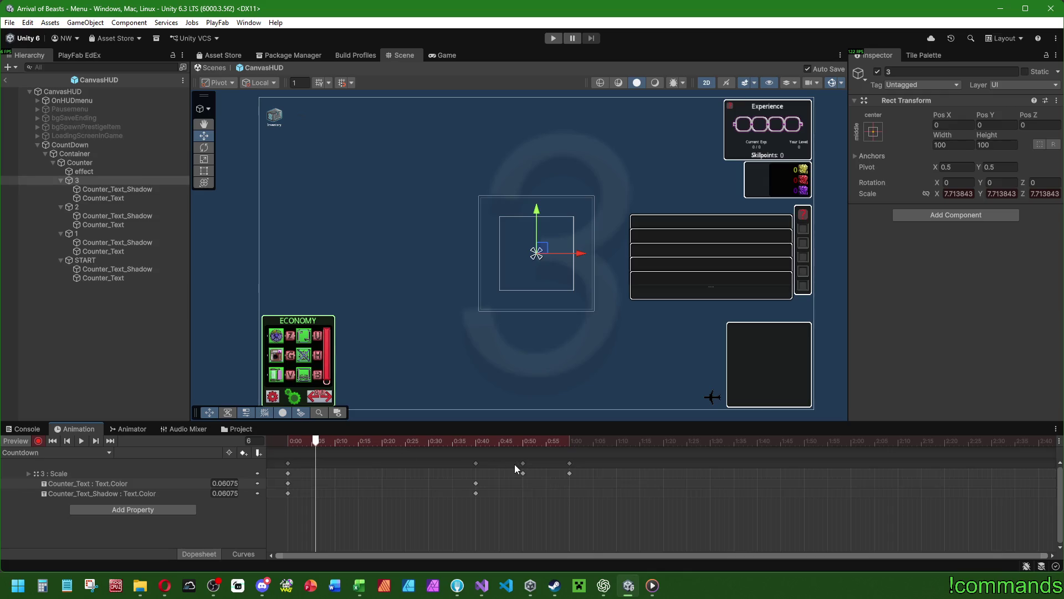
Step: Shift 3's later scale and colour keys earlier, the colour keys to 0:20
drag(582, 460, 469, 498)
drag(571, 462, 499, 465)
click(563, 471)
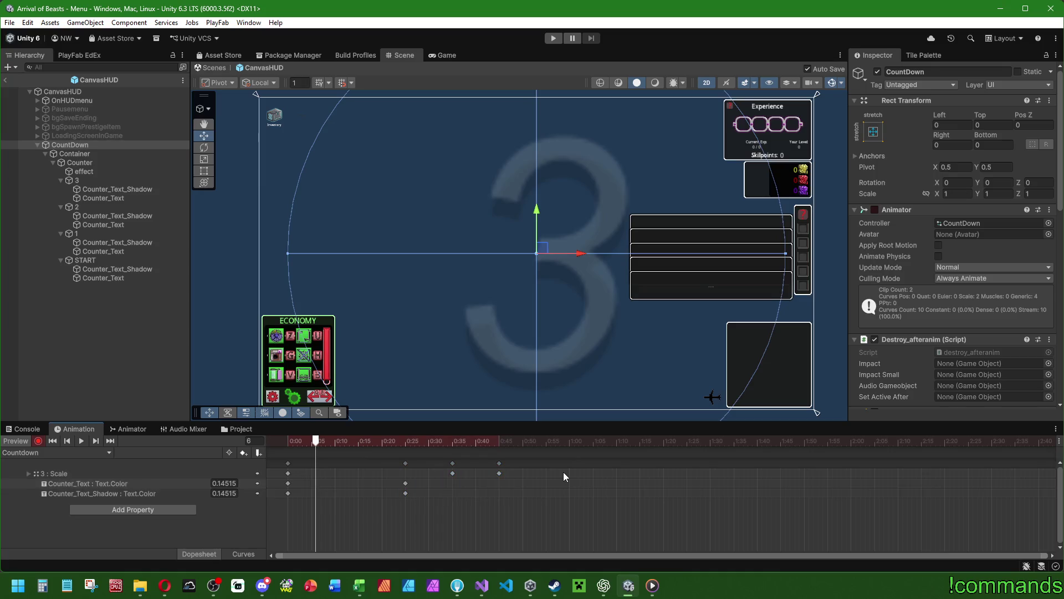
drag(403, 463, 383, 463)
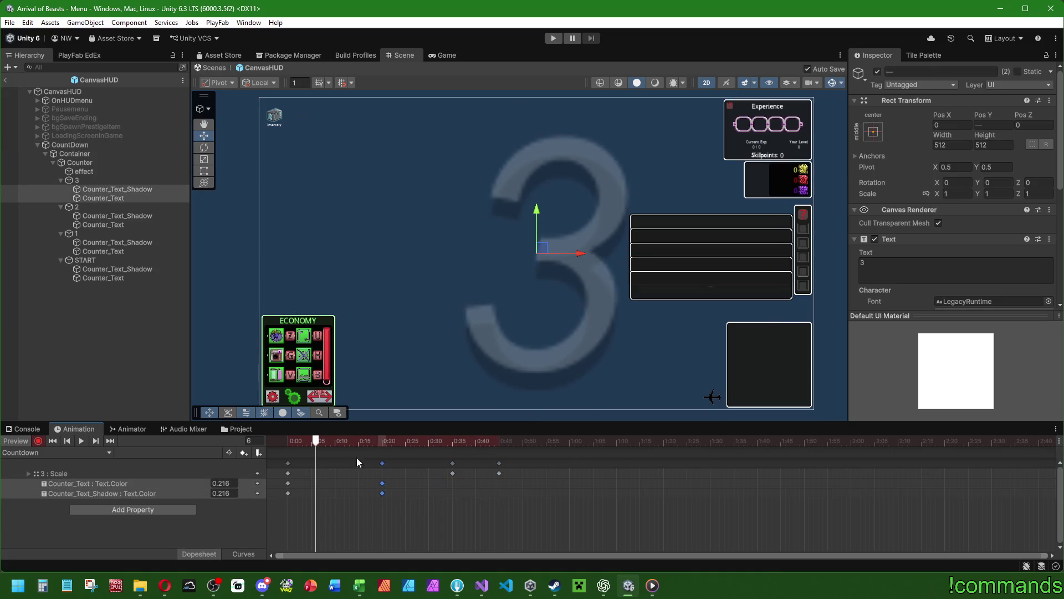
mouse_move(319, 442)
mouse_down()
mouse_move(499, 446)
mouse_move(452, 443)
mouse_up()
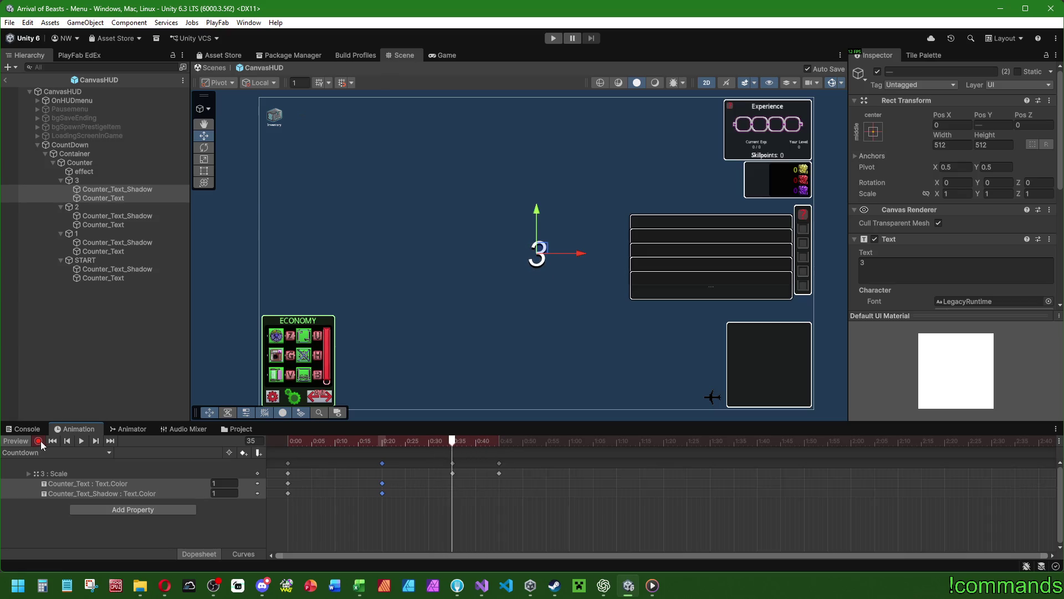
Step: Change the 3 object's scale to 0.75 and preview the clip
click(76, 180)
click(1000, 193)
text(0,75)
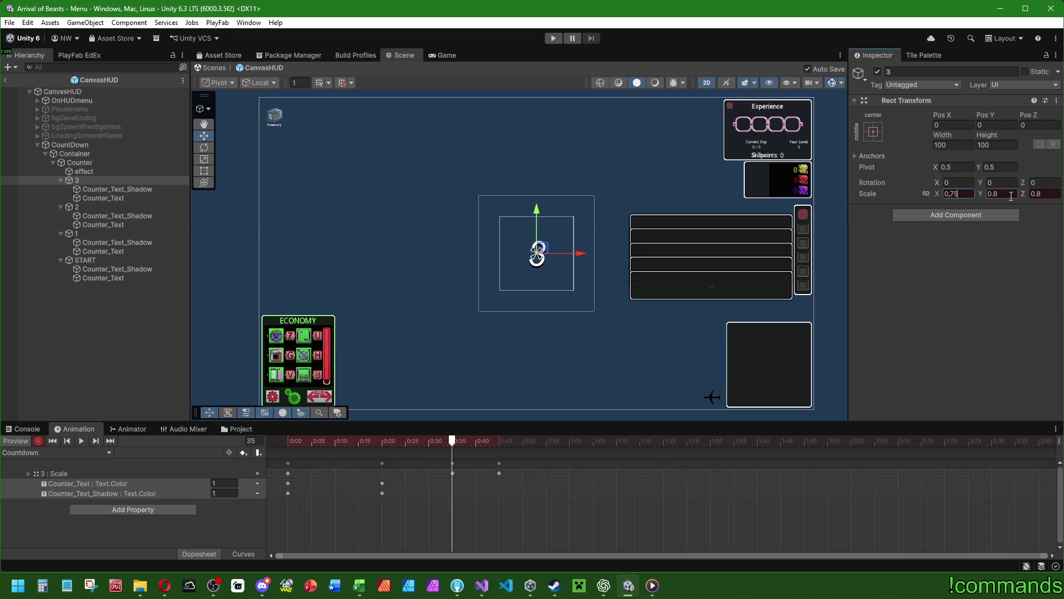
click(1046, 193)
text(0,)
click(959, 193)
text(0,)
click(83, 441)
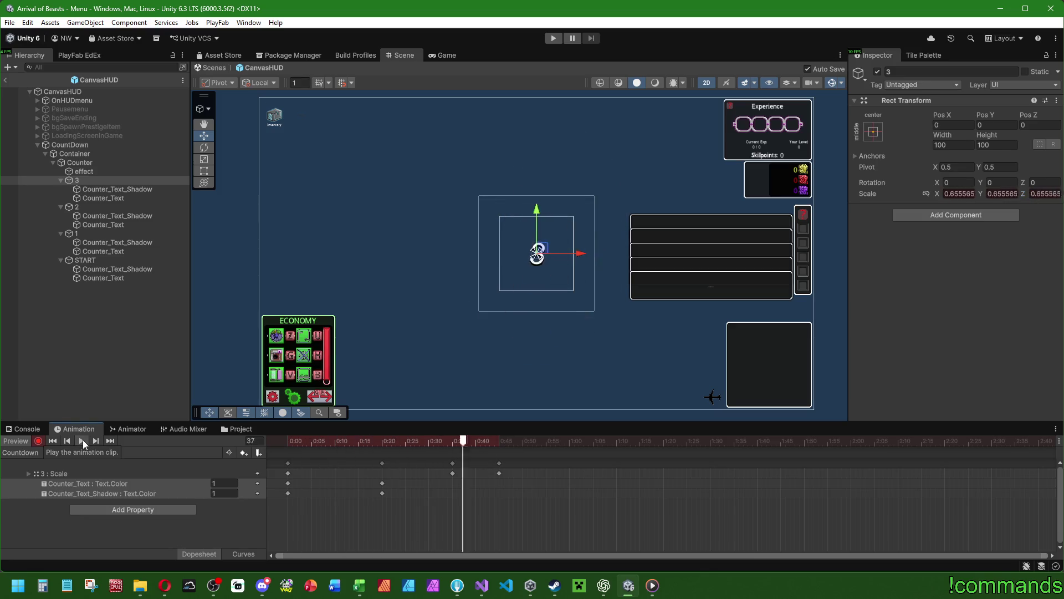
click(510, 444)
Step: Set 3's scale to 1.2 at frame 60 and replay the clip from the start
click(499, 473)
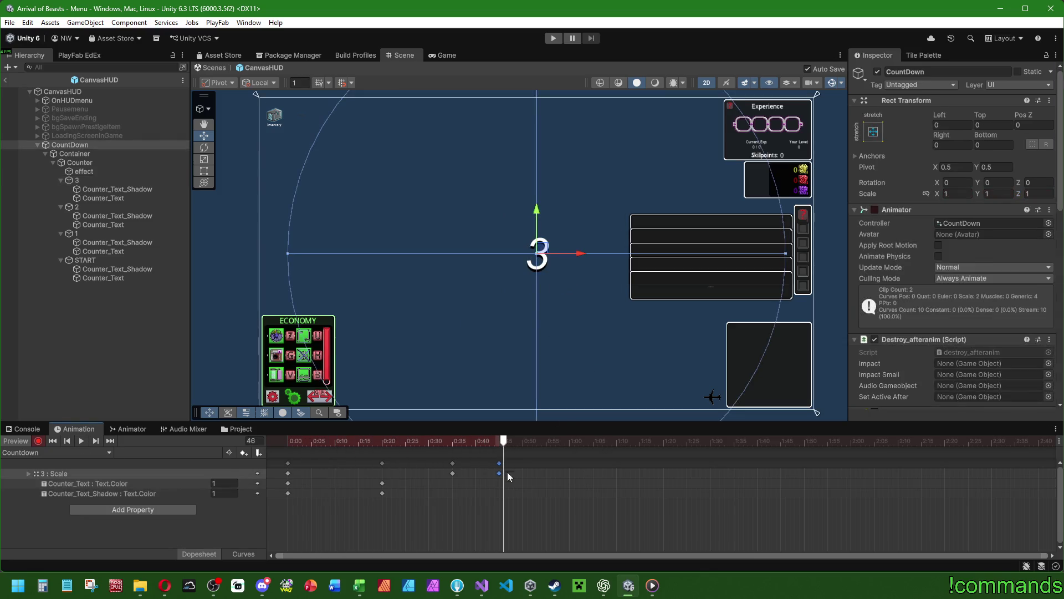
click(569, 442)
click(72, 180)
click(958, 193)
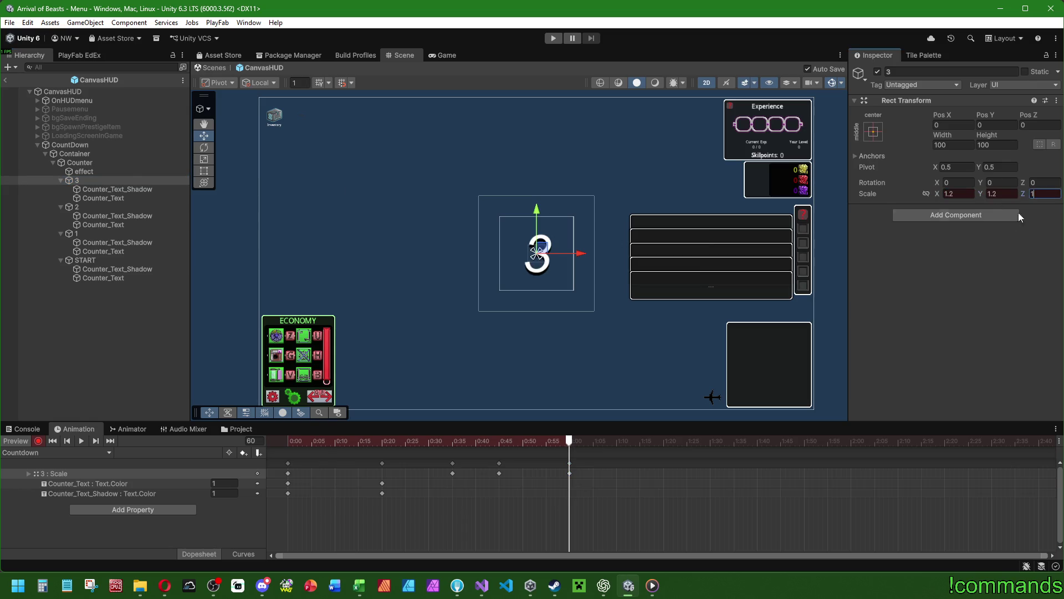
text(.2)
click(276, 440)
click(81, 441)
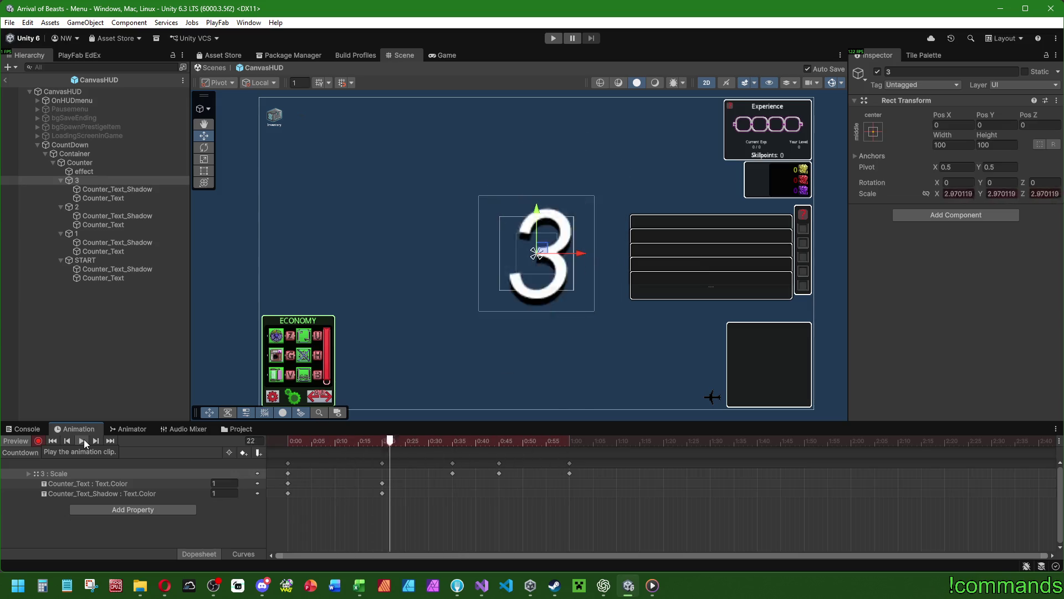
Step: Try scale 4 on the 2 object near frame 20, undo it, then switch to Visual Studio
mouse_move(352, 422)
mouse_down()
mouse_move(355, 330)
mouse_move(367, 359)
mouse_up()
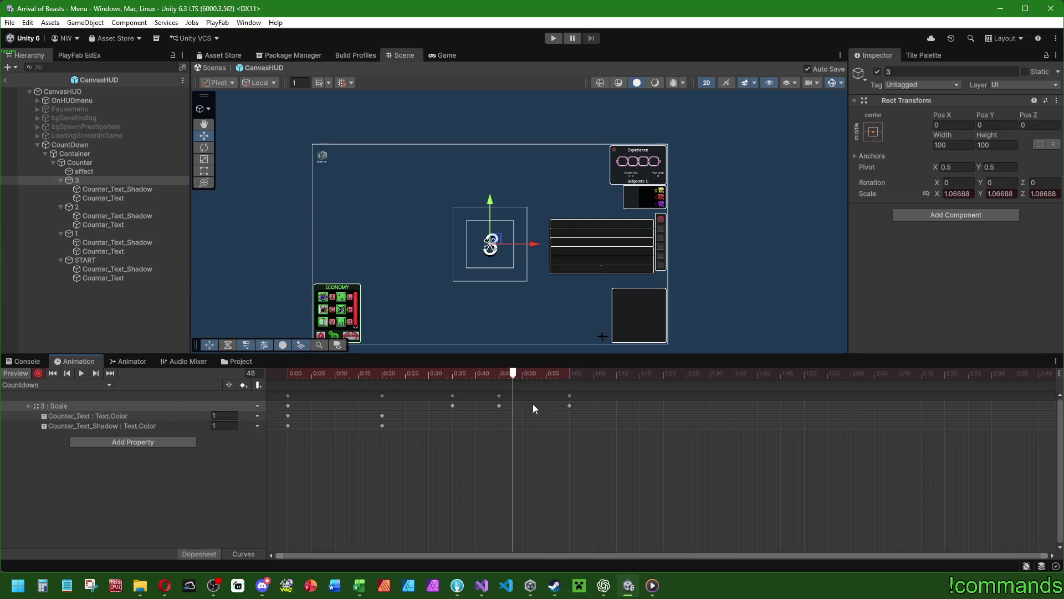
scroll(445, 454, down, 5)
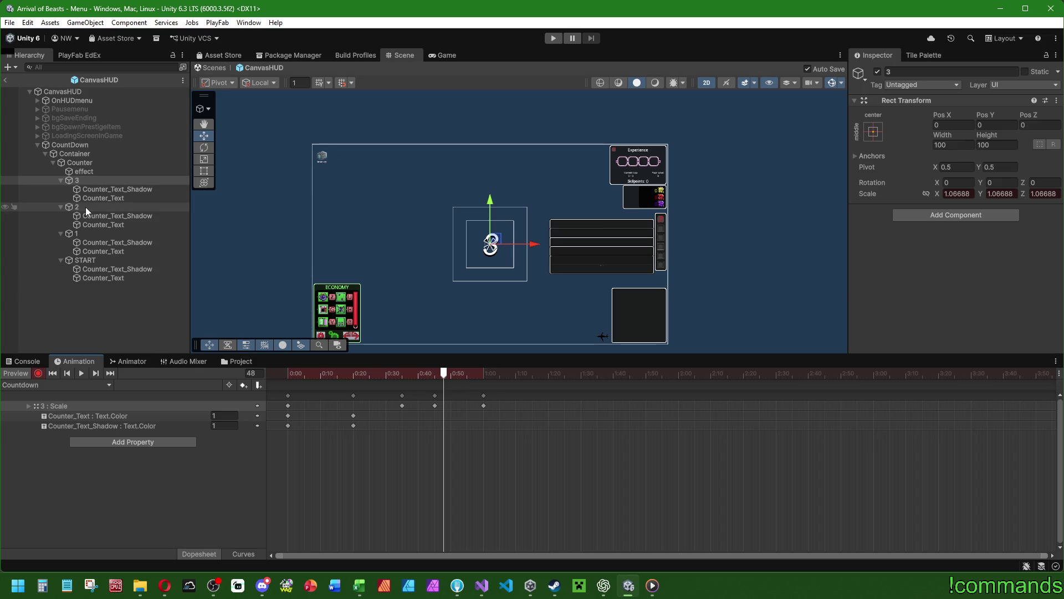
drag(357, 373, 485, 376)
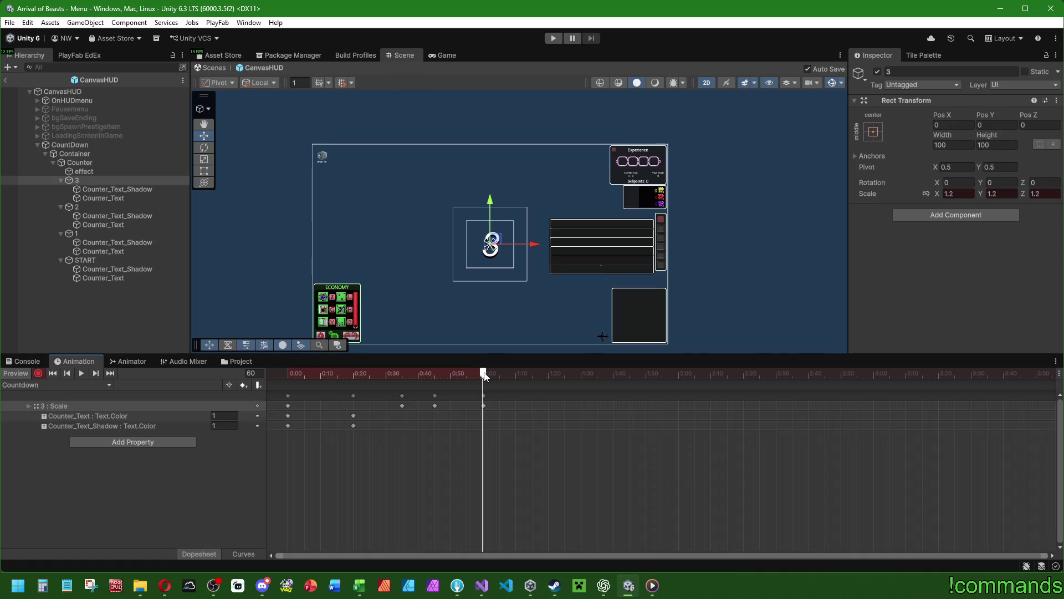
click(101, 207)
click(966, 194)
text(4)
key(Tab)
text(4)
key(Tab)
text(4)
key(ctrl+z)
key(ctrl+z)
key(ctrl+z)
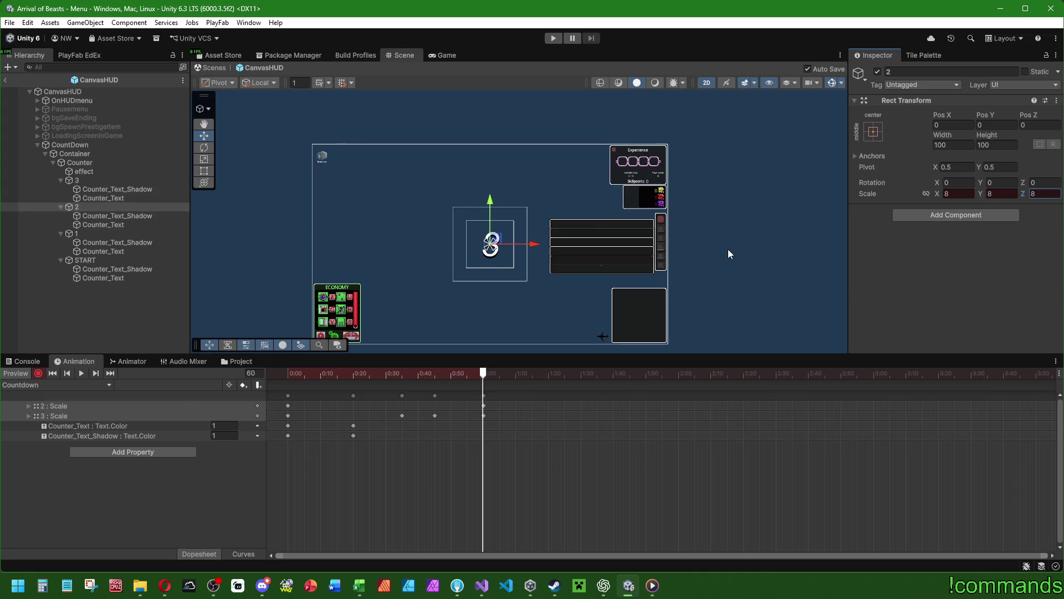
click(481, 585)
scroll(574, 187, up, 2)
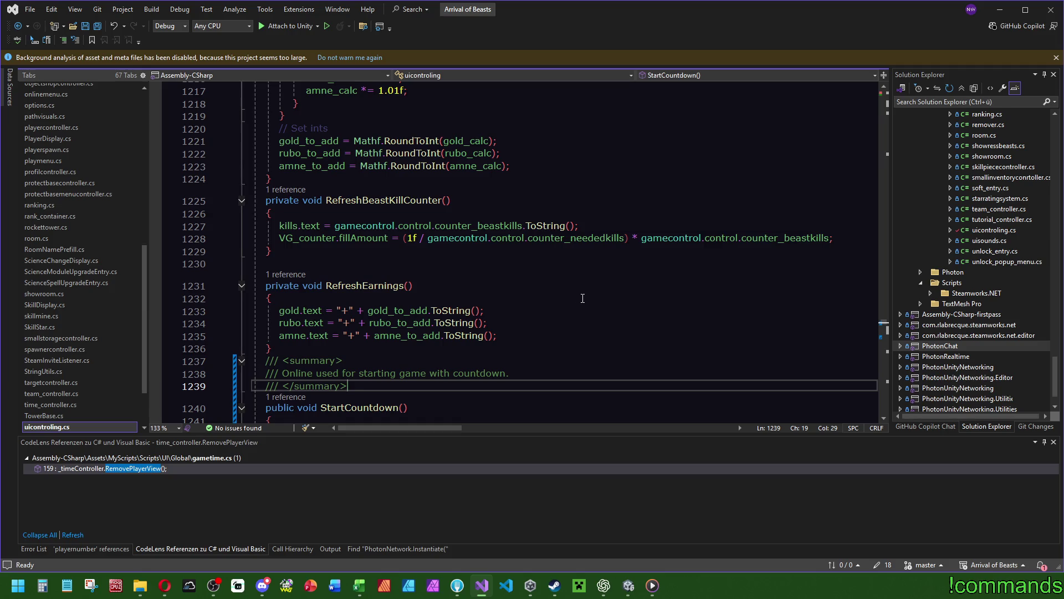
Step: Open Test > Options over the StartCountdown code and move the dialog right
scroll(582, 310, down, 4)
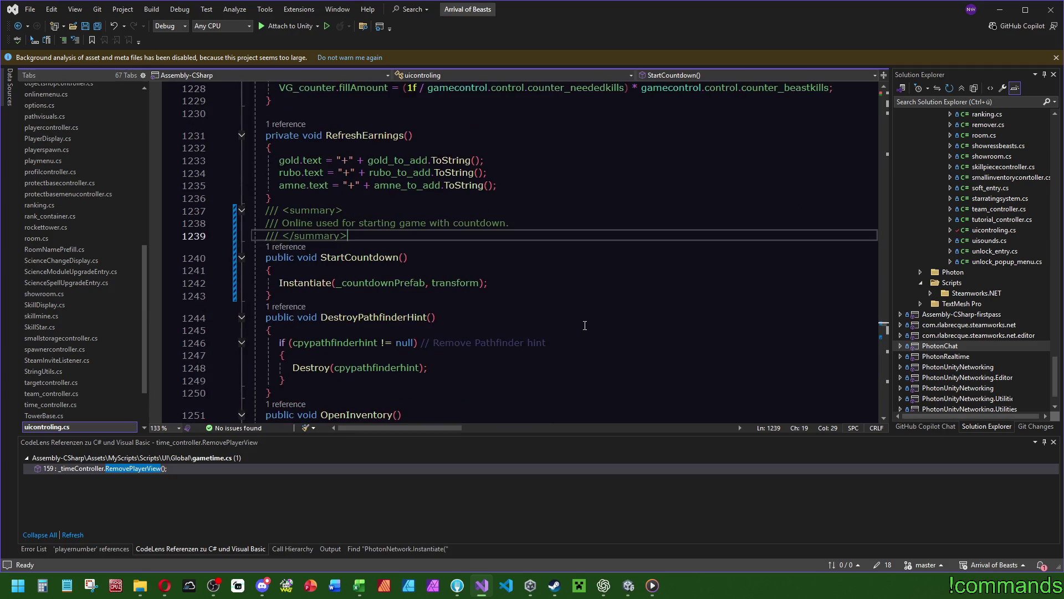
scroll(581, 324, up, 2)
ctrl+scroll(581, 321, down, 1)
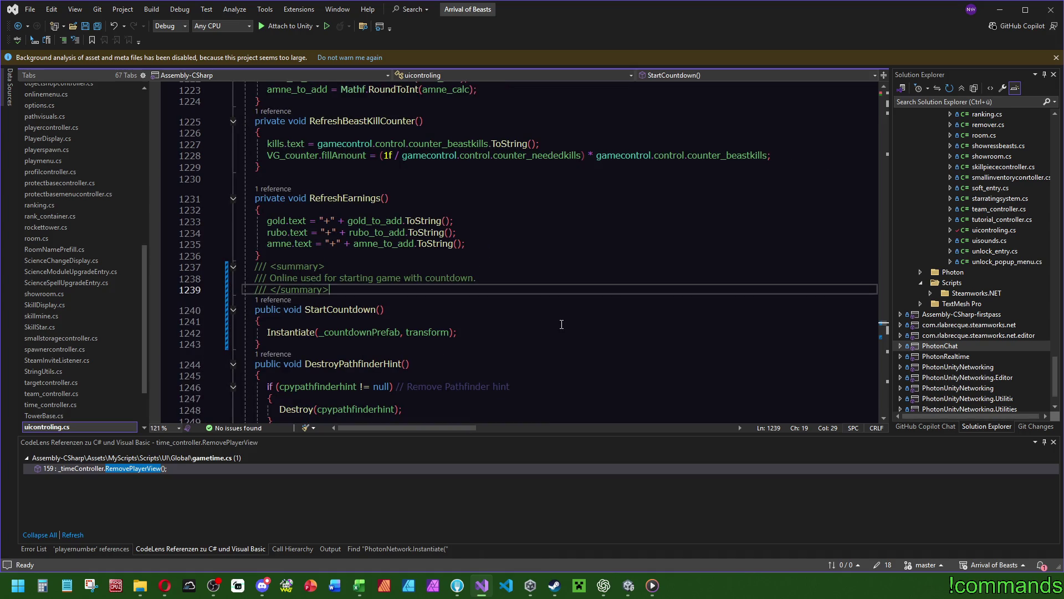
click(201, 12)
click(228, 152)
drag(562, 176, 786, 205)
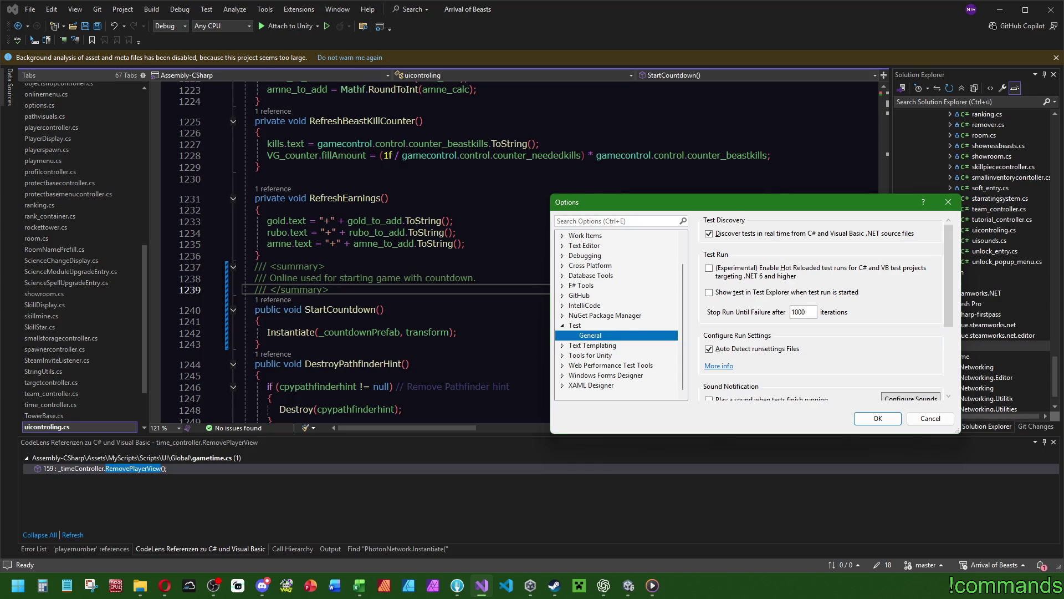
Step: Search Visual Studio's Options for 'font' to check the Verdana 10 editor font, then return to Unity
key(alt+Tab)
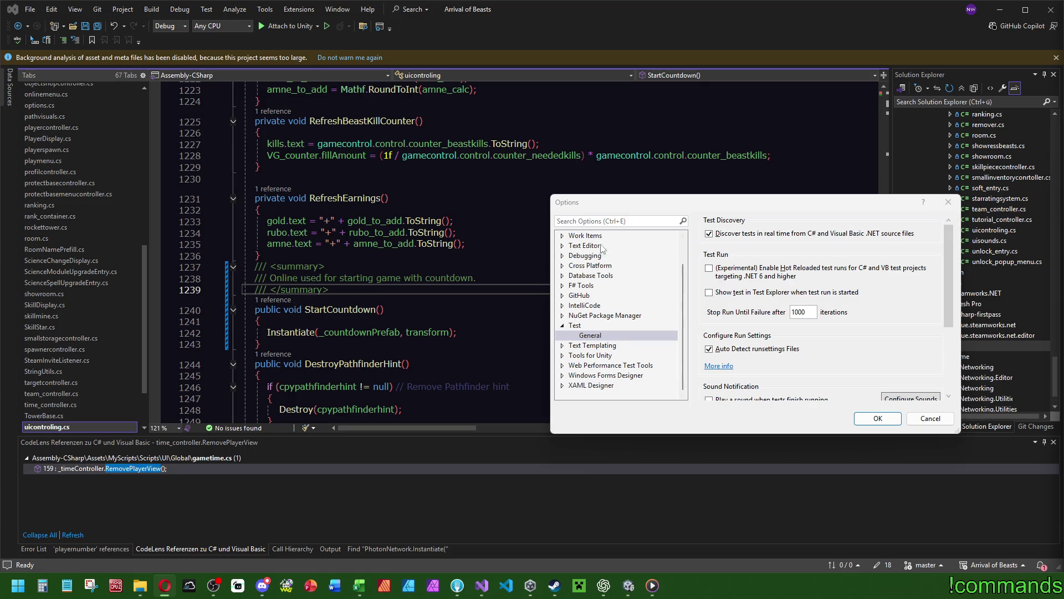
click(615, 221)
text(font)
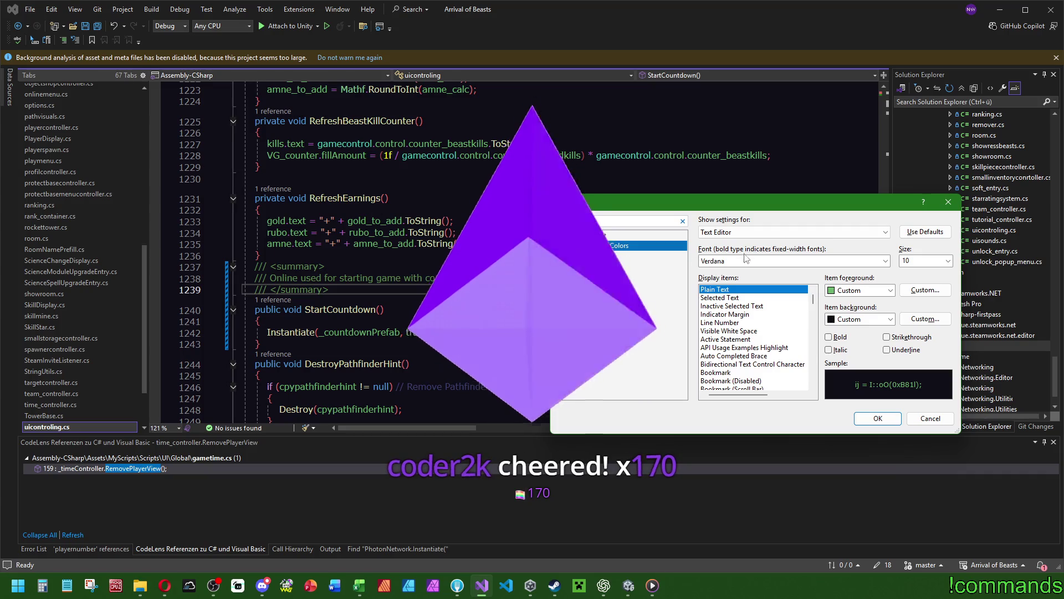
key(alt+Tab)
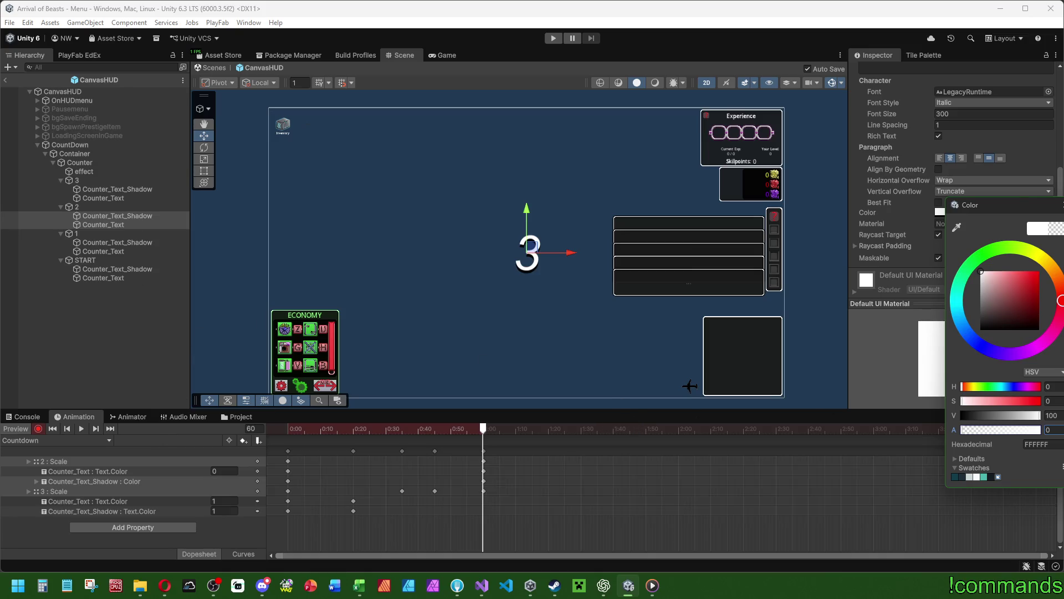
Step: Move the Color picker aside and dismiss it, leaving the Countdown keyframes unchanged
mouse_move(1007, 204)
mouse_down()
mouse_move(949, 177)
mouse_move(960, 192)
mouse_up()
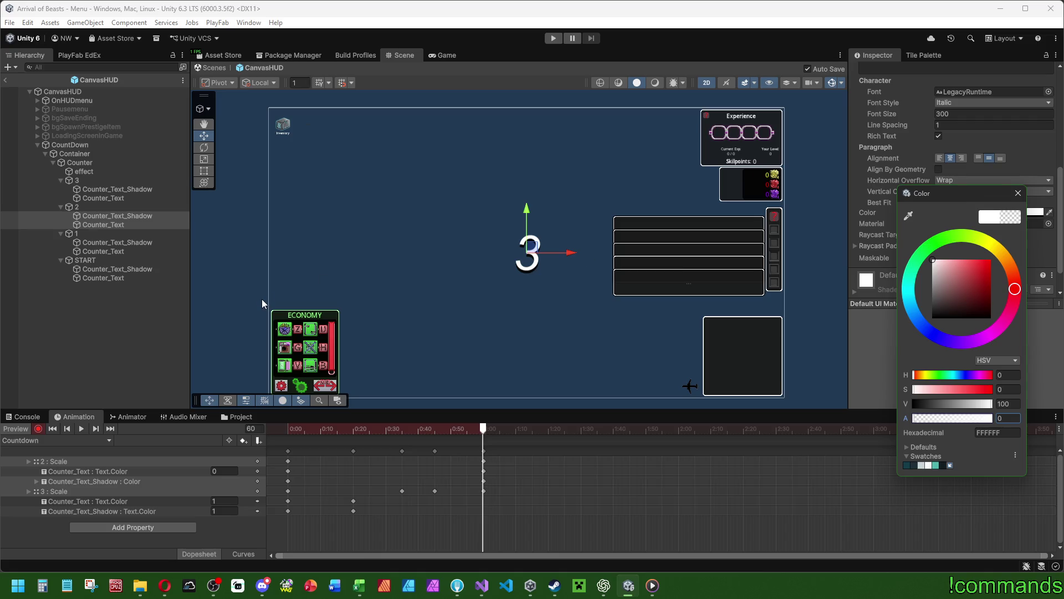
click(240, 285)
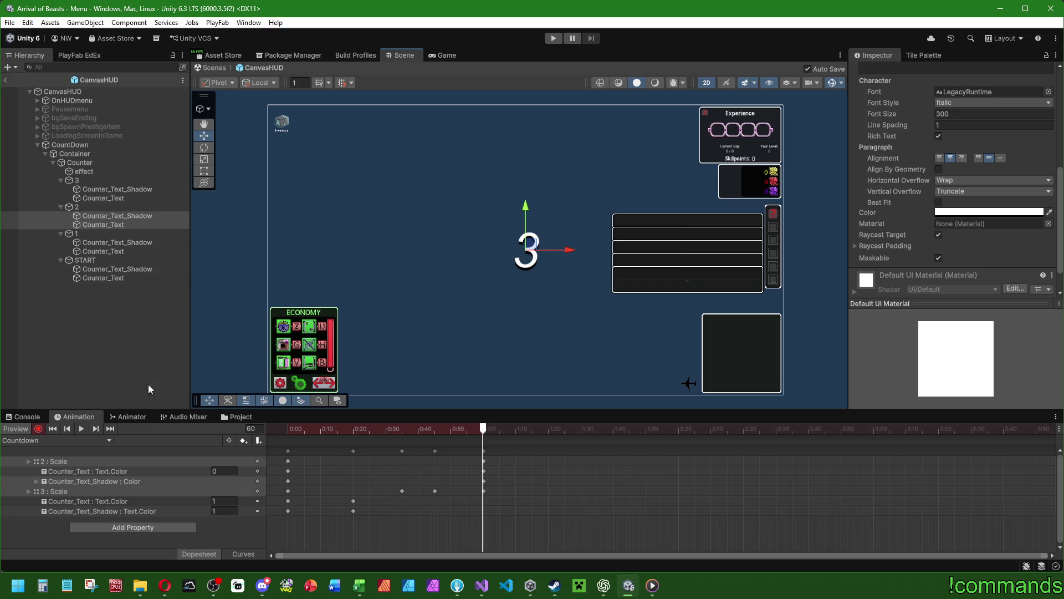
click(165, 586)
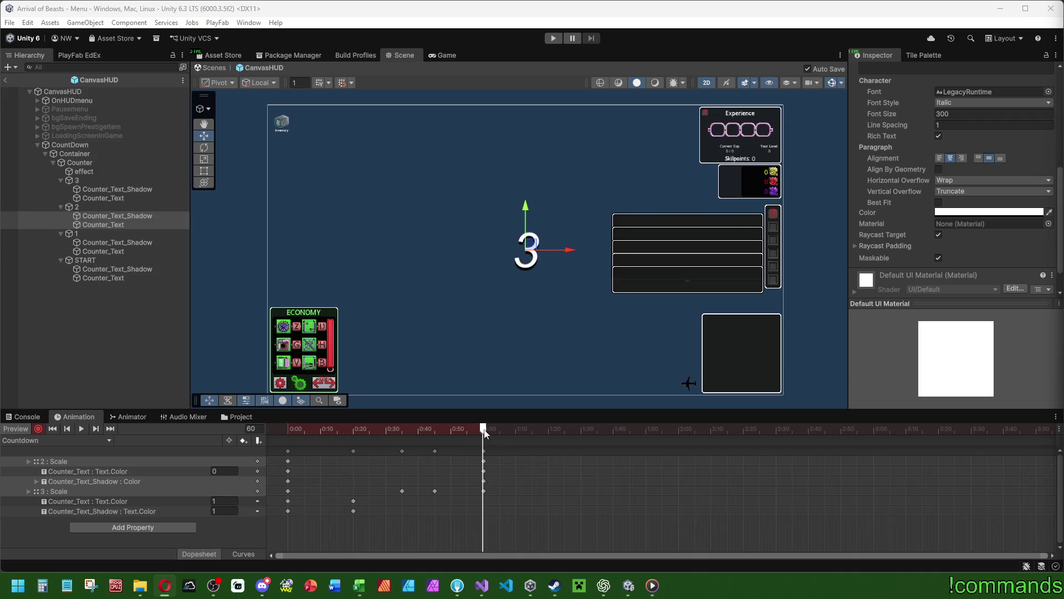
Step: At frame 80 key the 2's text alpha to 1 with a black shadow, then scale 0.6 at frame 95
drag(483, 432, 547, 432)
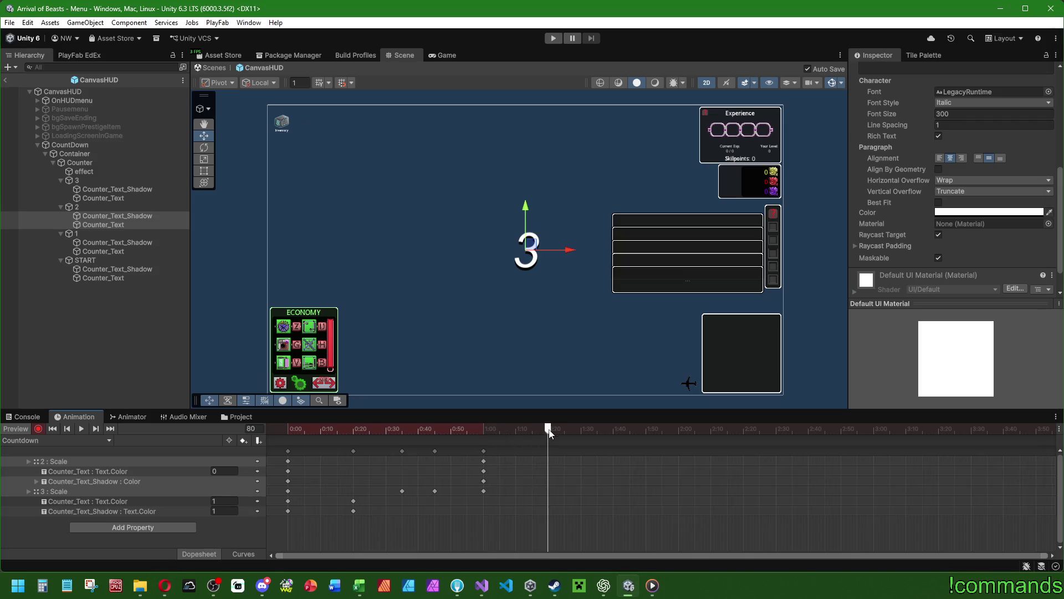
click(961, 216)
drag(997, 428, 1055, 428)
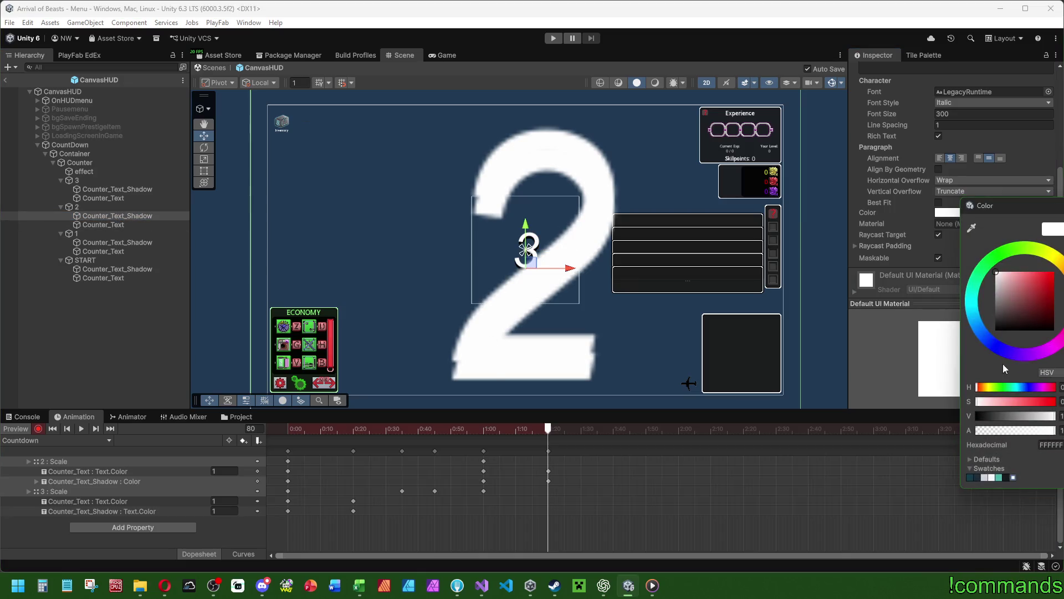
click(996, 330)
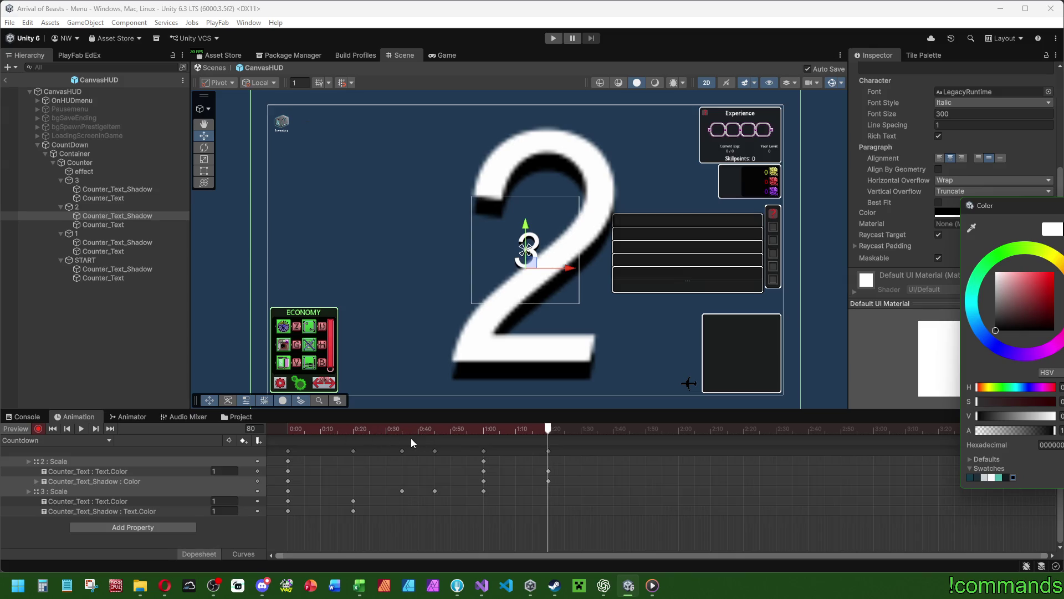
click(596, 433)
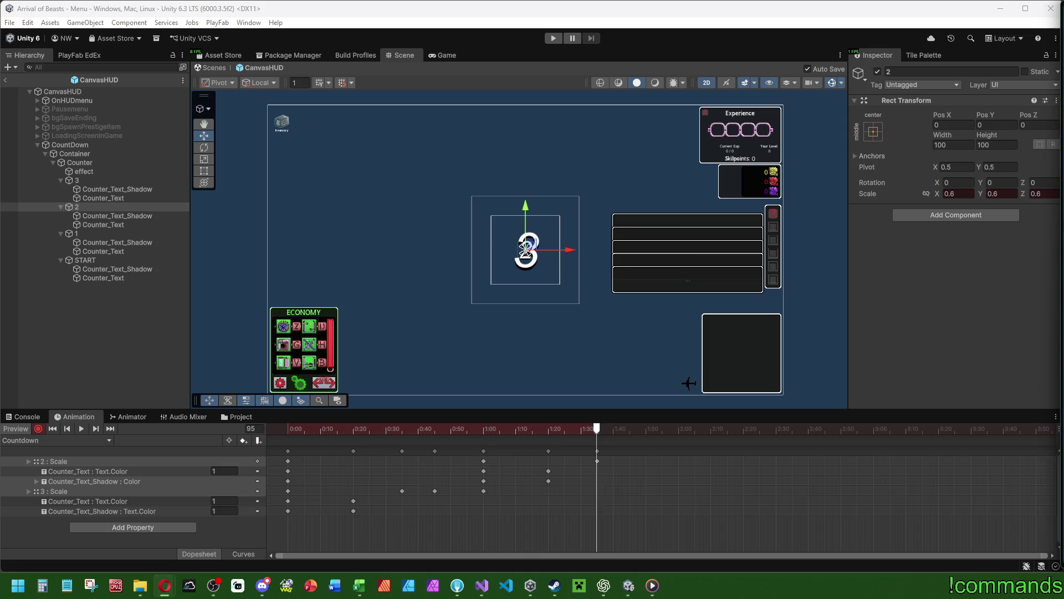
key(alt+Tab)
Step: Mute the Twitch stream and change its video quality in the player settings
click(194, 480)
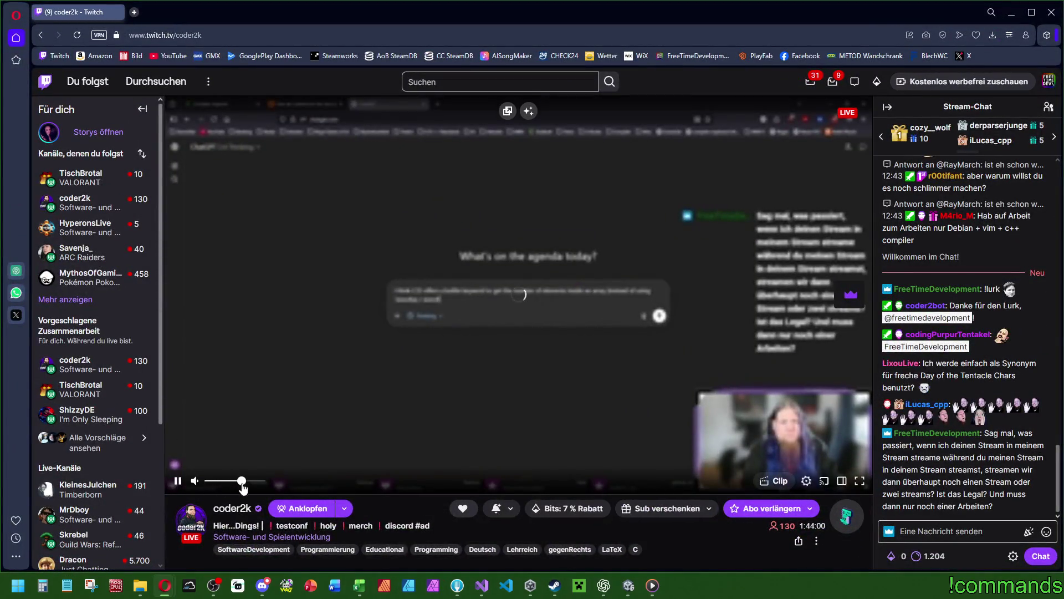
click(806, 480)
click(798, 340)
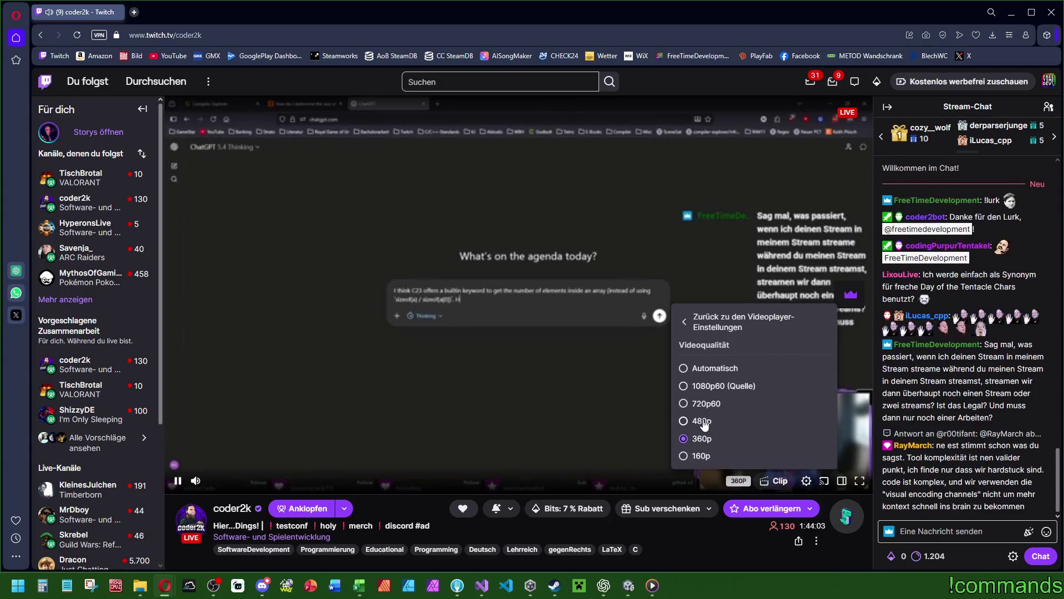
click(723, 385)
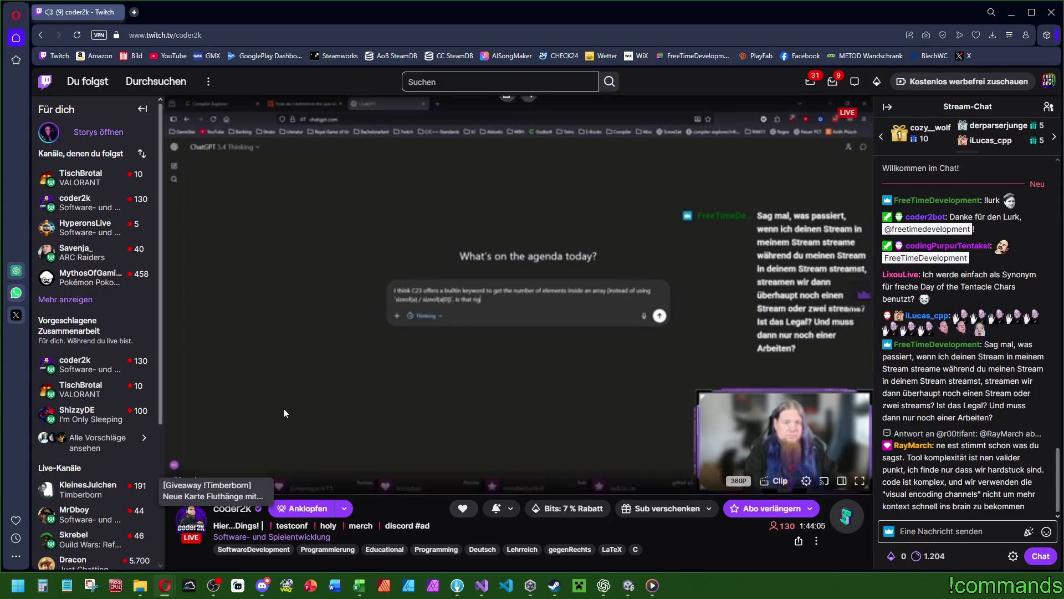
Step: Post the chat message 'WIN WIN sagst du? nice man' with an emote, then return to Unity
mouse_move(254, 483)
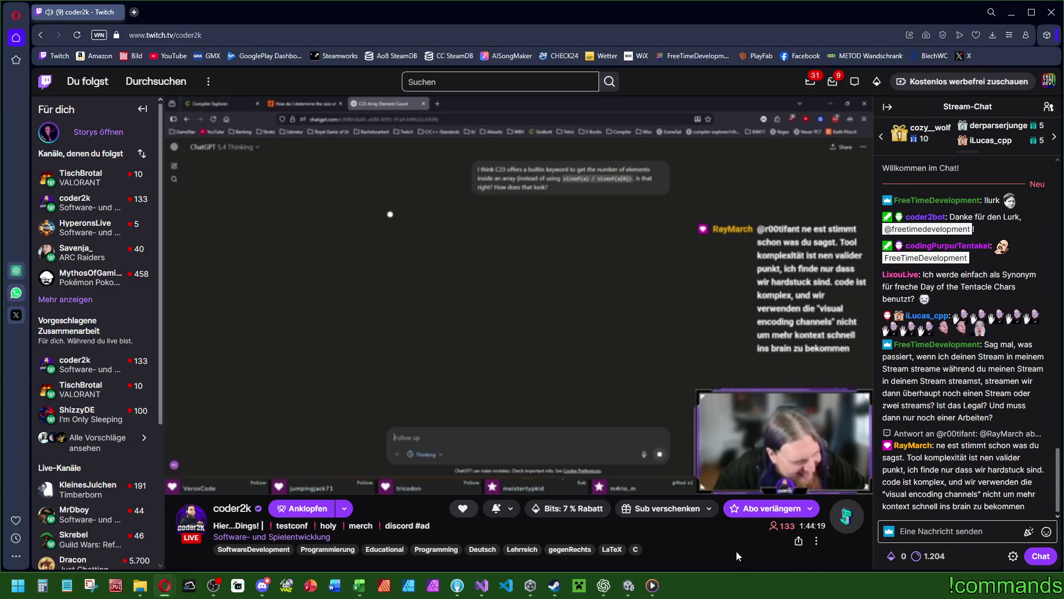
click(943, 532)
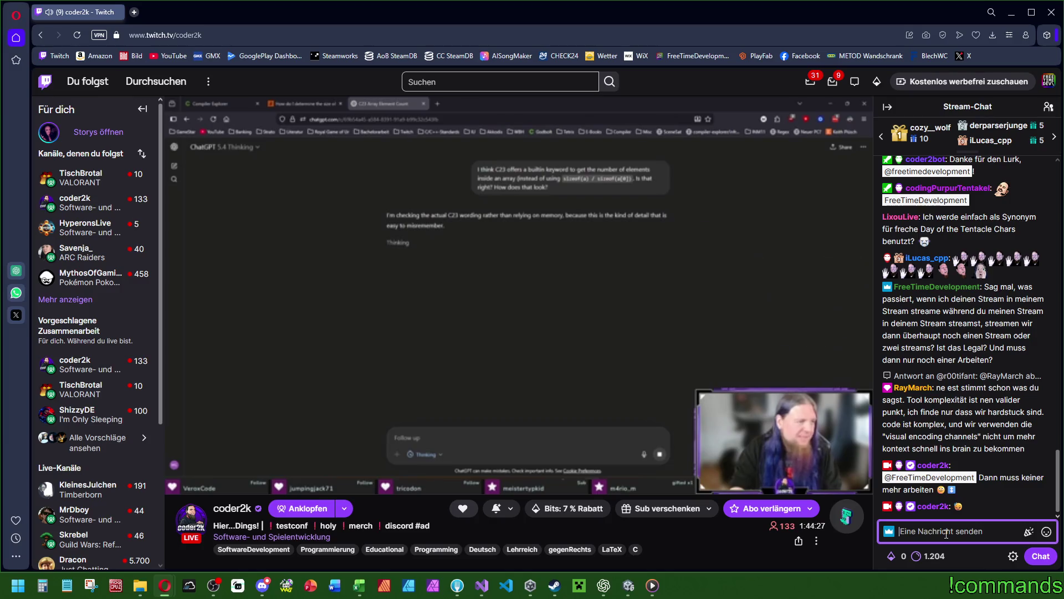
click(1045, 532)
click(919, 450)
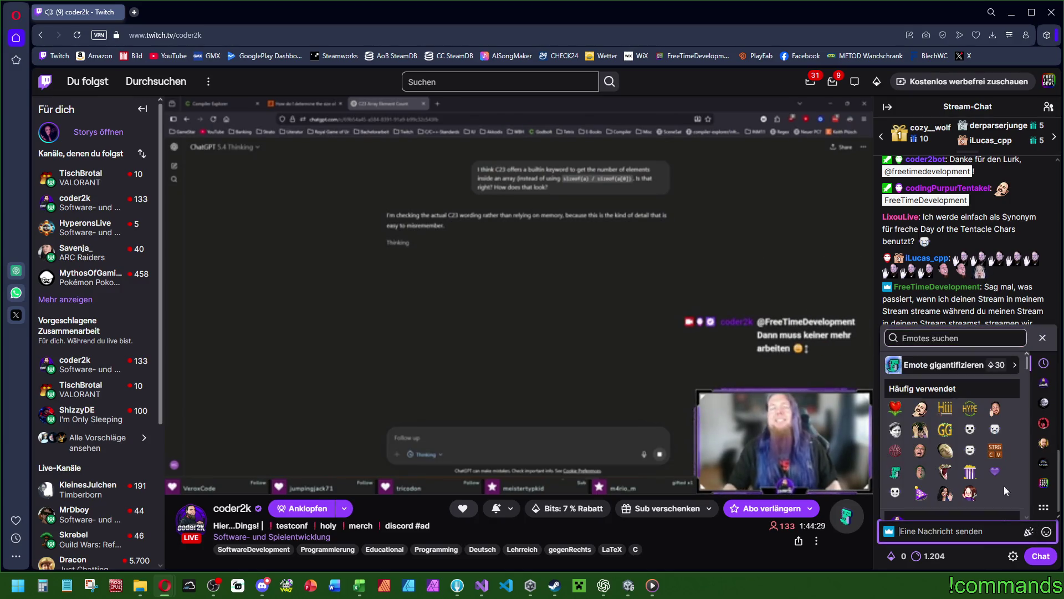
click(951, 532)
text(WIN WIN sagst du?)
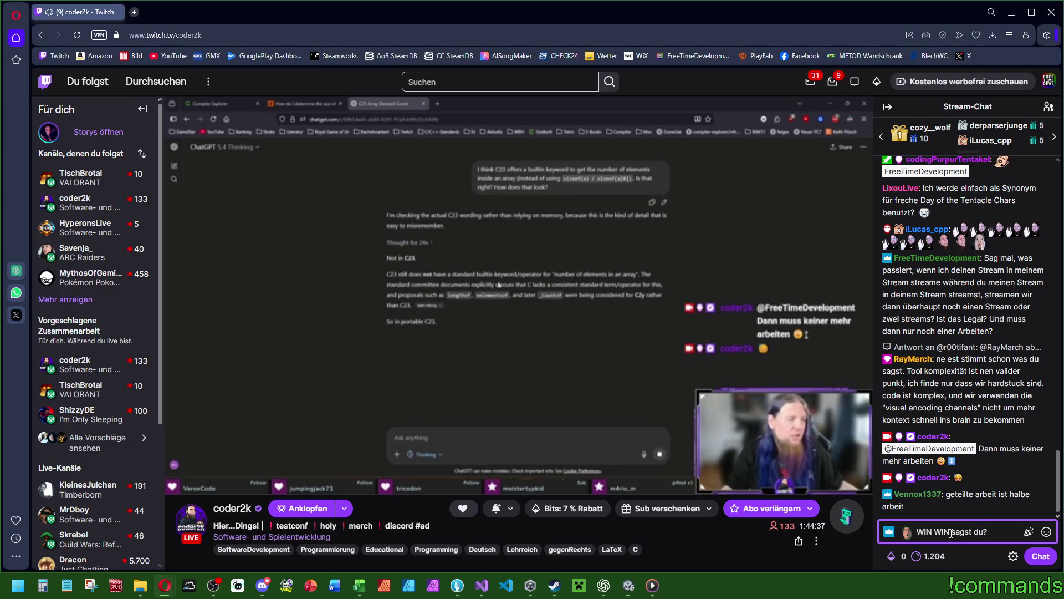
text( nice ma)
text(n)
key(Return)
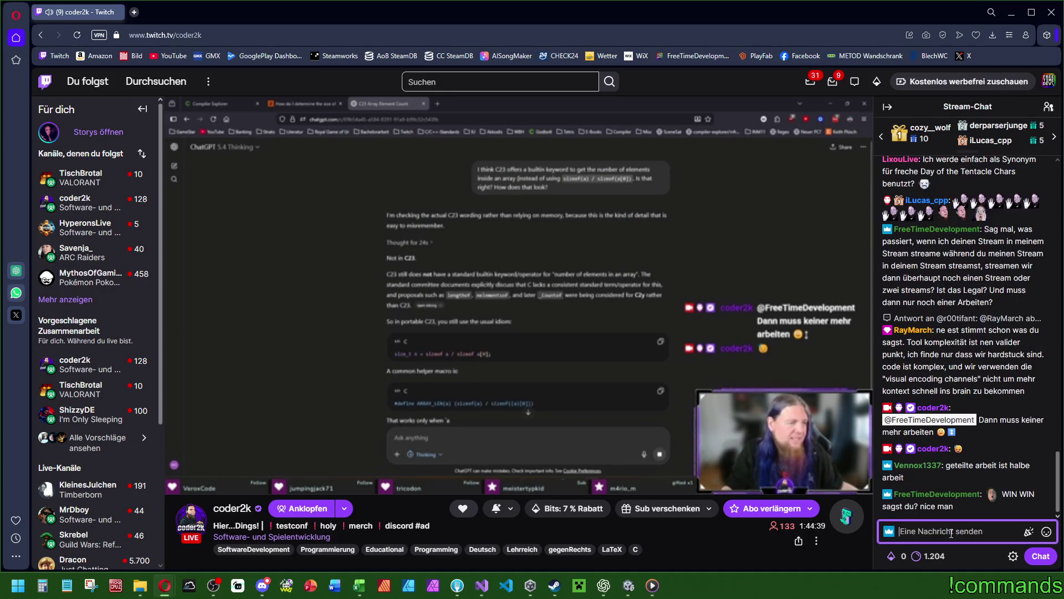
click(684, 543)
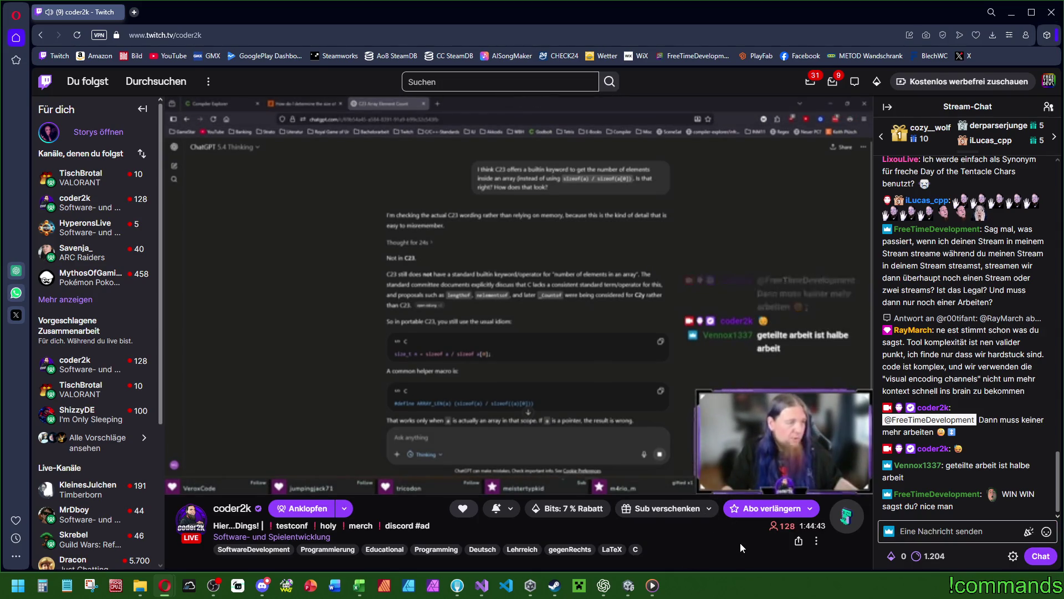
mouse_move(837, 482)
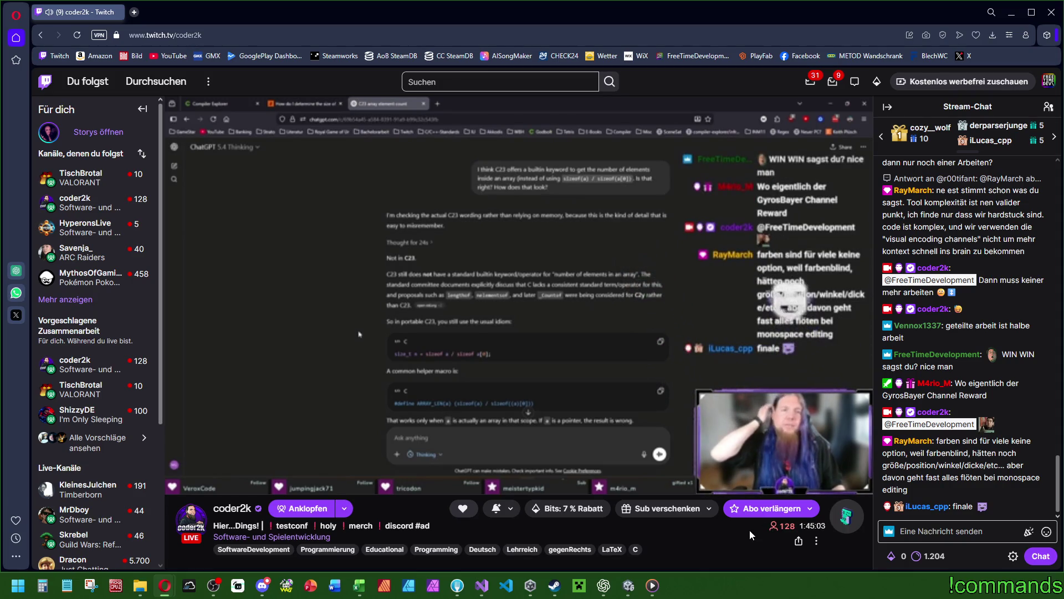
mouse_move(195, 480)
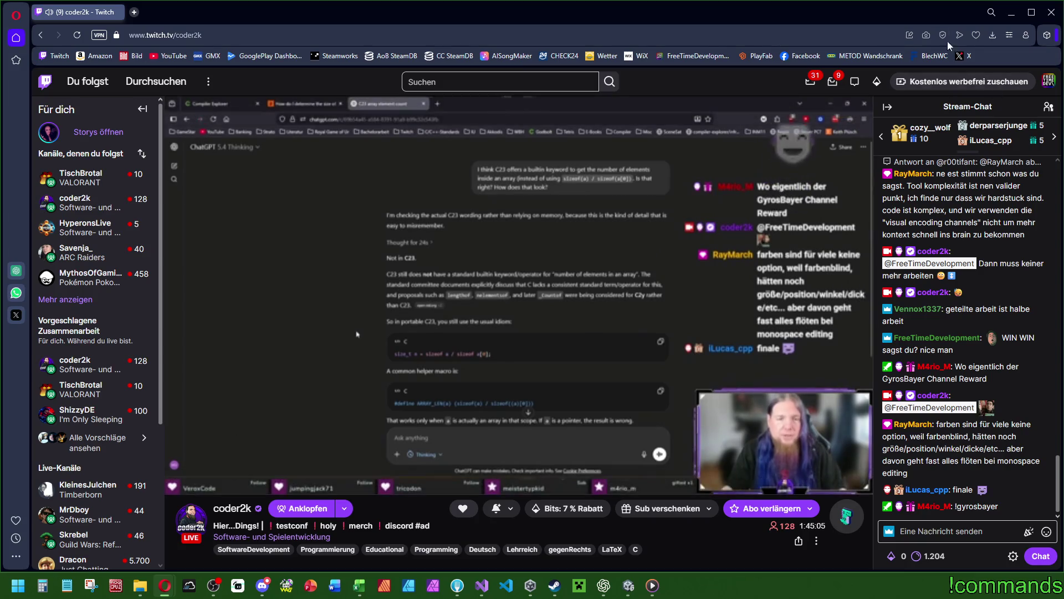
key(alt+Tab)
key(alt+Tab)
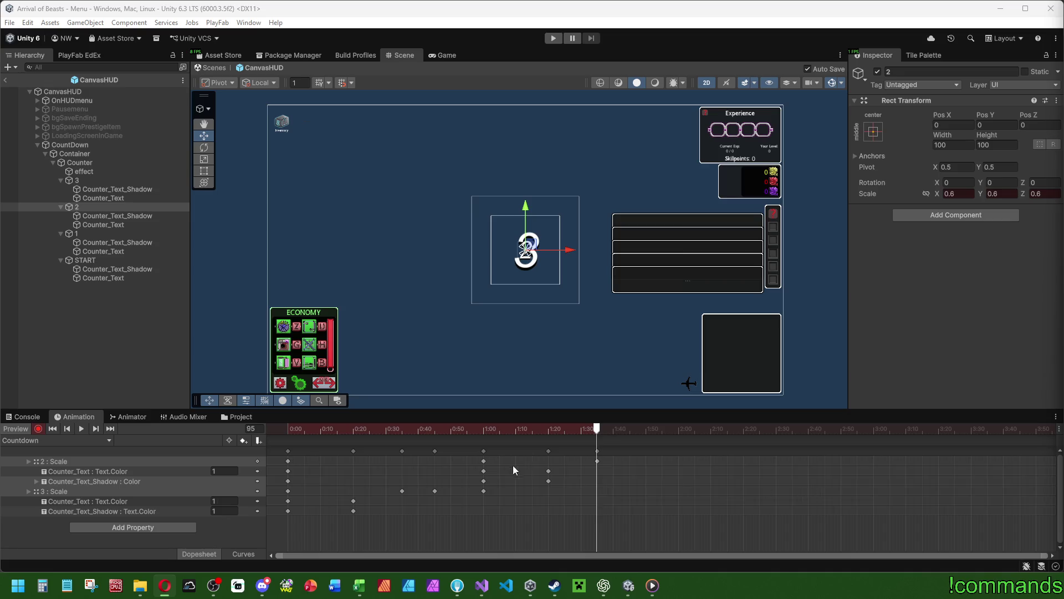
Step: Key the 3's scale to 0 and its text and shadow alpha to 0, then replay the fade
mouse_move(484, 429)
mouse_down()
mouse_move(599, 430)
mouse_move(470, 429)
mouse_move(599, 430)
mouse_up()
click(100, 182)
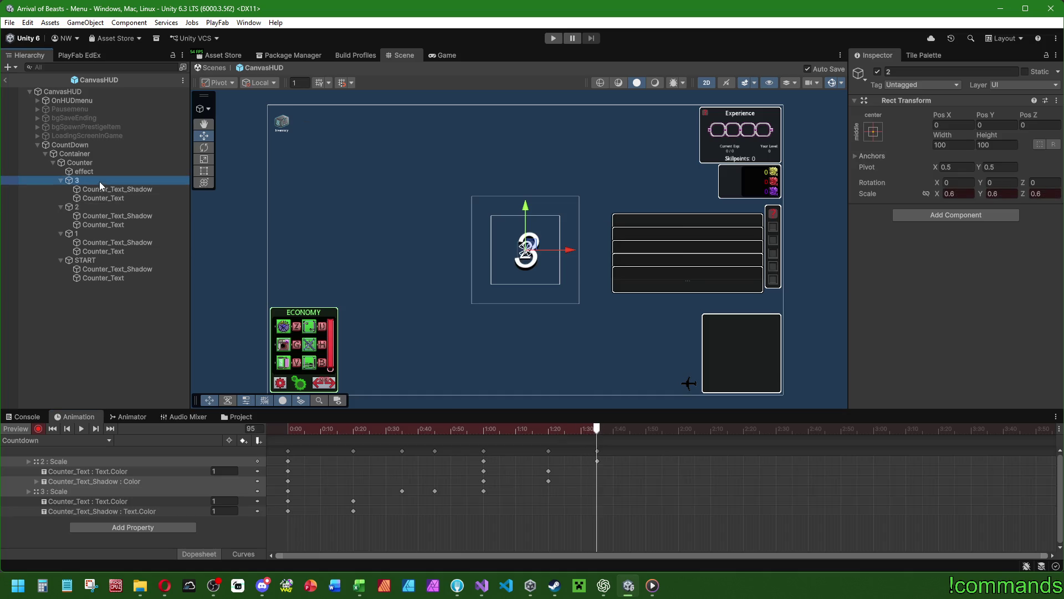
click(961, 193)
text(0,4)
key(Tab)
text(0.4)
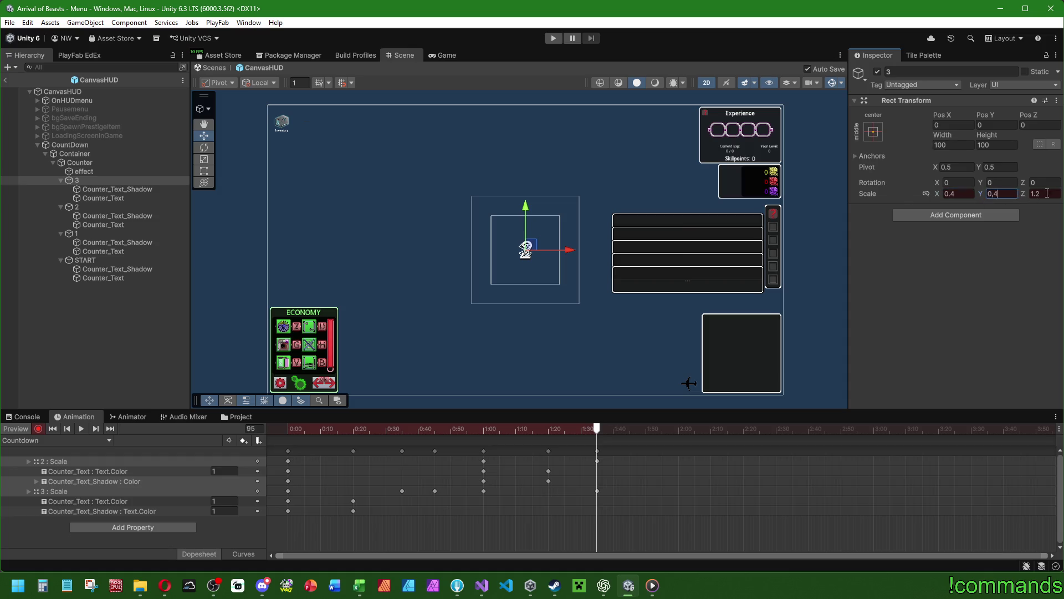
click(122, 189)
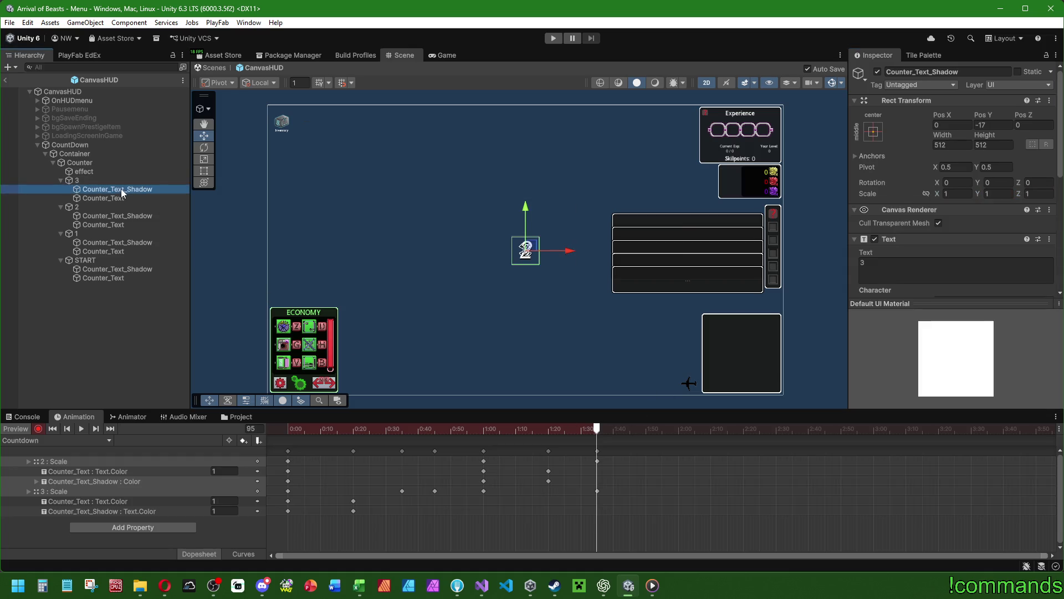
ctrl+click(120, 198)
scroll(954, 221, down, 5)
click(946, 242)
click(974, 454)
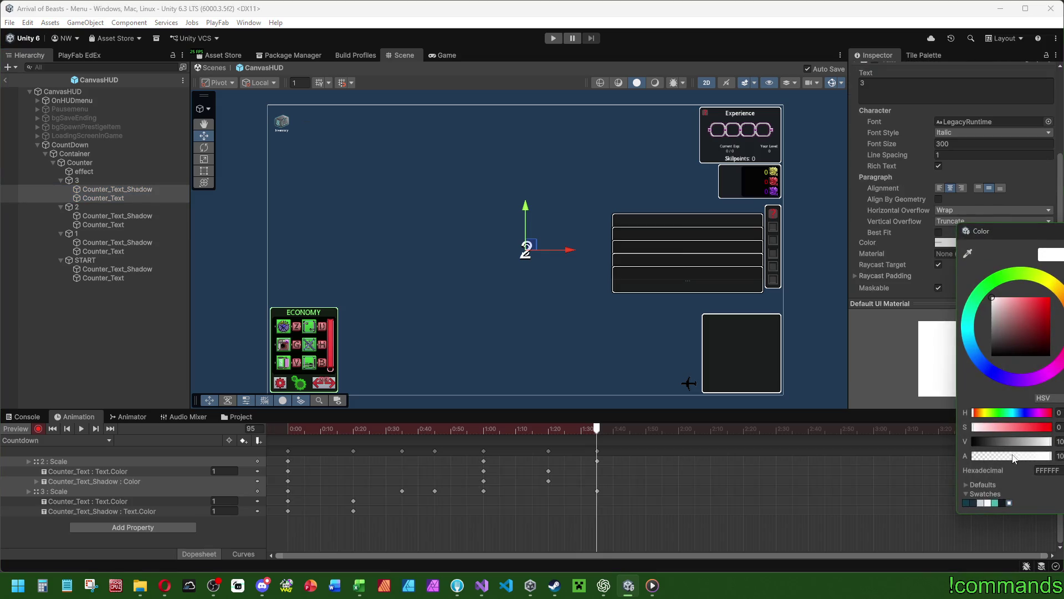
mouse_move(283, 435)
mouse_down()
mouse_move(555, 431)
mouse_move(287, 432)
mouse_move(484, 432)
mouse_up()
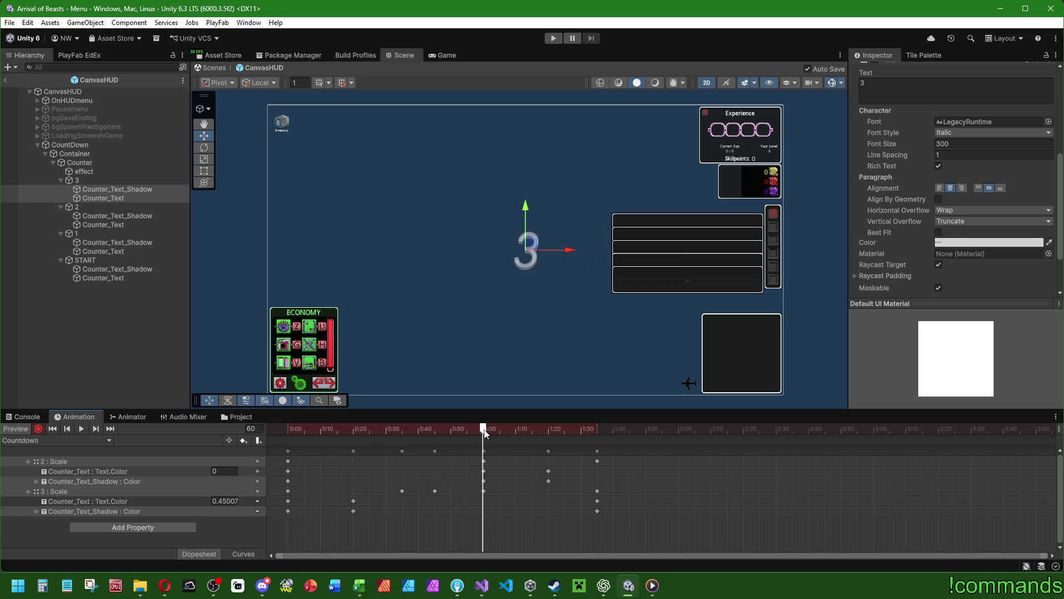
Step: Raise the 3's Counter_Text alpha back to full at frame 60 and preview the clip
click(139, 189)
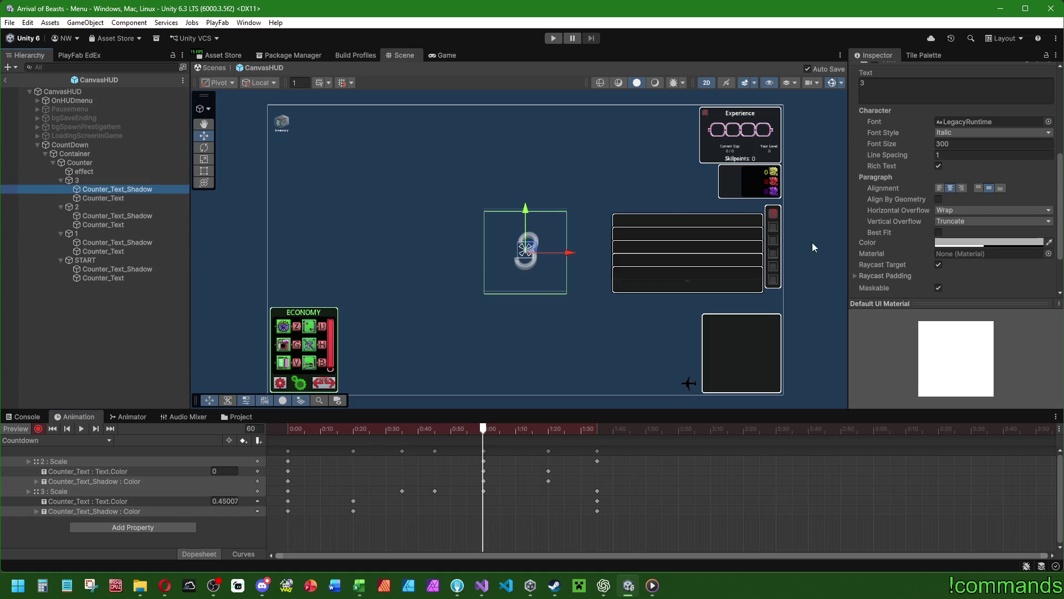
click(986, 242)
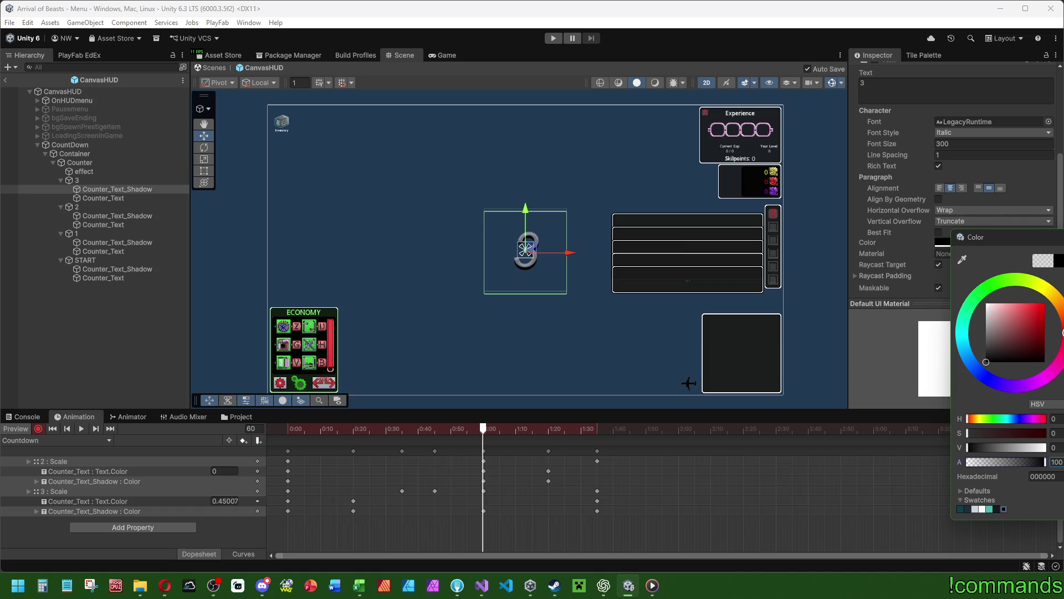
click(99, 199)
click(1014, 245)
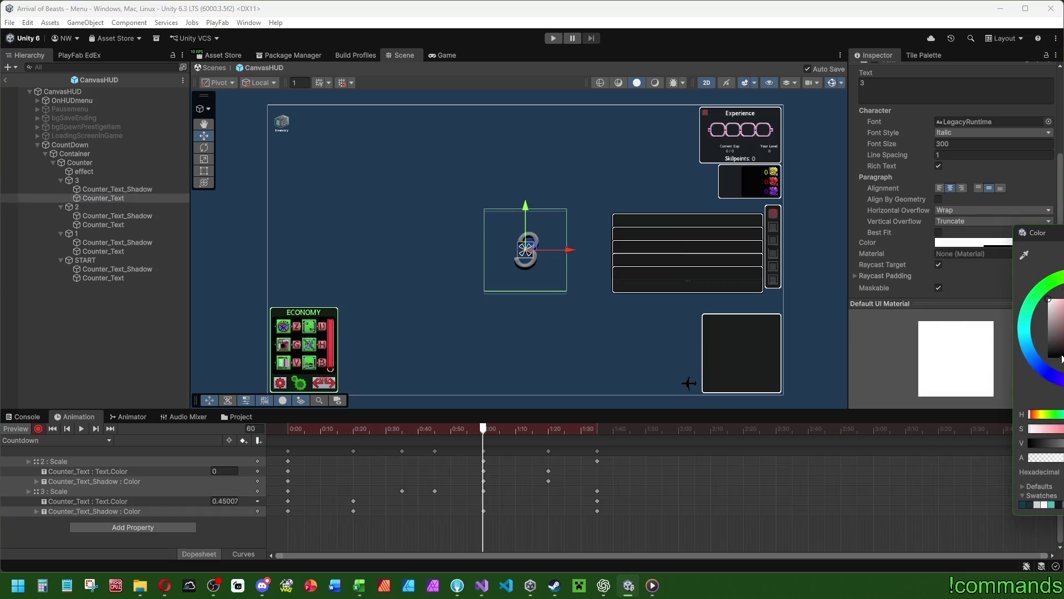
drag(1037, 457, 1062, 457)
drag(294, 431, 648, 430)
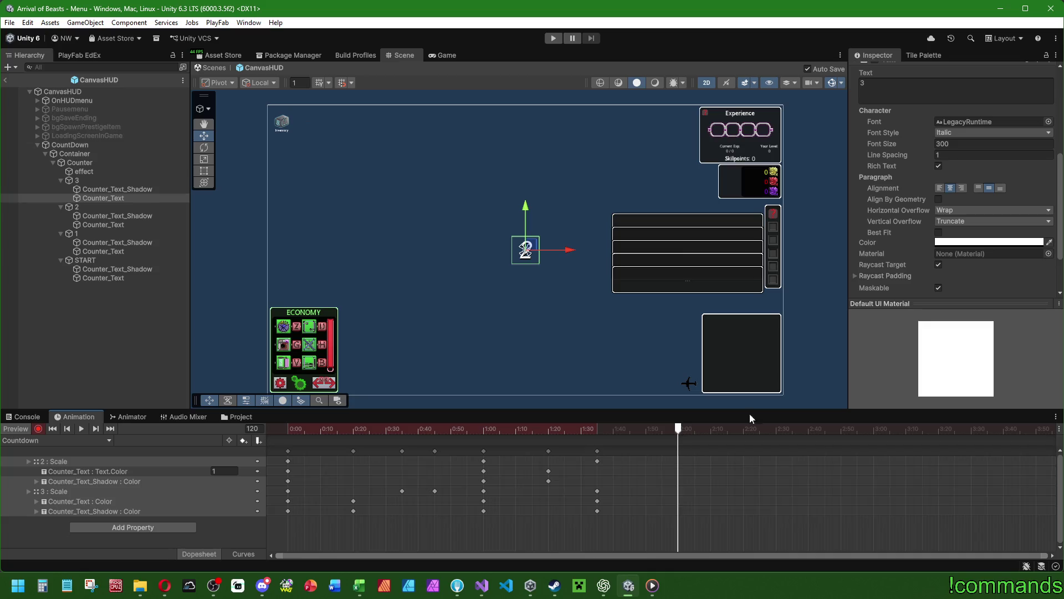
Step: Scrub to frame 105 and key the 2's scale to 1
click(95, 209)
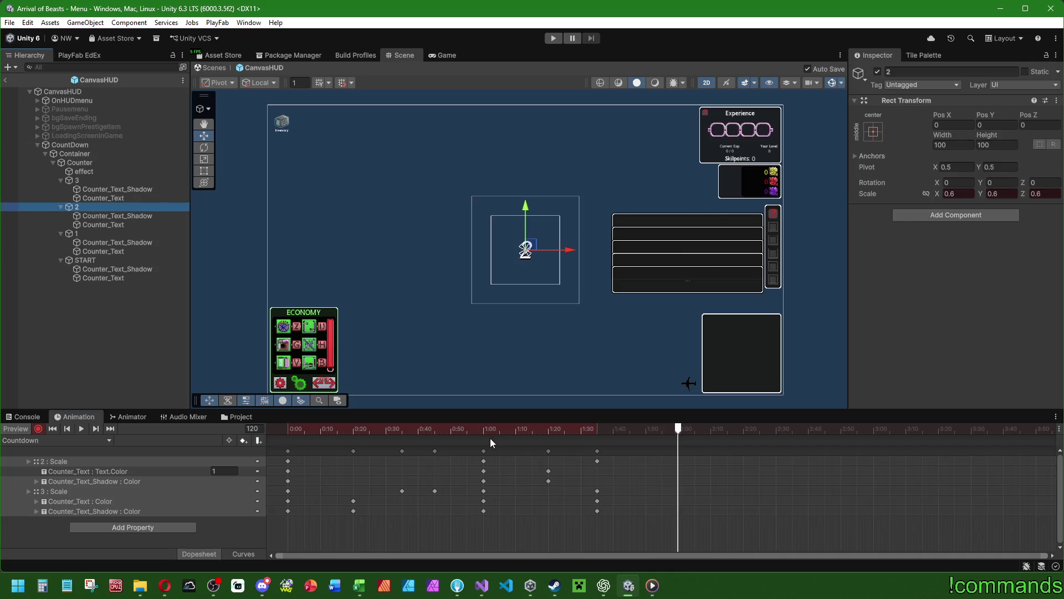
click(435, 430)
mouse_move(434, 433)
mouse_down()
mouse_move(418, 432)
mouse_move(436, 434)
mouse_up()
click(127, 311)
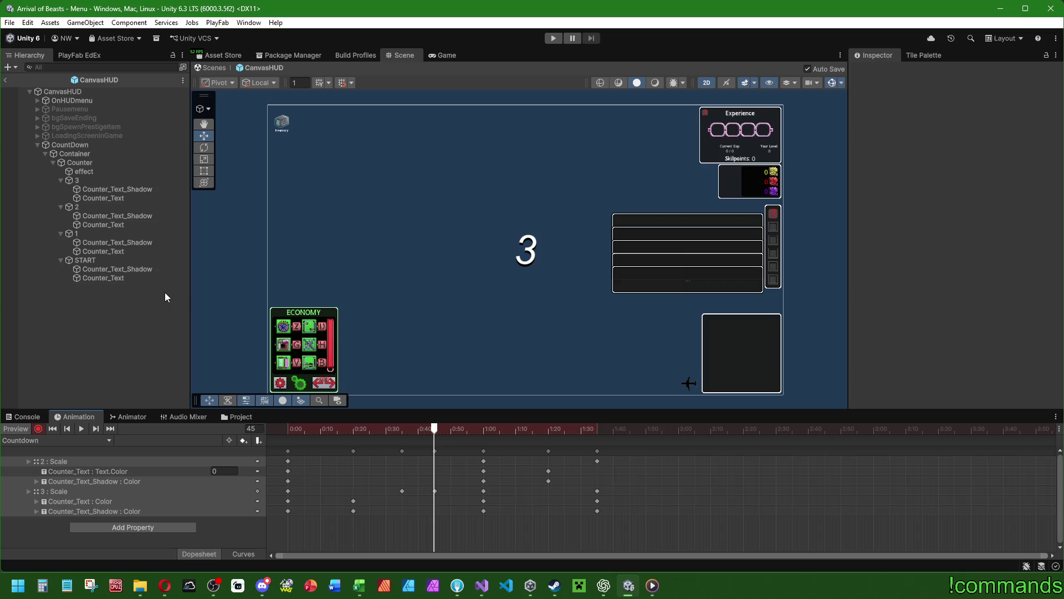
click(83, 181)
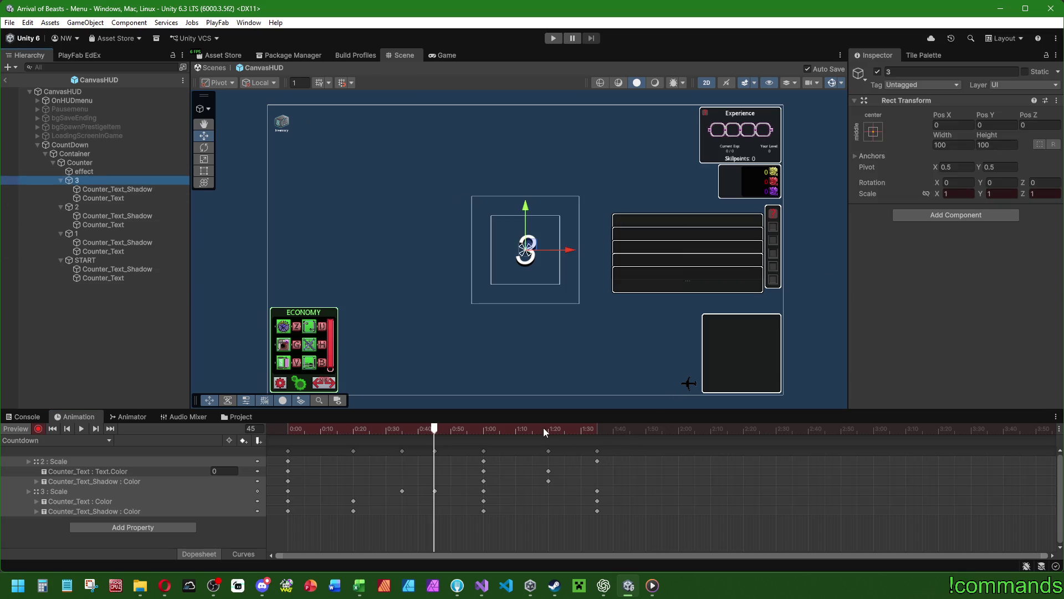
drag(633, 431, 629, 432)
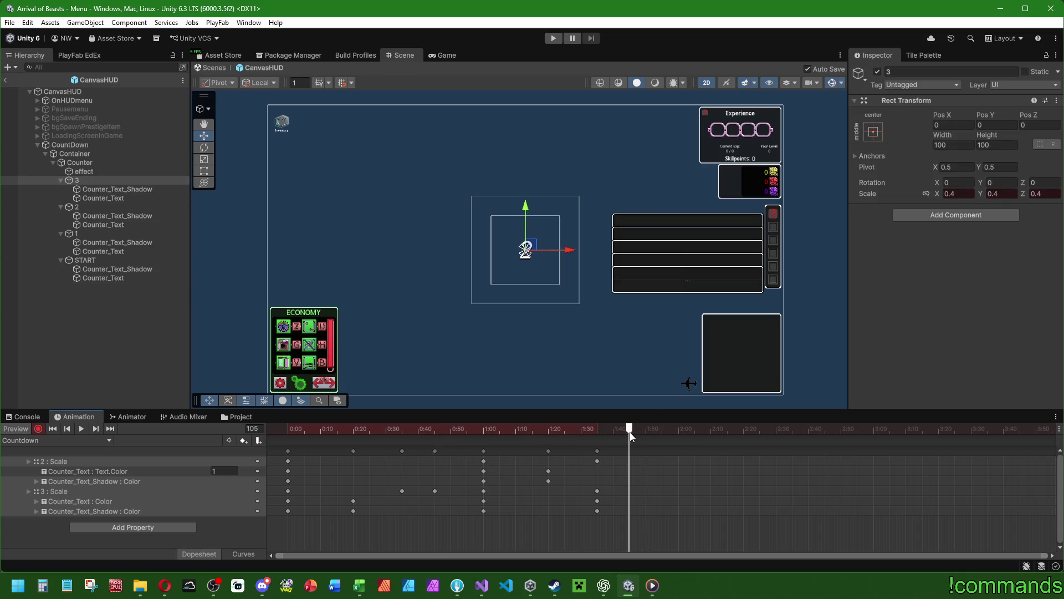
click(98, 208)
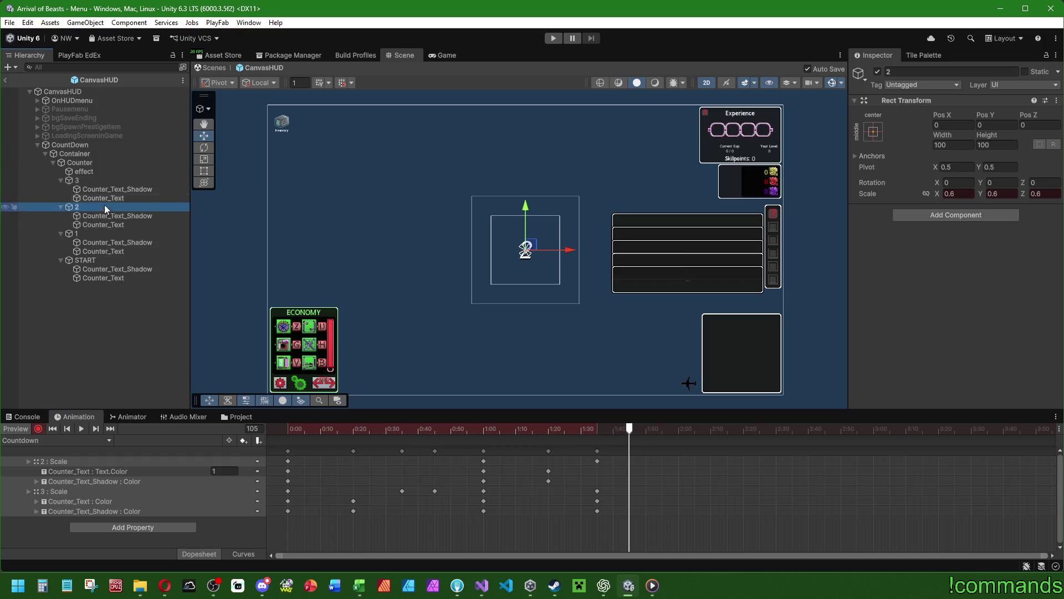
click(963, 194)
text(1)
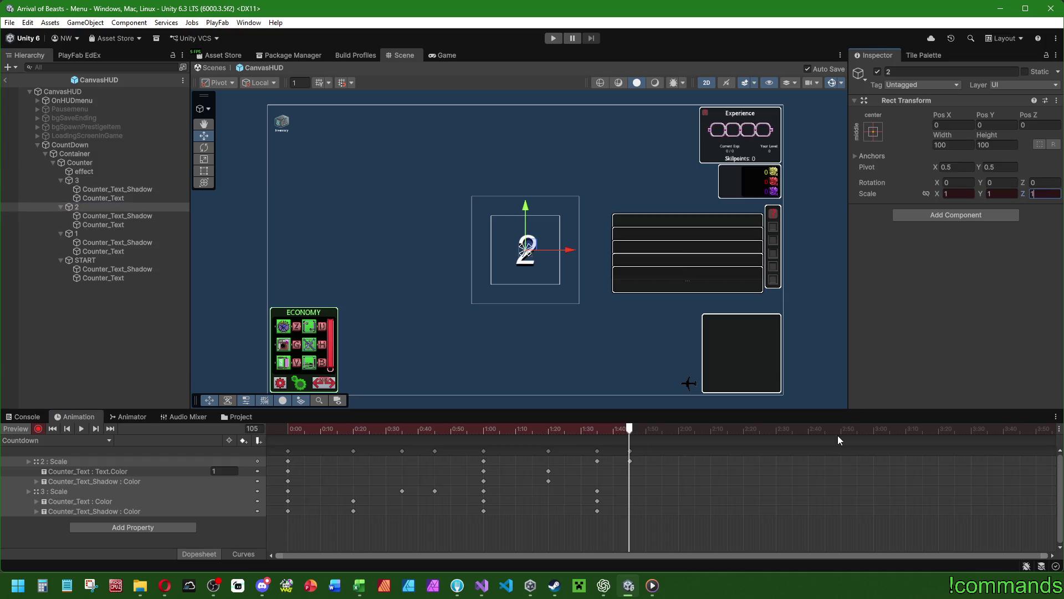
Step: Preview the countdown through frame 120, enlarging the Animation panel, and stop at frame 120
click(679, 430)
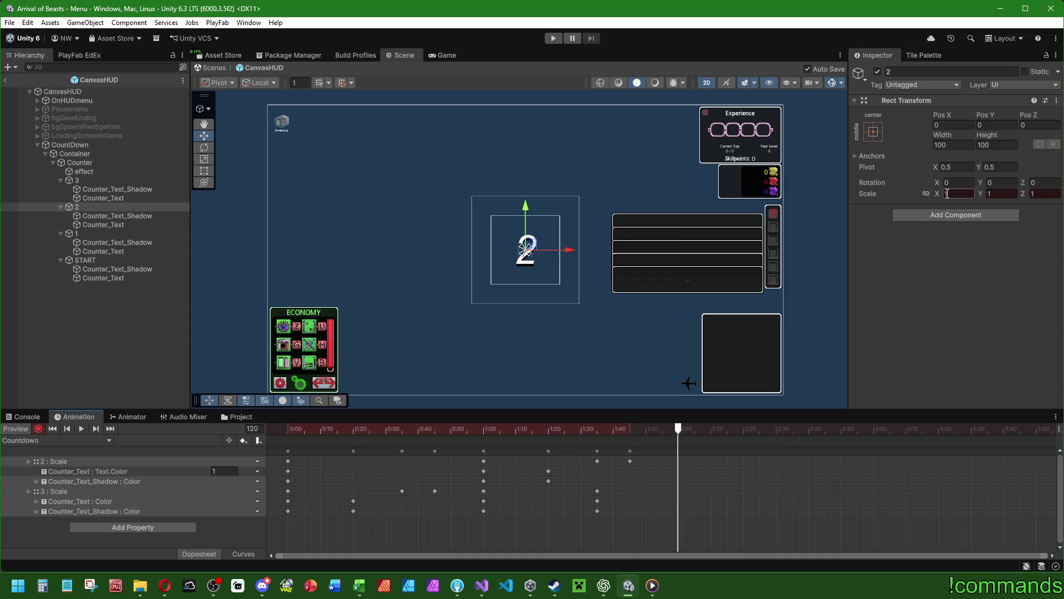
click(490, 435)
click(104, 185)
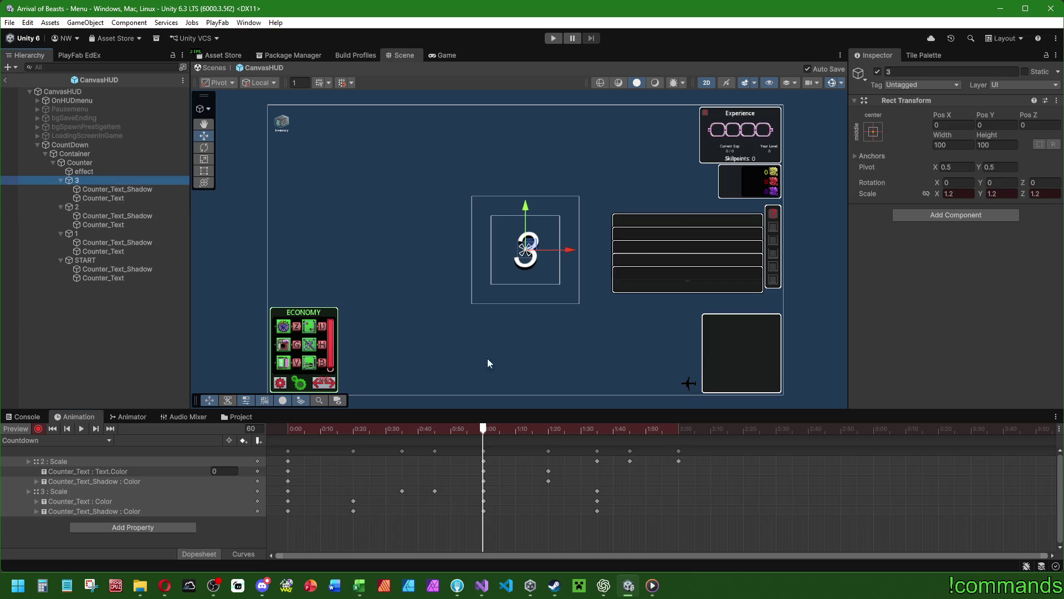
drag(546, 429, 679, 426)
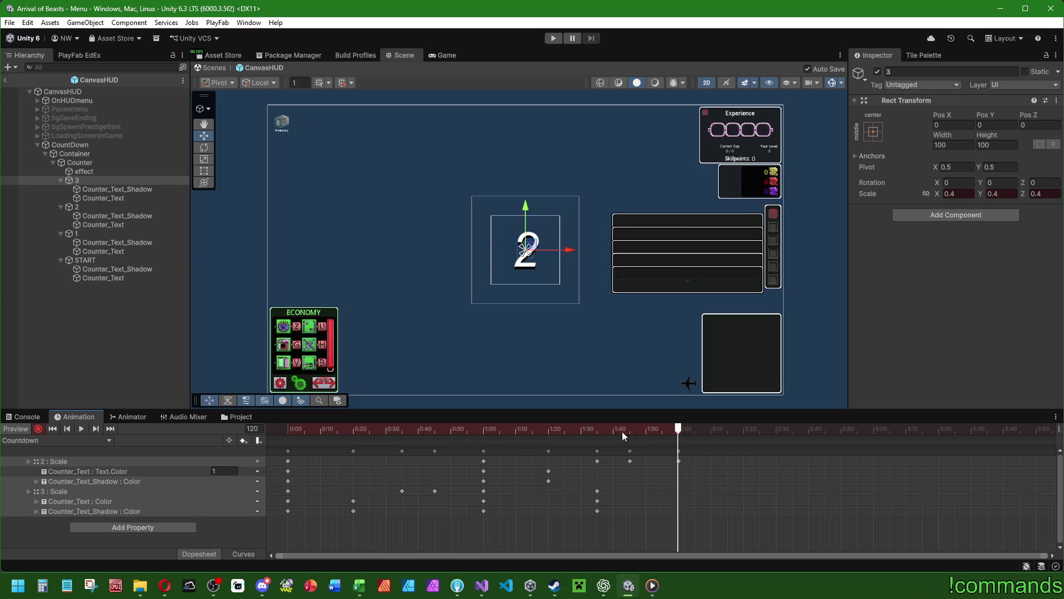
click(80, 428)
scroll(497, 265, up, 5)
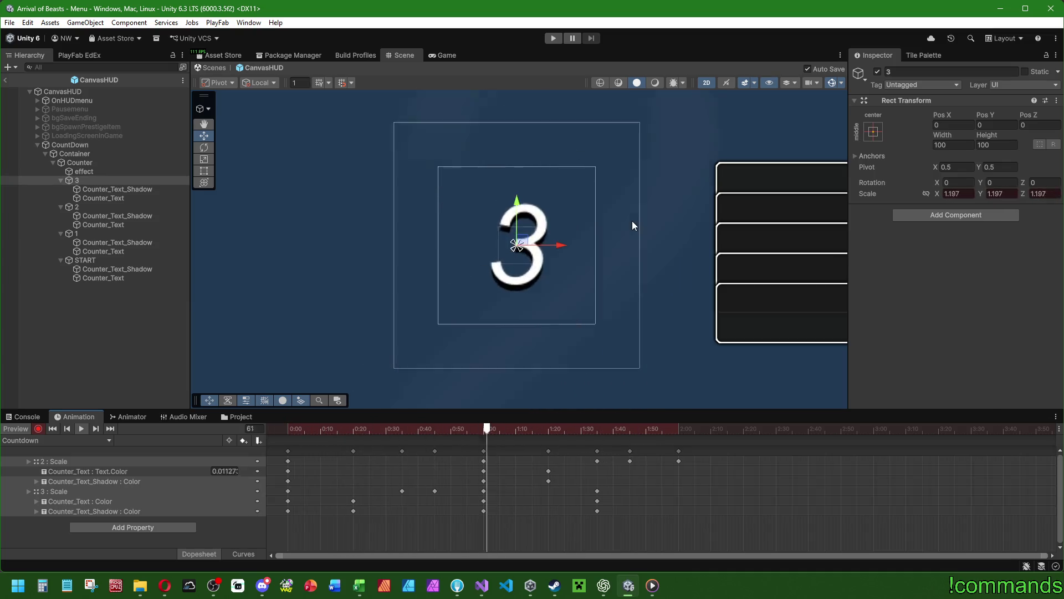
scroll(647, 221, down, 2)
scroll(643, 232, down, 1)
scroll(605, 227, up, 2)
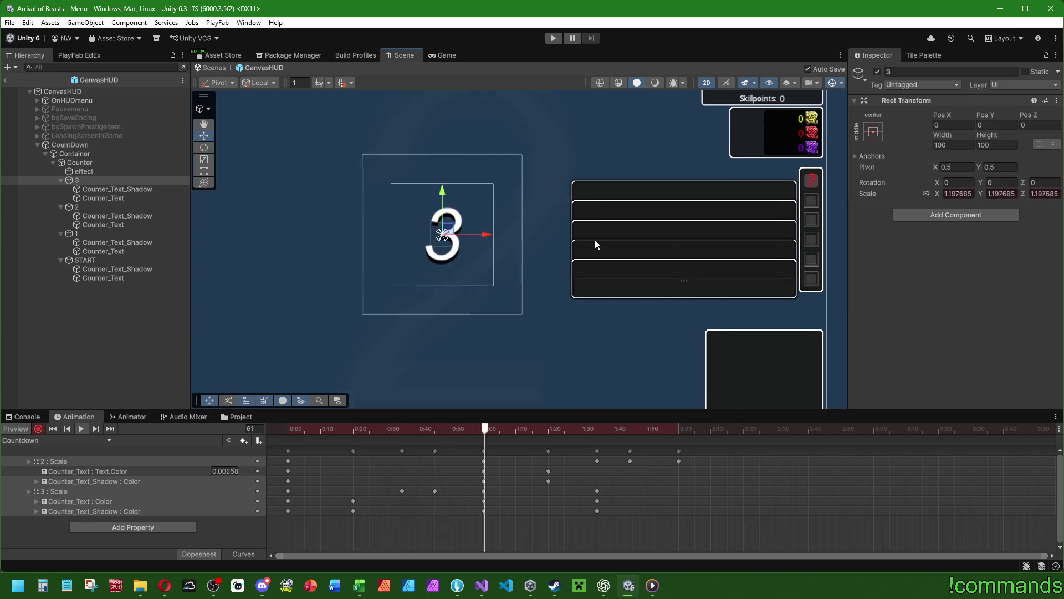
scroll(516, 356, down, 1)
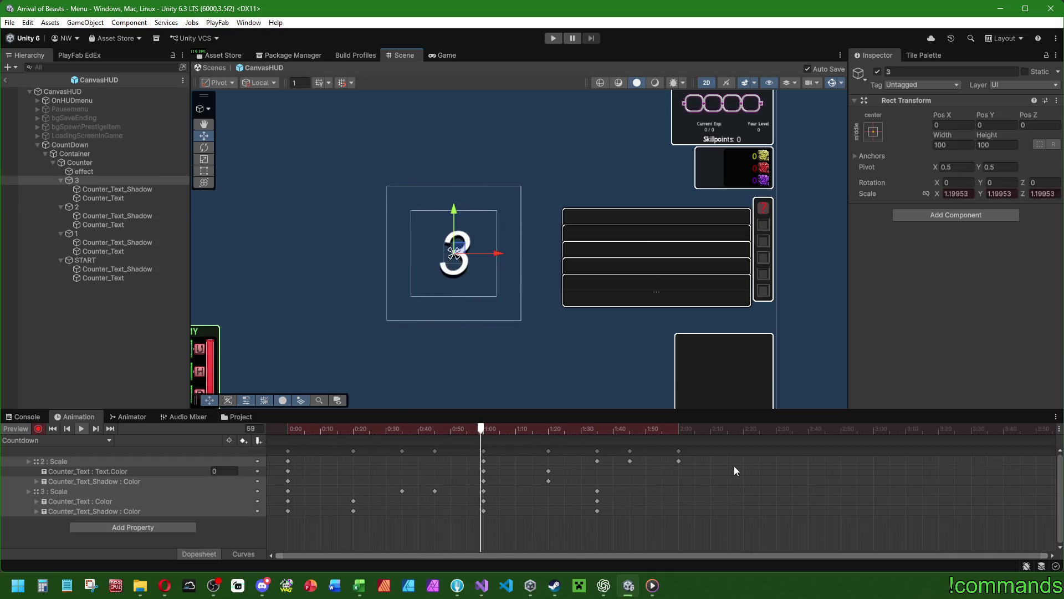
drag(687, 411, 685, 368)
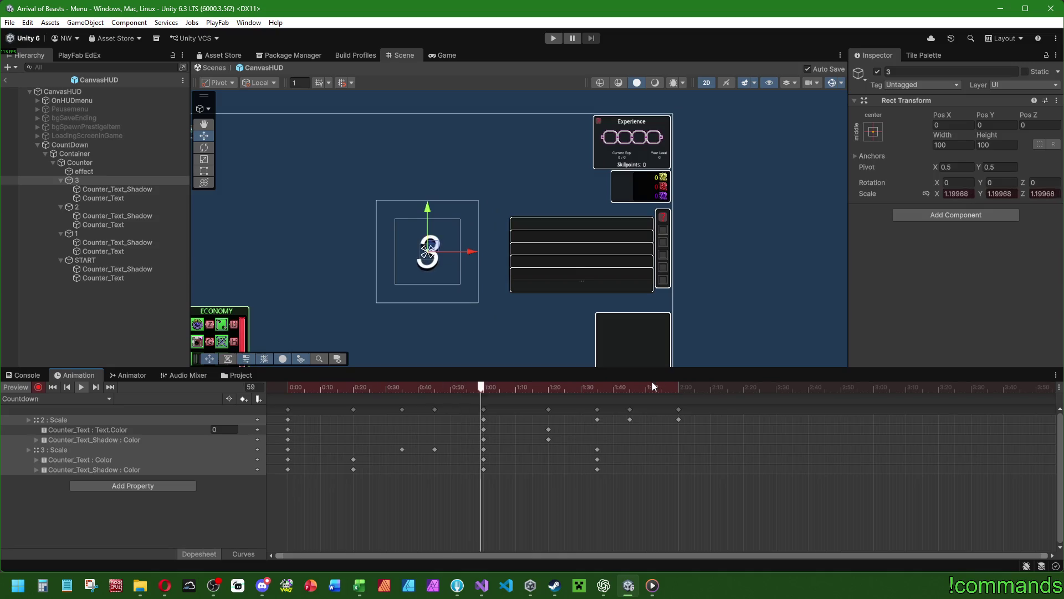
click(678, 388)
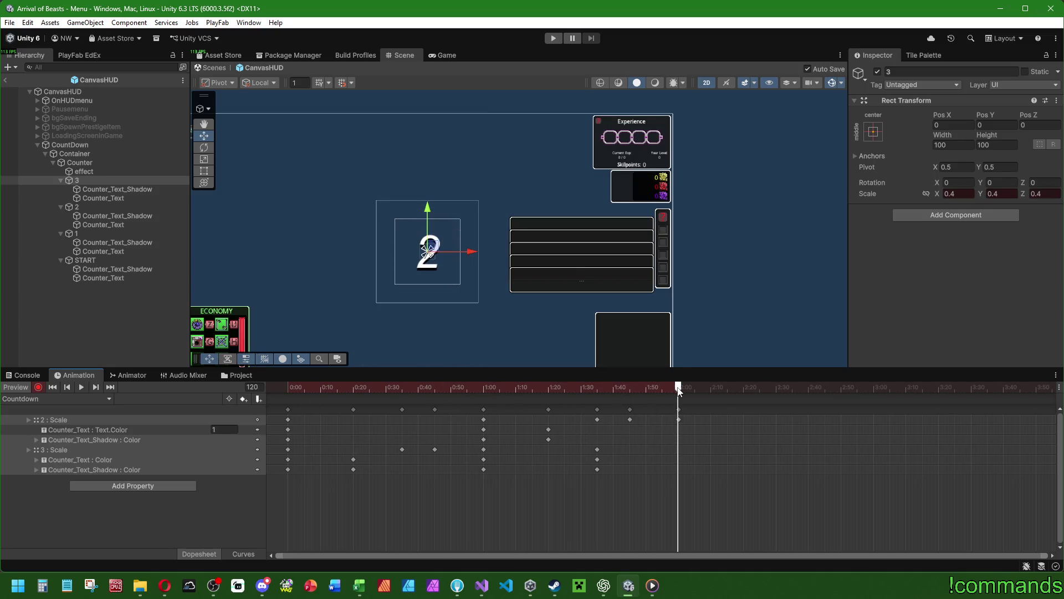
click(88, 207)
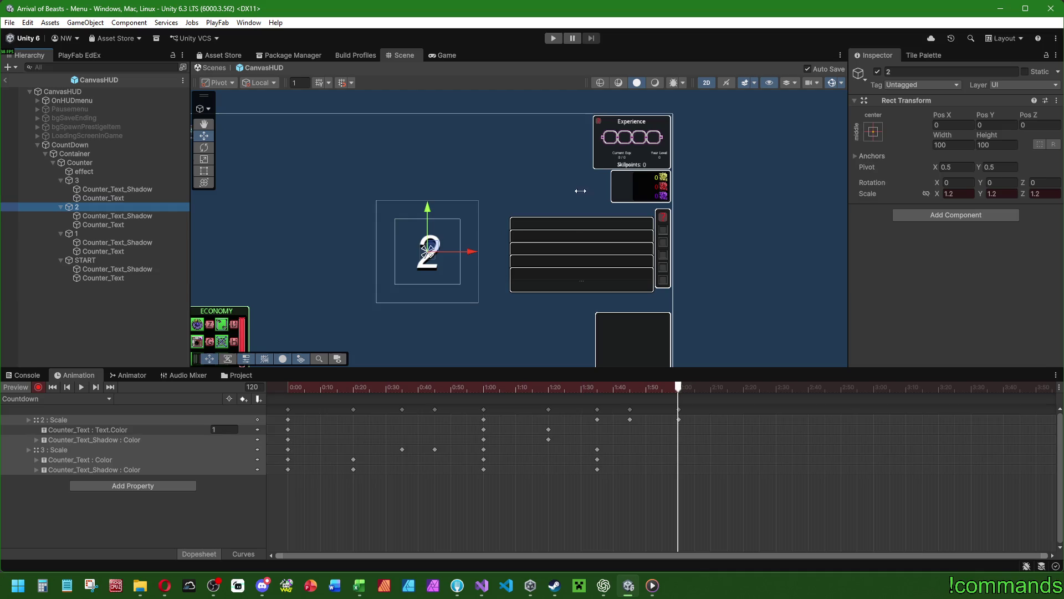
Step: At frame 120, key the 2's scale and the colours of its shadow and main text
click(966, 192)
click(1046, 194)
click(117, 216)
scroll(963, 227, down, 5)
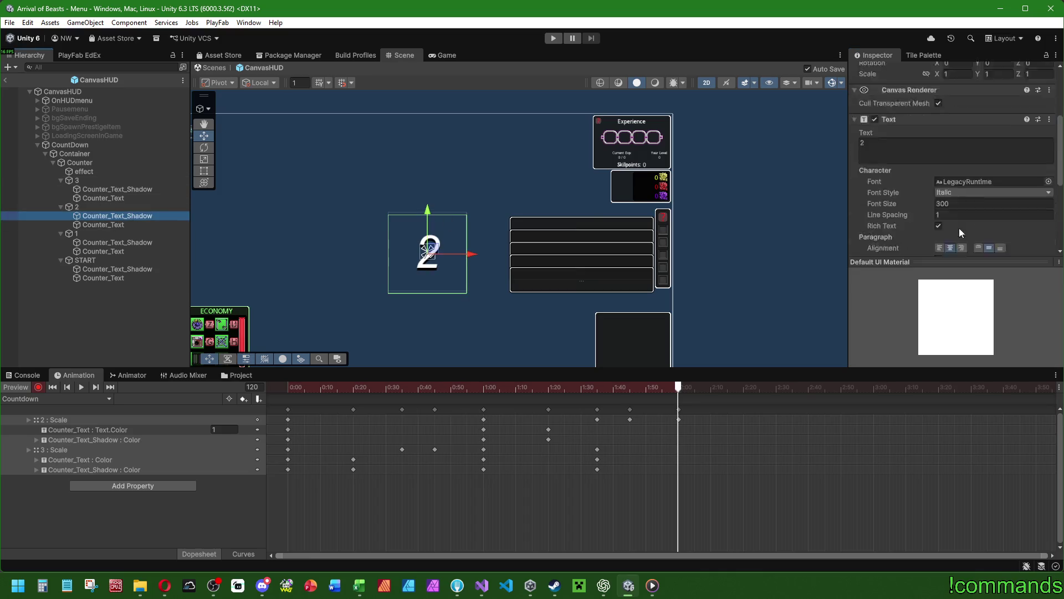
click(942, 212)
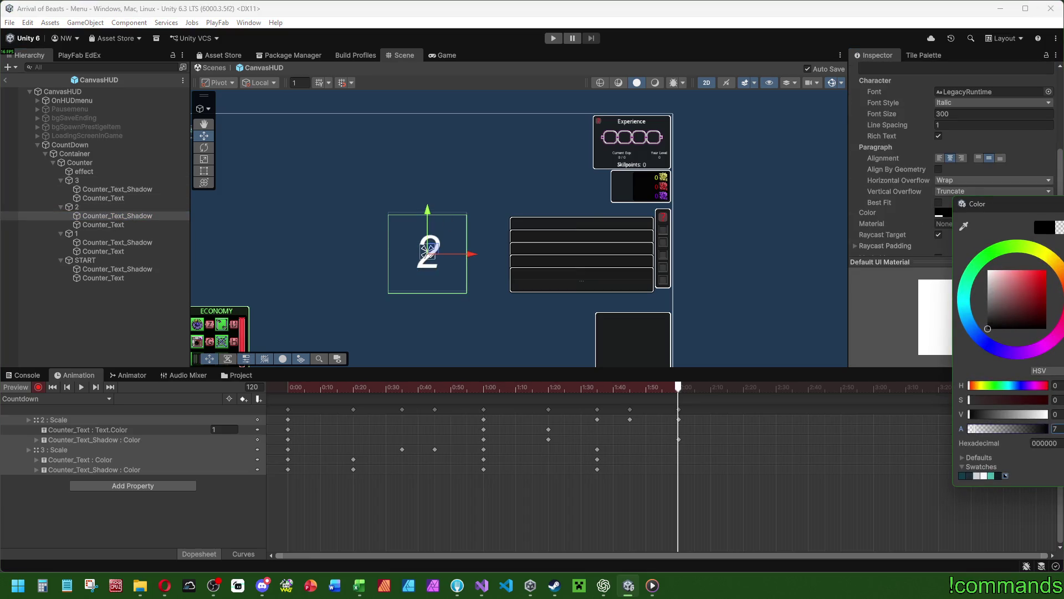
click(103, 224)
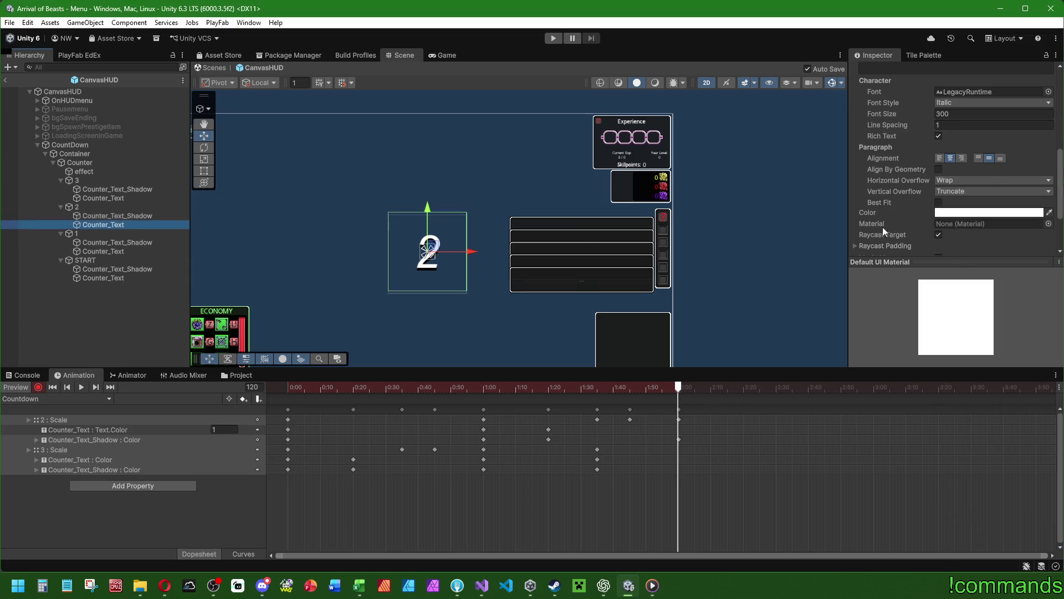
click(976, 214)
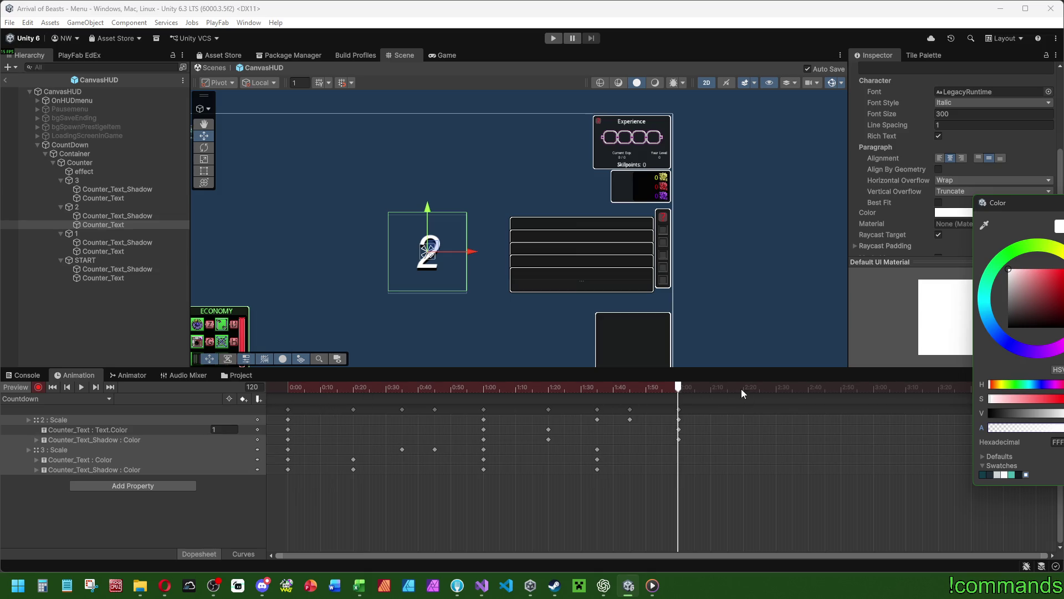
key(Down)
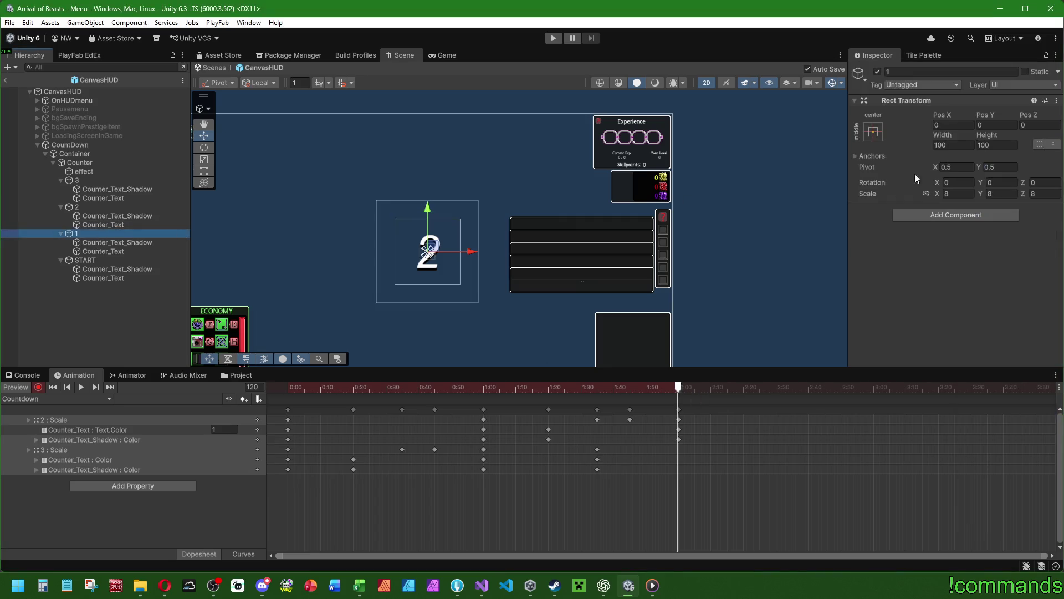
Step: At frame 120, key the 1's scale to 8 and its shadow and text alpha to 0
click(957, 193)
key(Tab)
key(Tab)
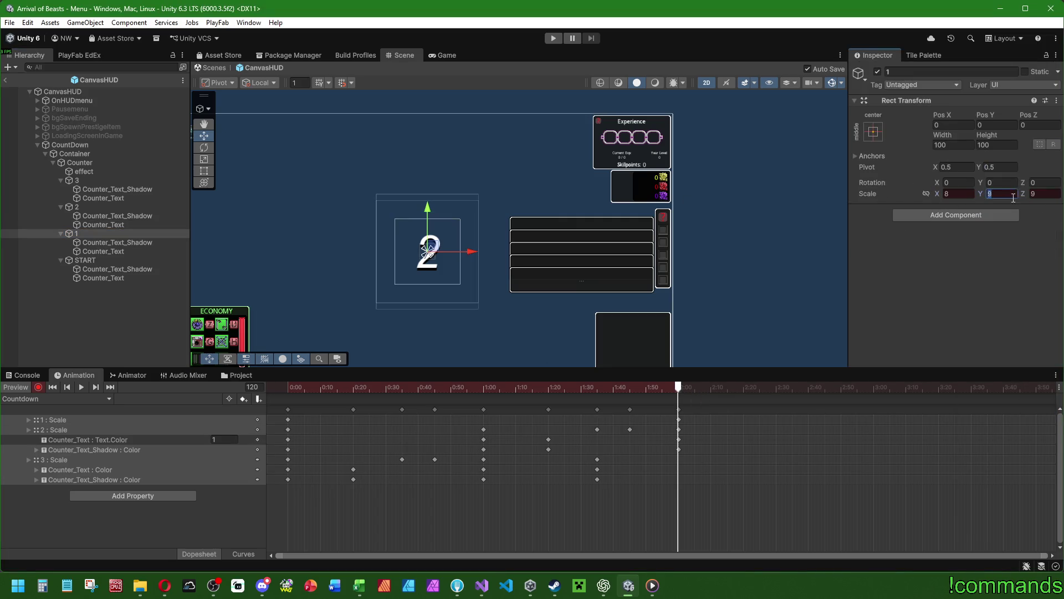
click(116, 242)
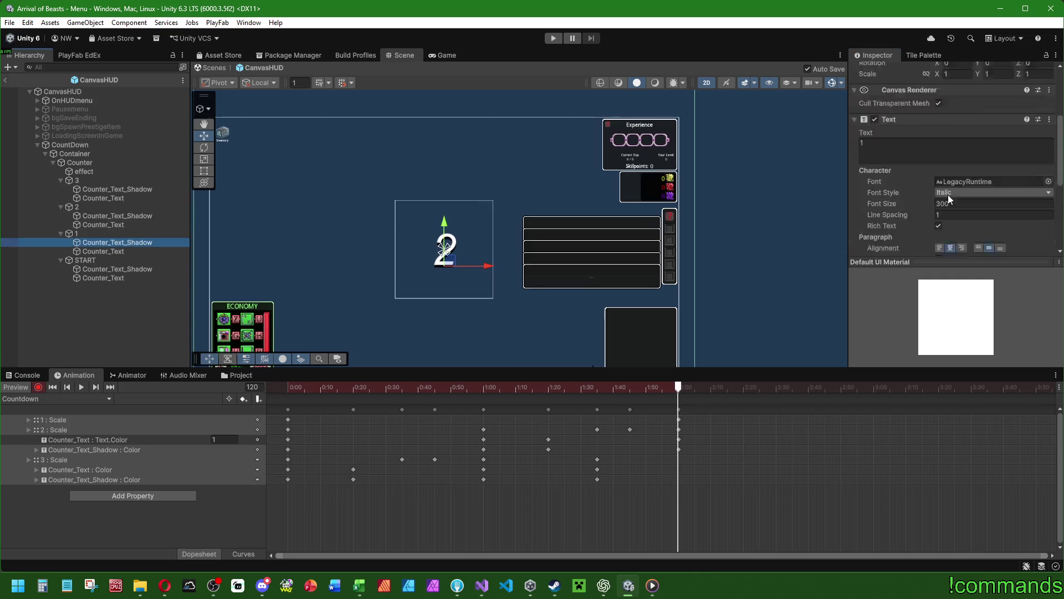
click(961, 213)
drag(1012, 434, 1056, 433)
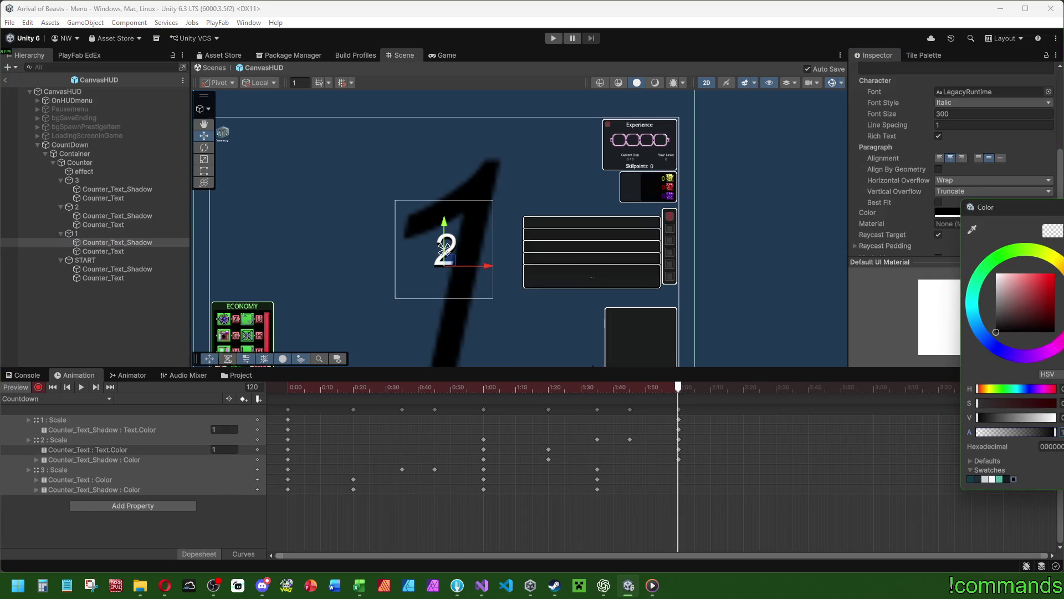
drag(992, 434, 270, 377)
click(103, 251)
click(996, 213)
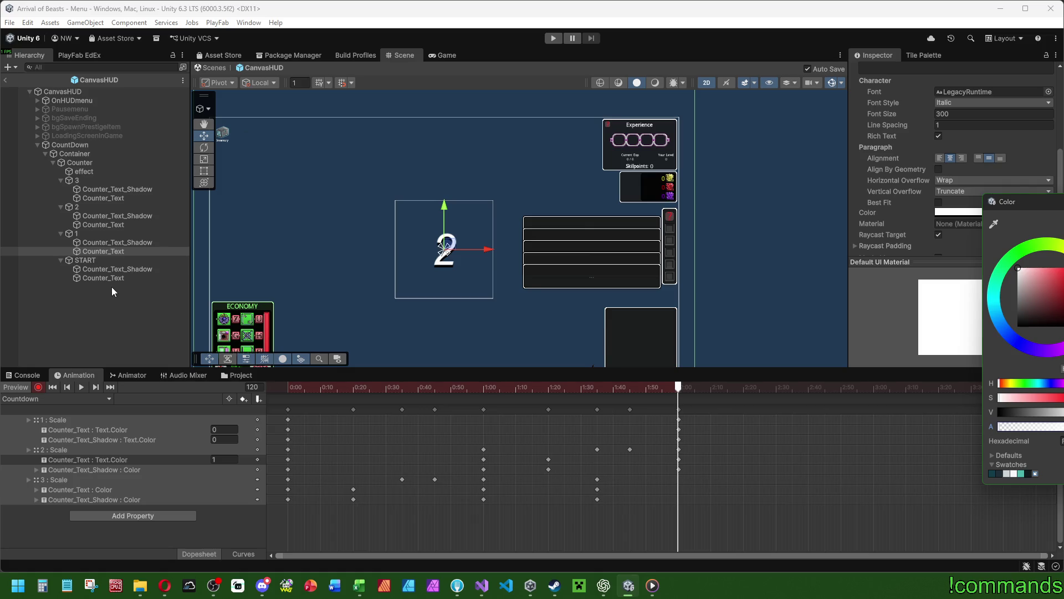
Step: At frame 140, raise the 1's shadow and text alpha to full, then preview the clip
click(745, 388)
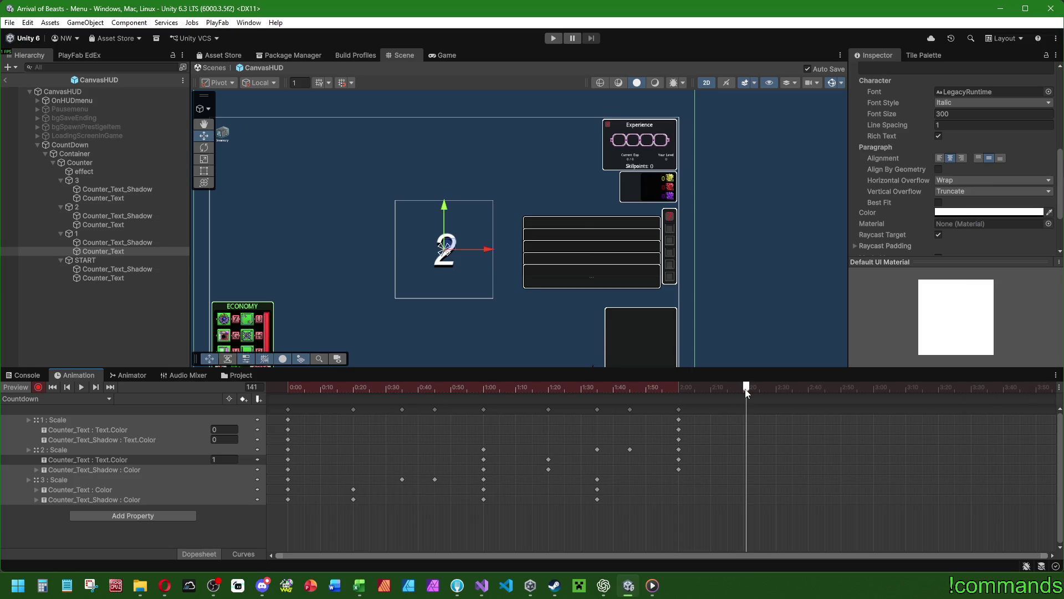
click(117, 242)
shift+click(122, 250)
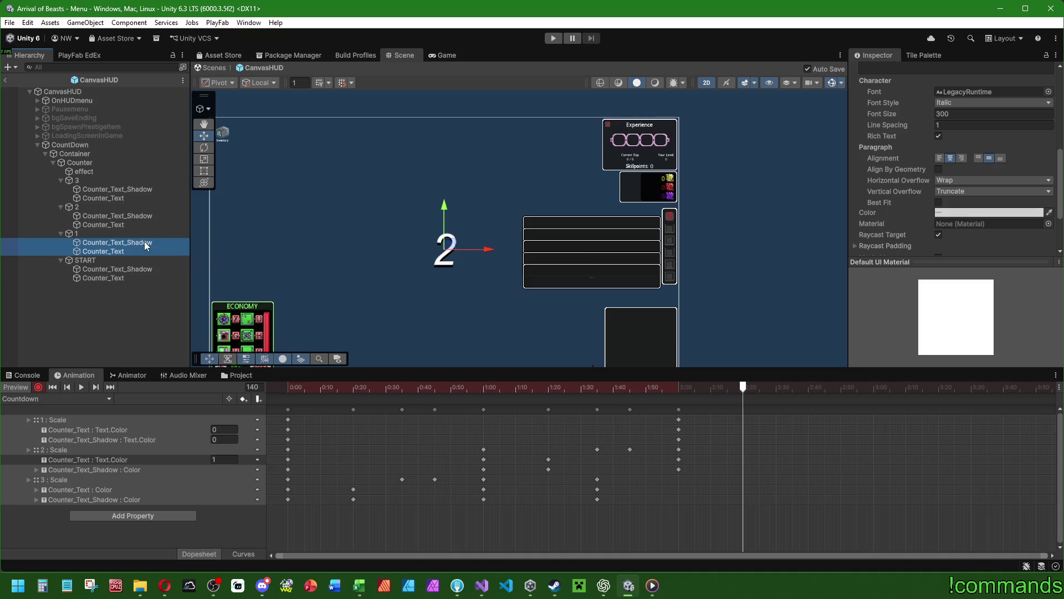
click(147, 246)
click(992, 212)
drag(1032, 428, 1060, 427)
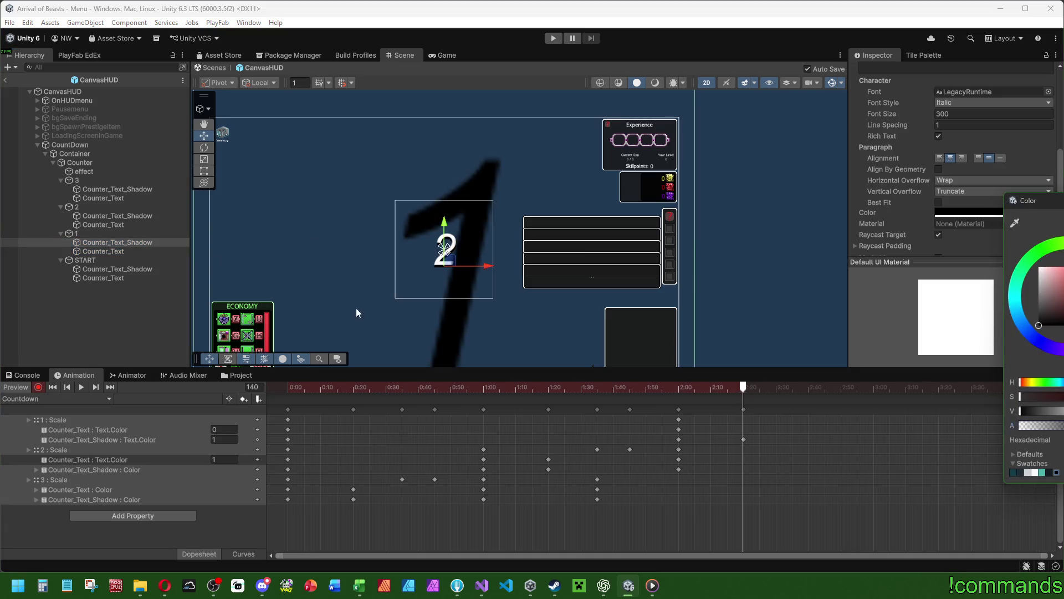
click(103, 251)
click(949, 213)
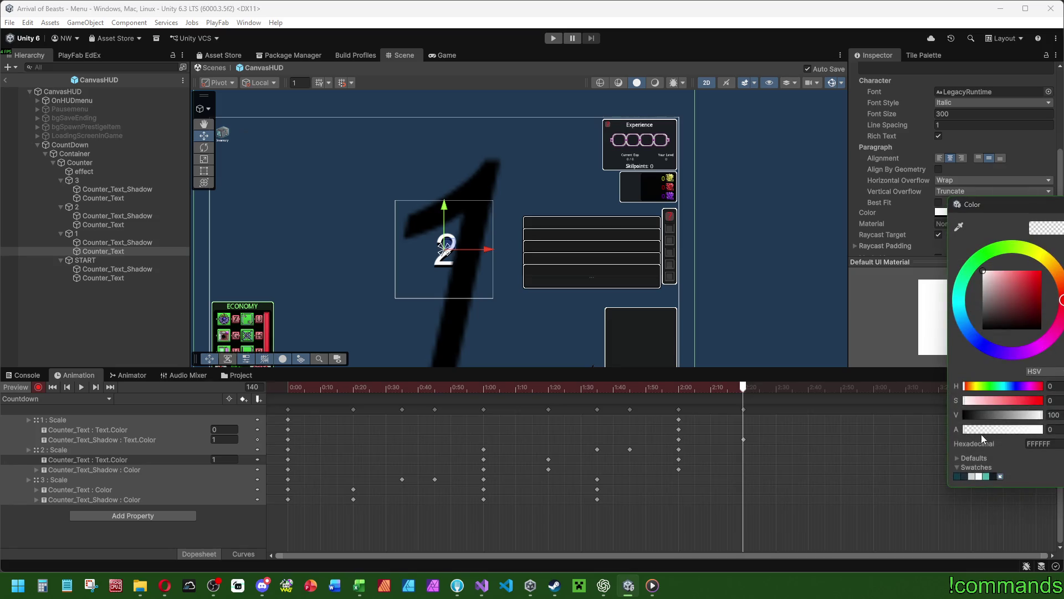
drag(981, 429, 1048, 429)
drag(297, 388, 403, 390)
click(104, 179)
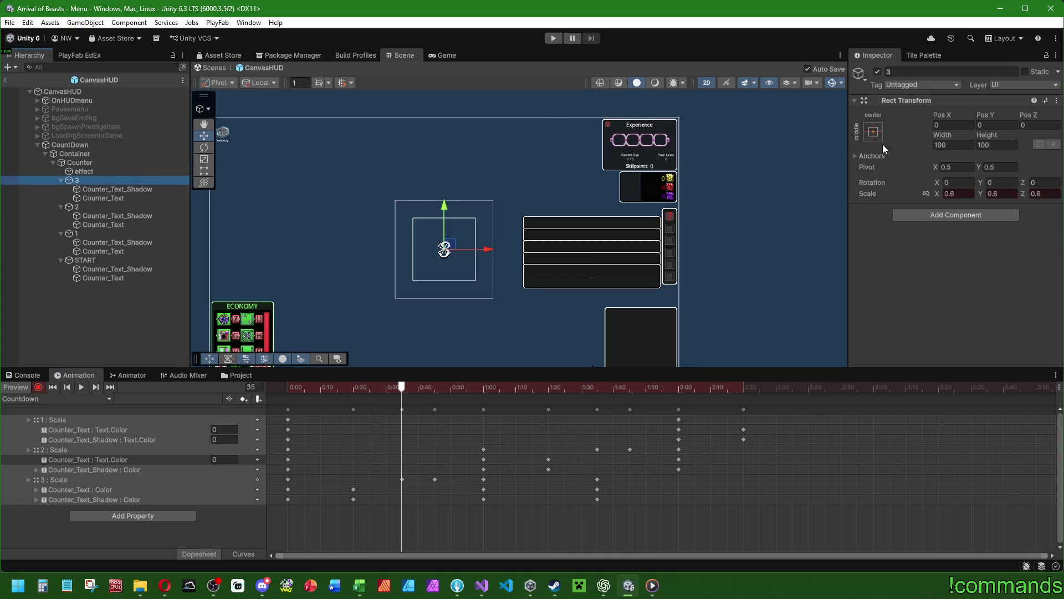
Step: Key the 1's scale to 0.6 at frame 160
click(808, 388)
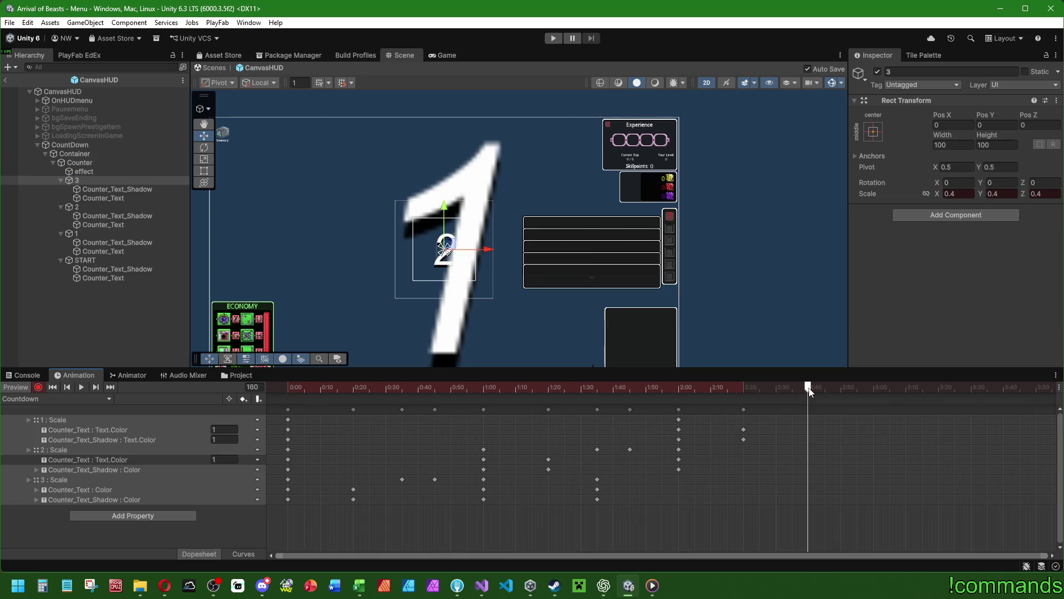
click(117, 235)
click(957, 194)
text(0,6)
key(Tab)
text(0,)
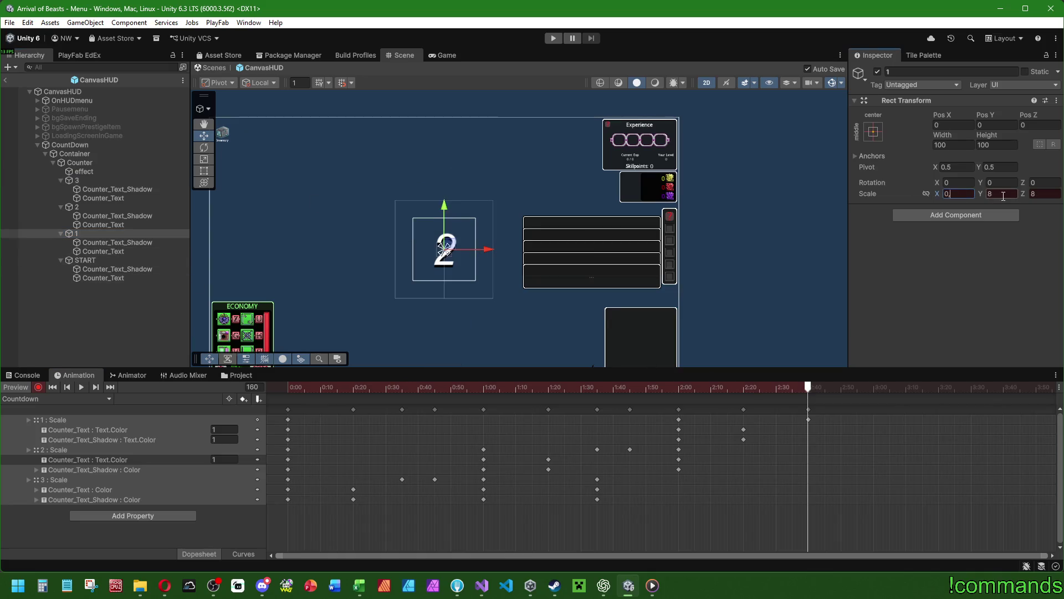
drag(676, 387, 809, 391)
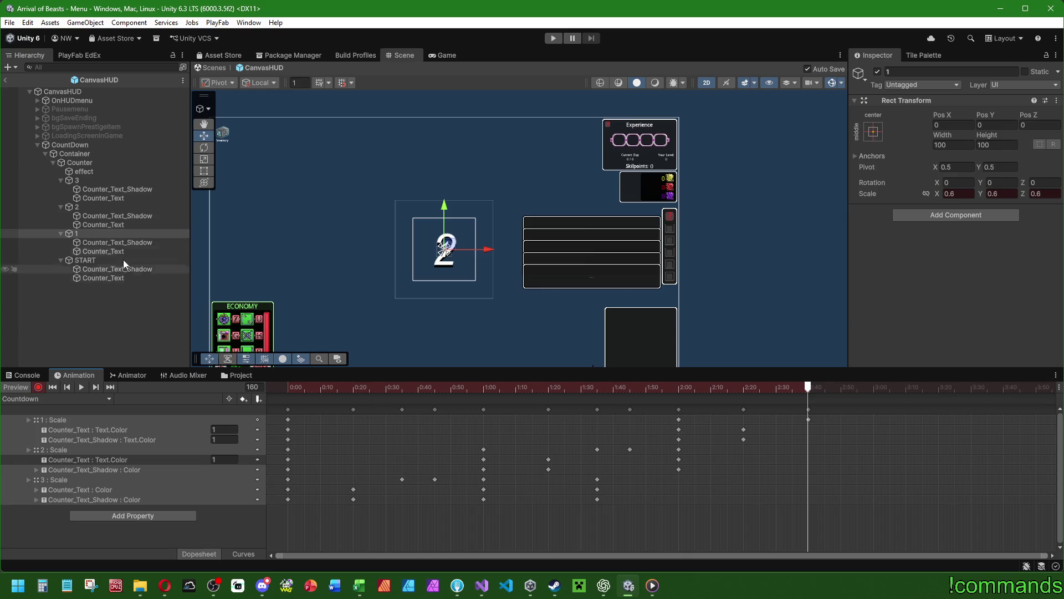
Step: Shift the 1's scale keyframes earlier to about 2:33
click(106, 181)
drag(288, 387, 863, 391)
drag(809, 410, 791, 409)
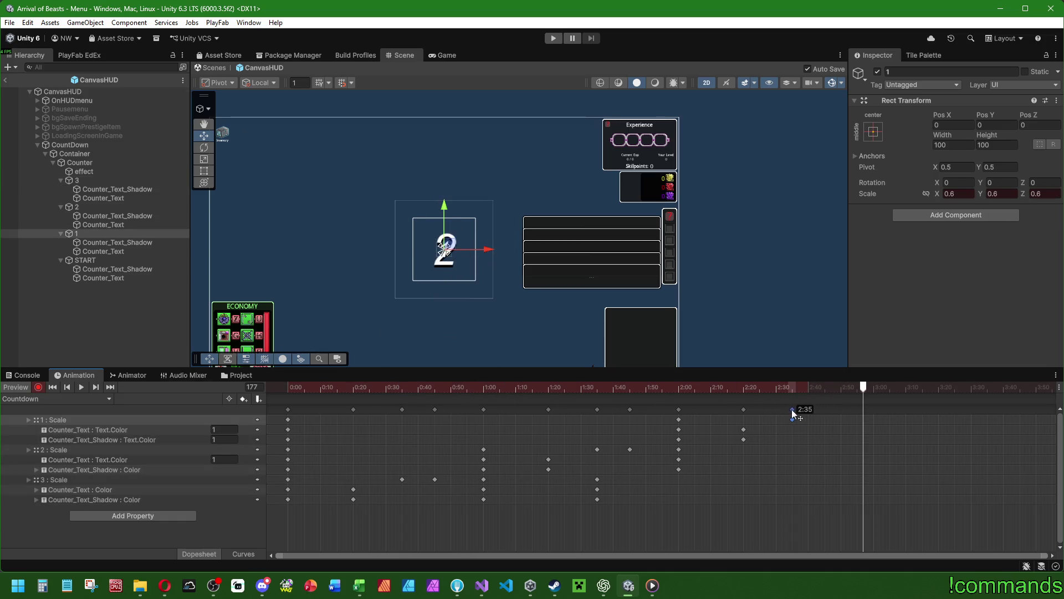
drag(422, 391, 434, 386)
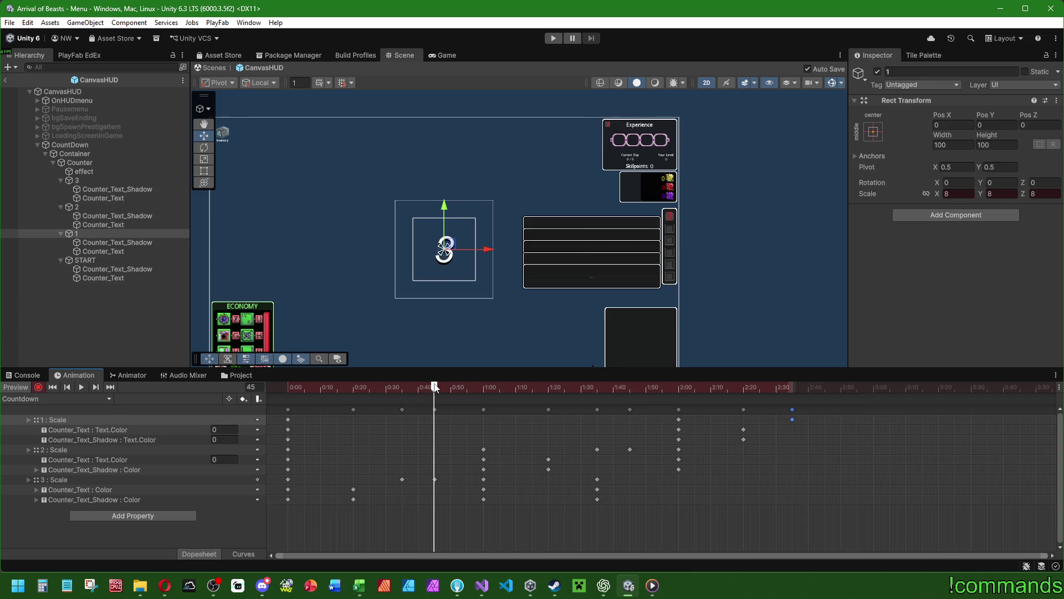
click(96, 180)
mouse_move(789, 390)
mouse_down()
mouse_move(827, 389)
mouse_move(817, 387)
mouse_up()
Step: Key the 1's scale to 1 at 2:40
click(104, 234)
click(958, 193)
text(1)
key(Tab)
text(1)
key(Tab)
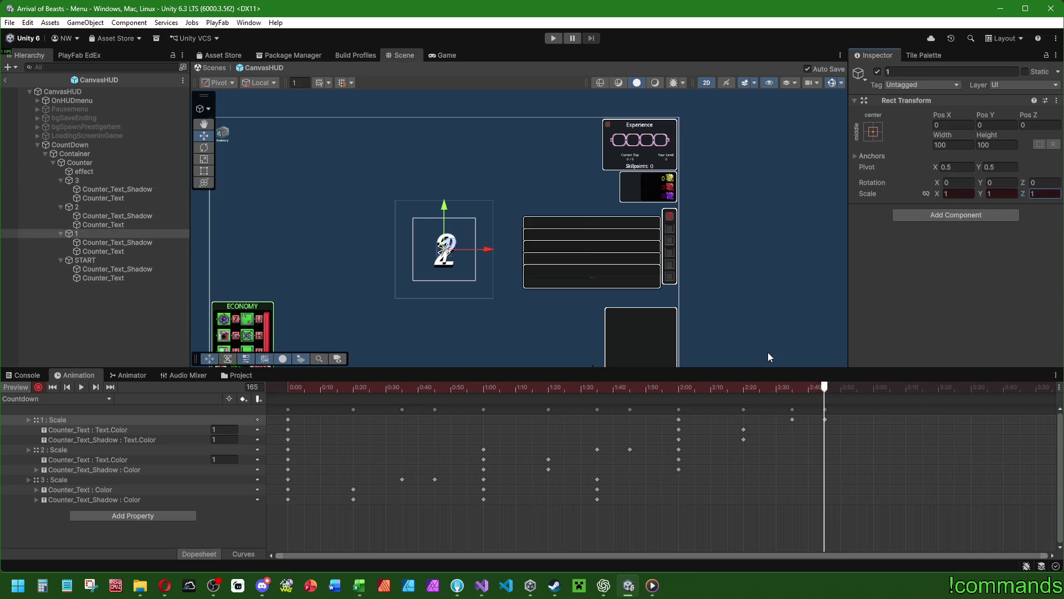
mouse_move(447, 386)
mouse_down()
mouse_move(437, 387)
mouse_move(874, 391)
mouse_up()
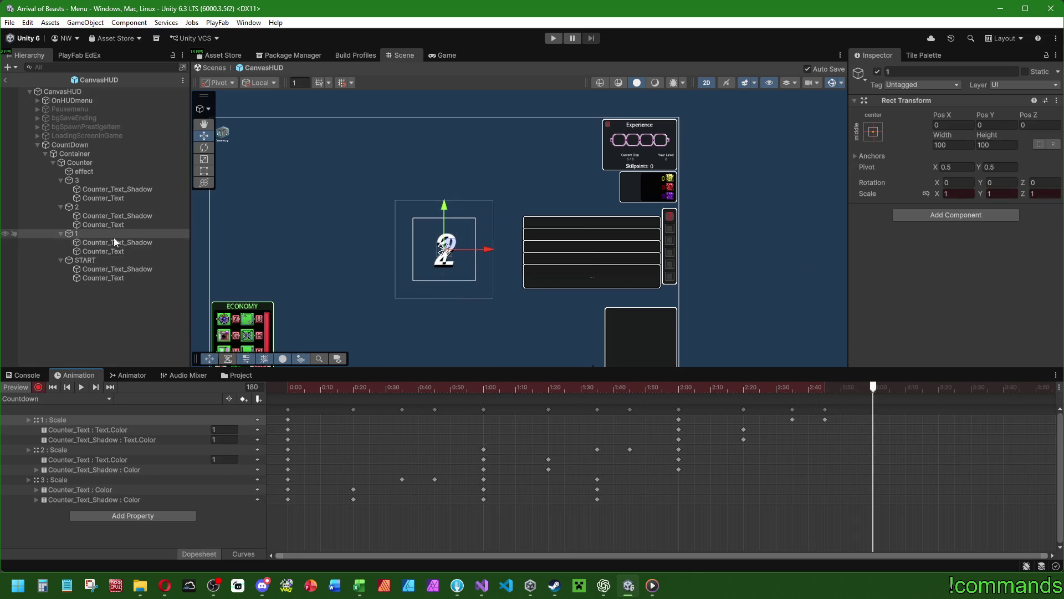
Step: Key the 1's scale to 1.2 at 3:00 and preview the 2 scaling in
click(957, 193)
text(1,2)
click(1045, 193)
text(1.2)
click(1015, 193)
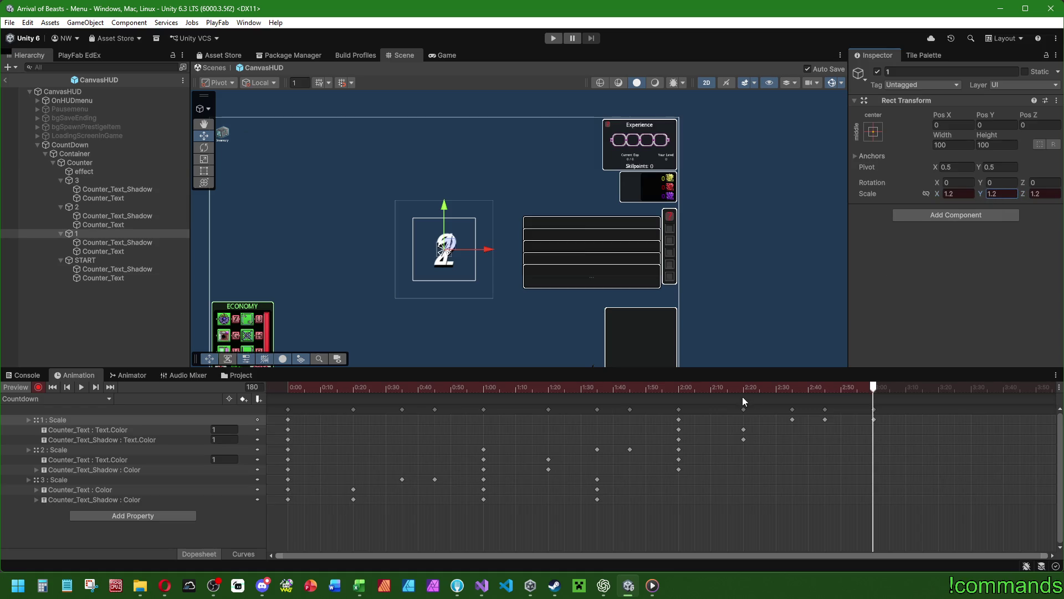
drag(482, 390, 596, 386)
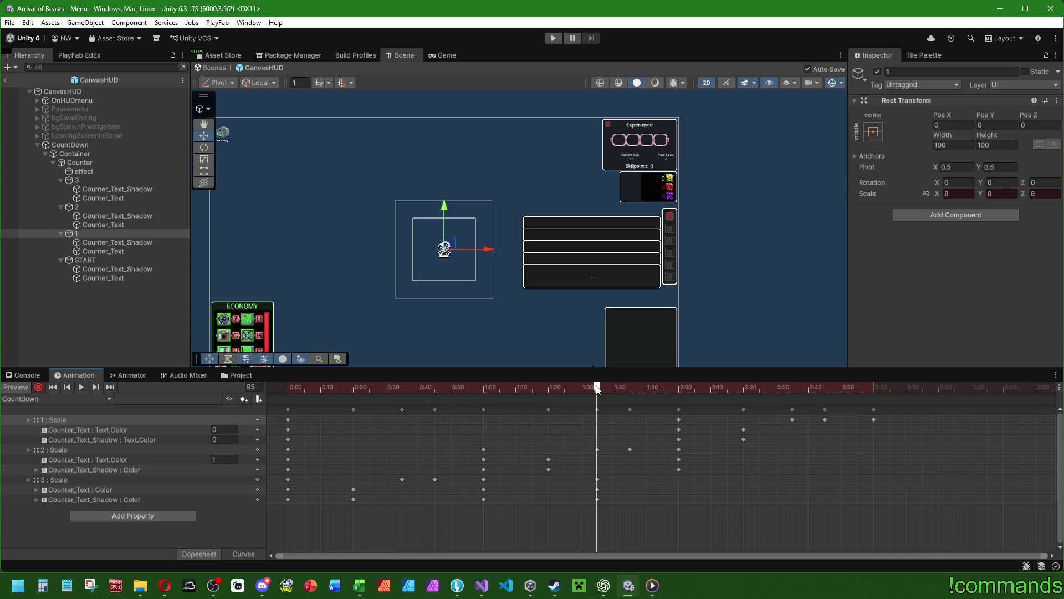
drag(597, 390, 792, 386)
click(104, 208)
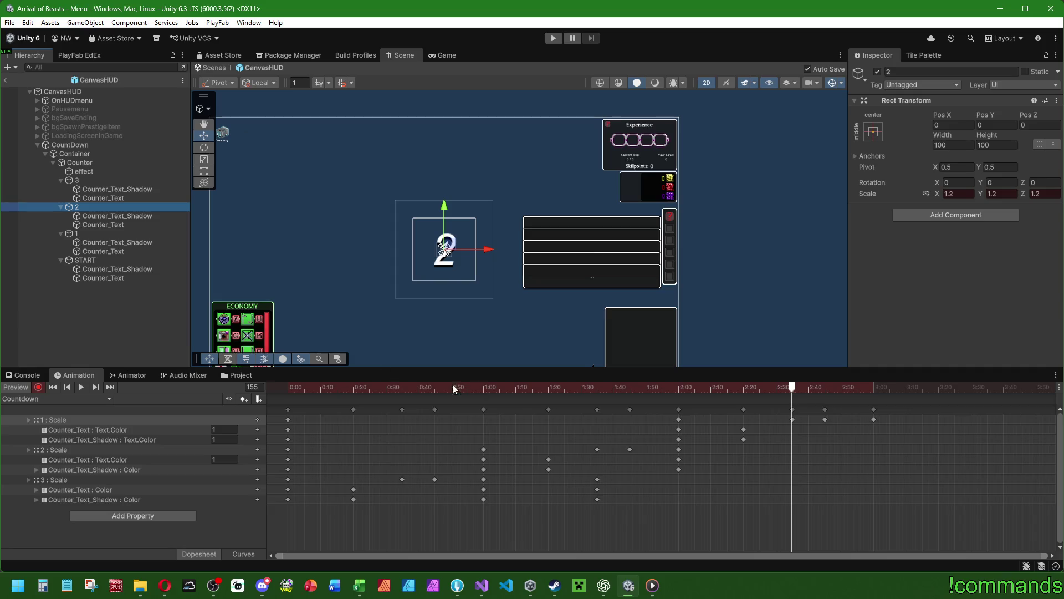
Step: At frame 155, shrink the 2's scale to 0.4
click(105, 182)
drag(549, 388, 793, 389)
click(133, 207)
click(959, 193)
text(0,4)
click(1048, 194)
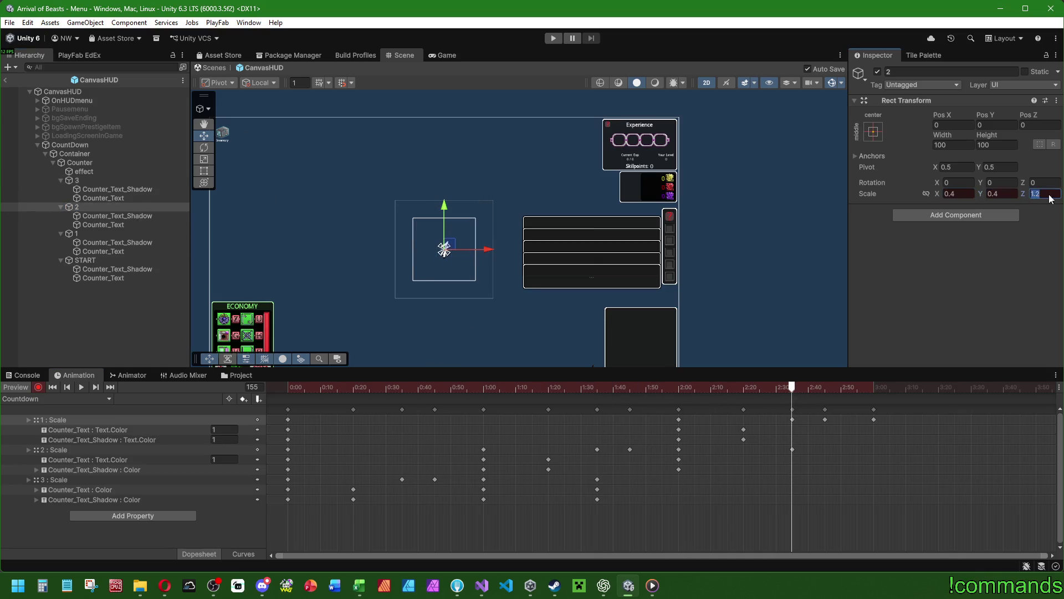
Step: Fade the 2's shadow and text colours to zero alpha, then play the preview from the start
click(101, 217)
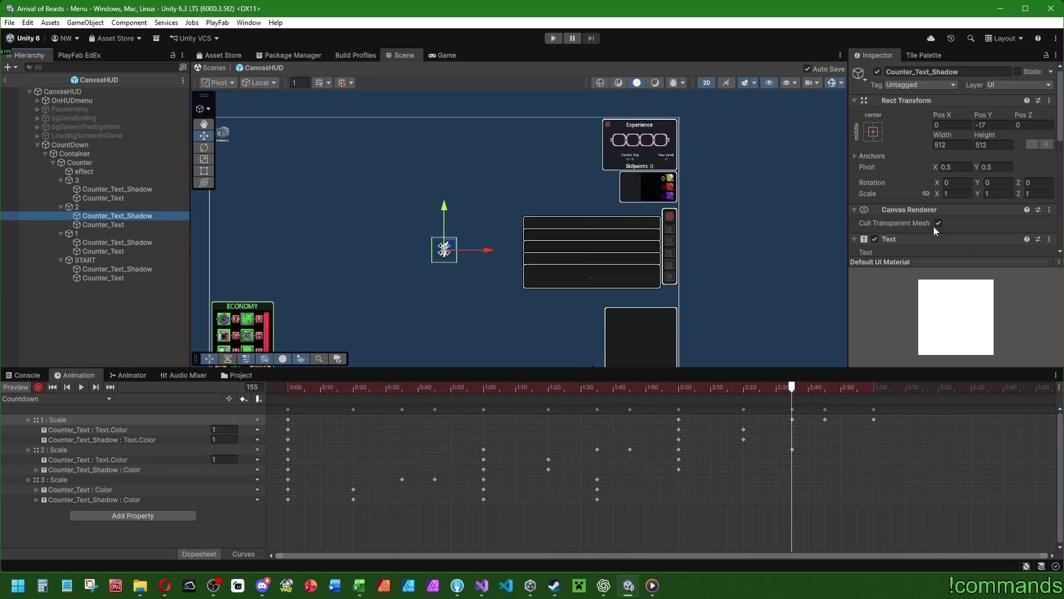
scroll(934, 232, down, 10)
click(938, 153)
click(1029, 364)
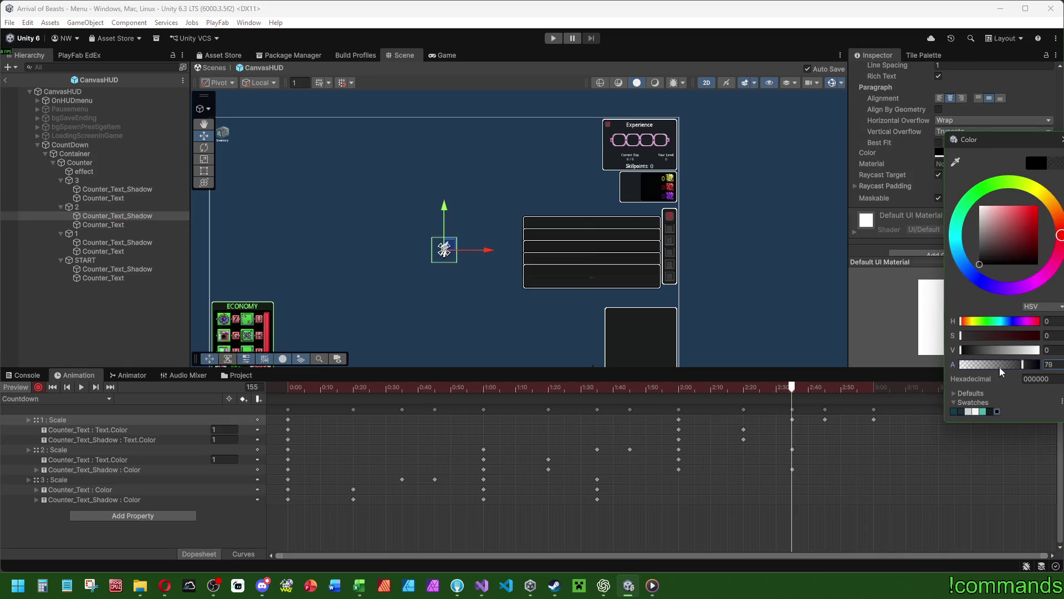
click(103, 224)
click(953, 152)
click(992, 369)
mouse_move(280, 388)
mouse_down()
mouse_move(731, 382)
mouse_move(272, 387)
mouse_up()
click(78, 390)
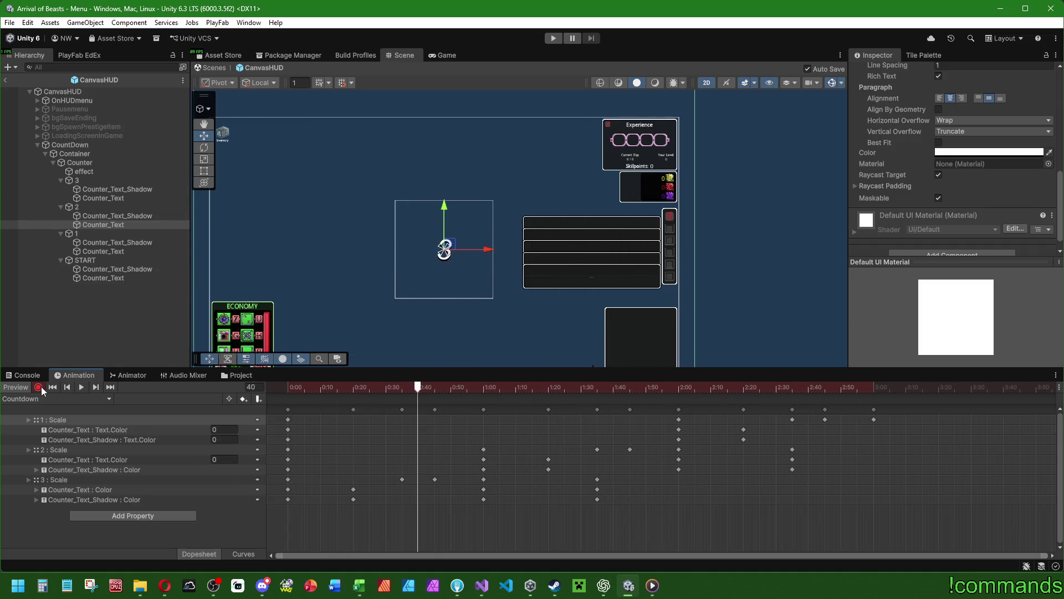
Step: At 3:00, key the 1 counter's Scale Z value
mouse_move(714, 389)
mouse_down()
mouse_move(871, 389)
mouse_move(655, 388)
mouse_move(874, 384)
mouse_up()
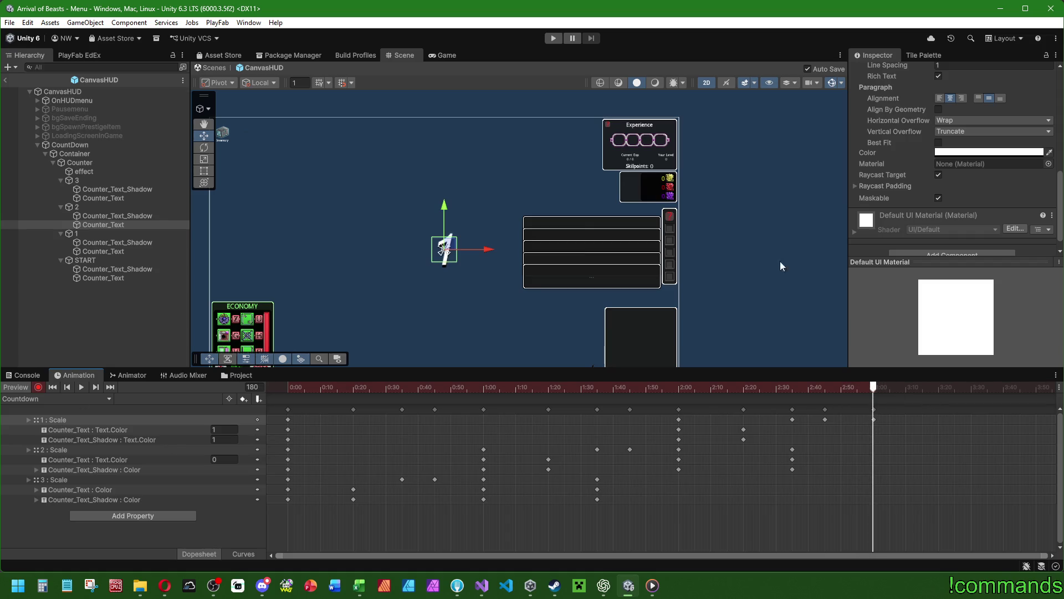
click(105, 233)
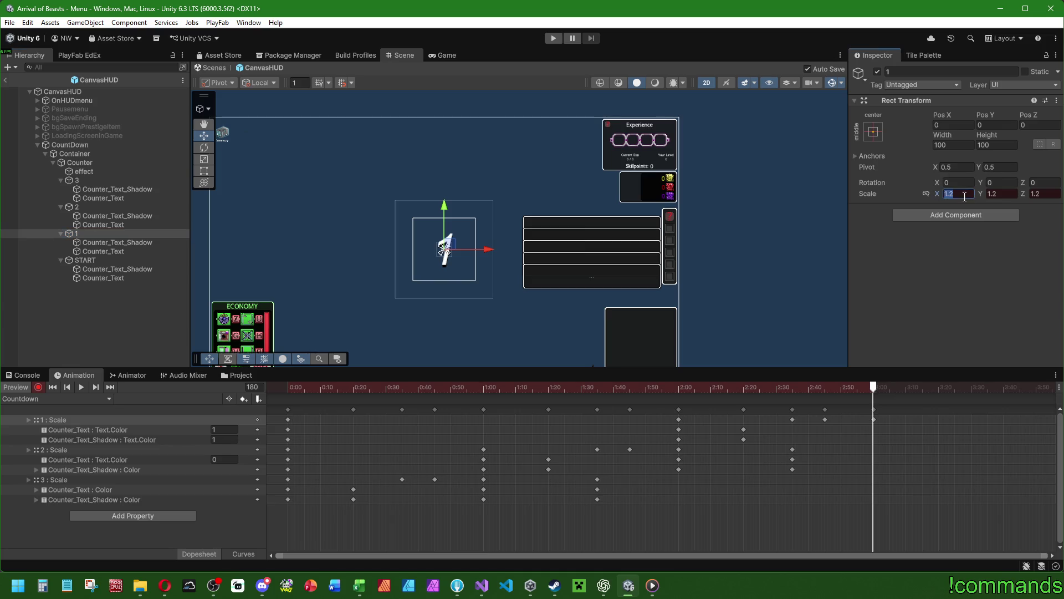
click(1042, 193)
text(1)
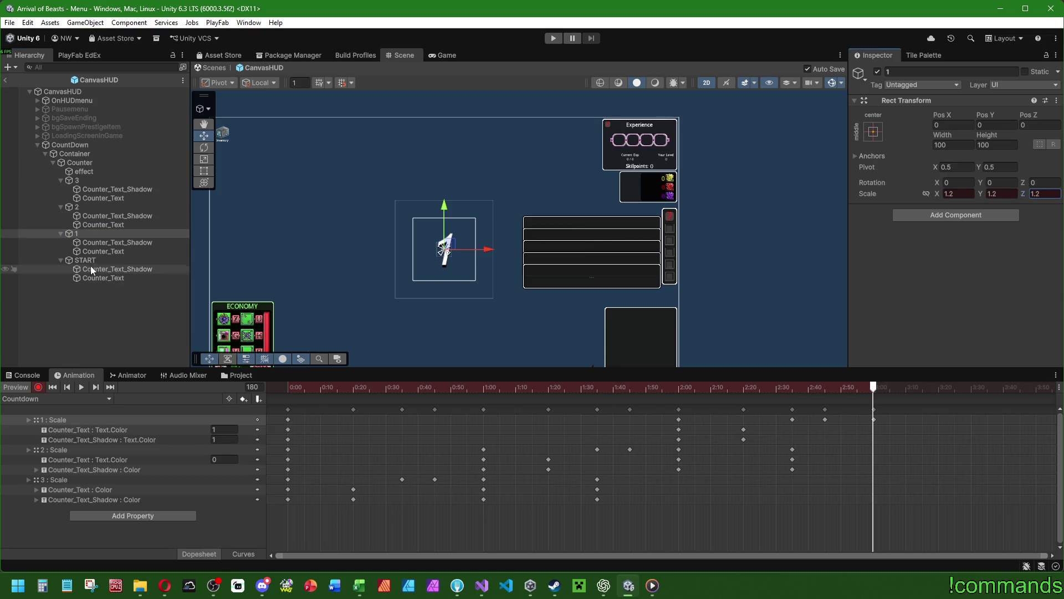
Step: Key the 1's shadow and text colours at full opacity at frame 180
click(117, 242)
scroll(826, 236, down, 1)
scroll(942, 210, down, 5)
click(939, 213)
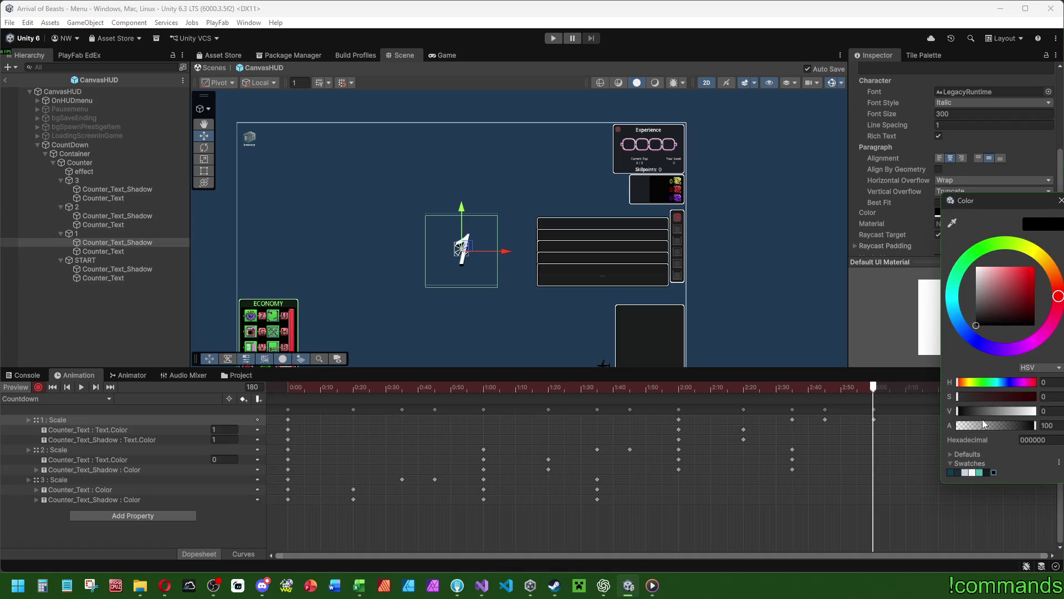
click(103, 251)
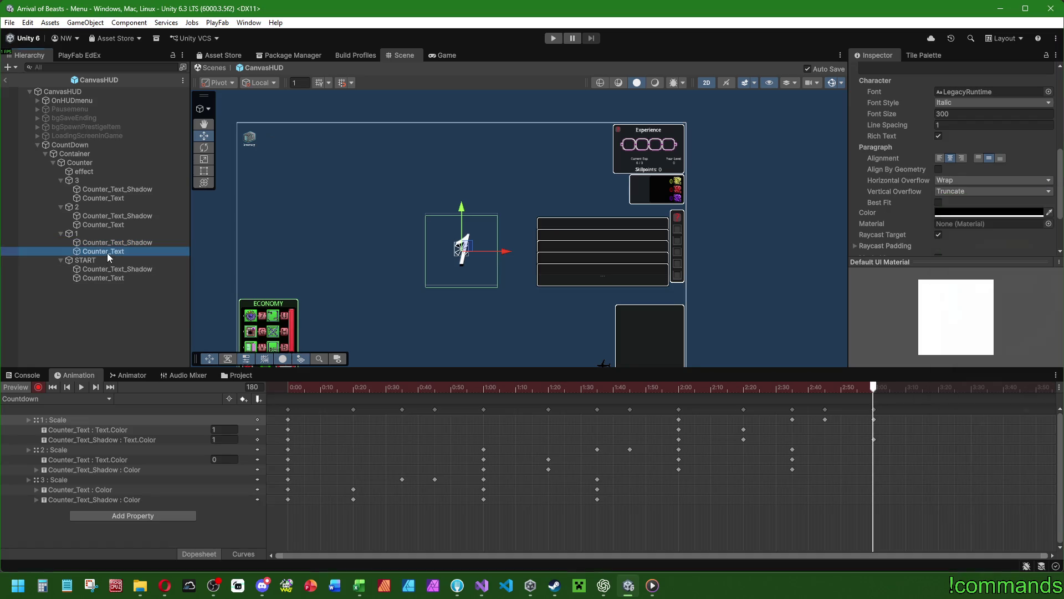
click(942, 213)
click(1050, 428)
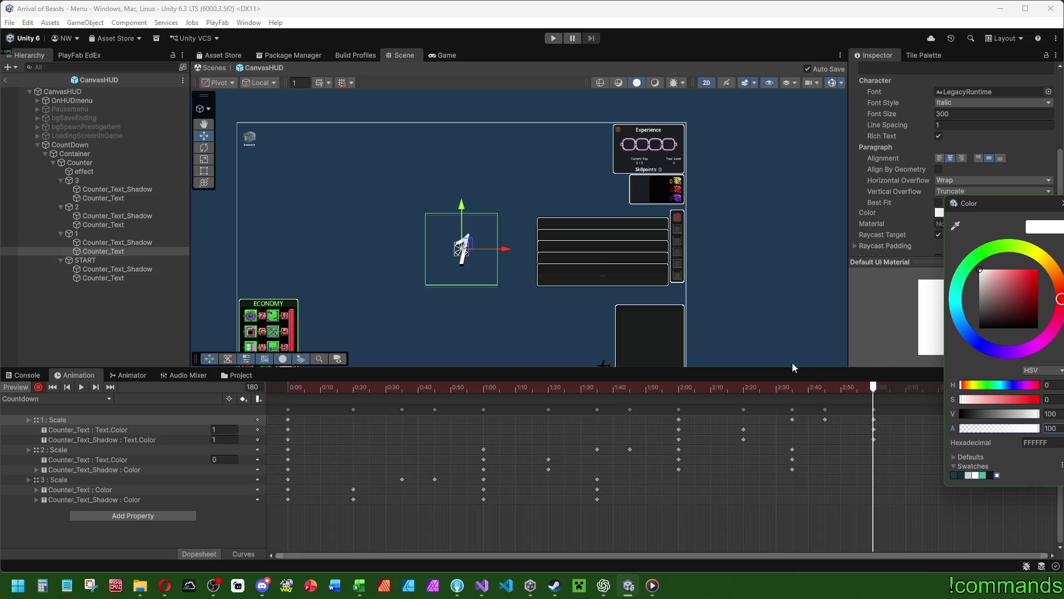
click(719, 554)
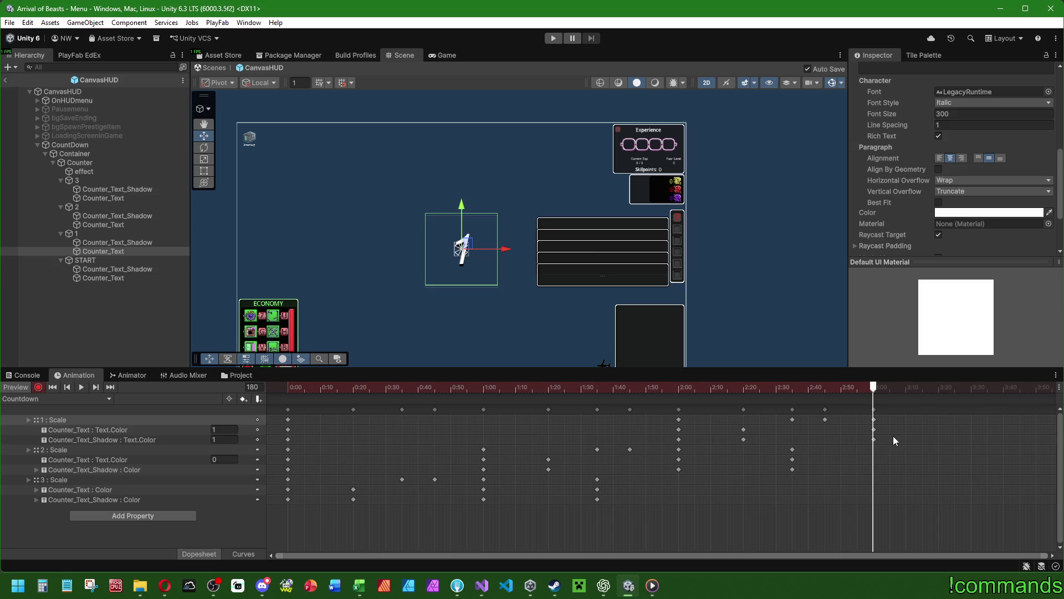
drag(874, 390, 990, 392)
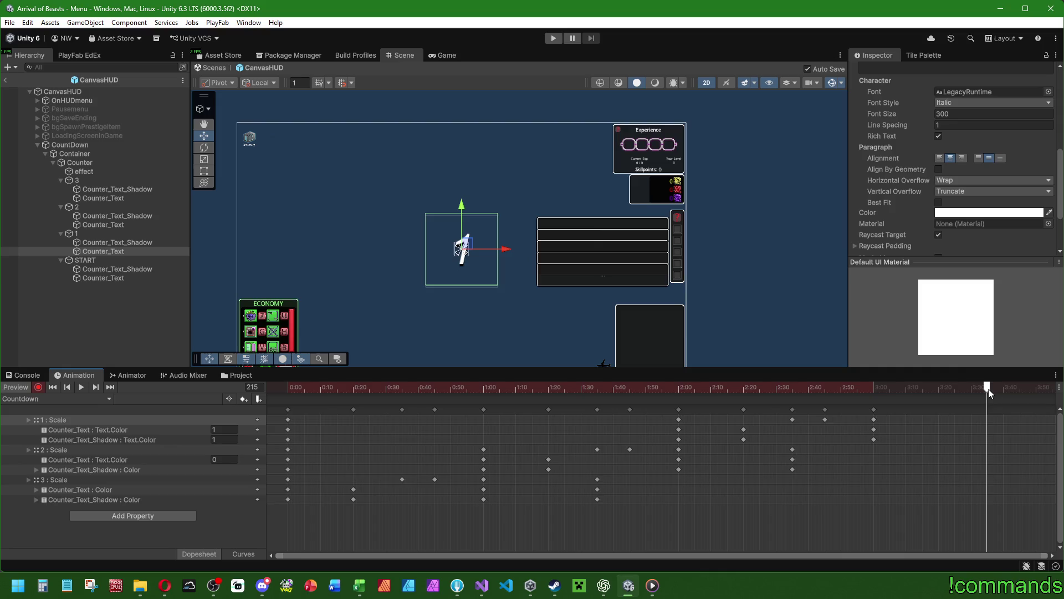
Step: At frame 215, shrink the 1 counter's scale to 0.4 on X, Y and Z
scroll(896, 245, up, 10)
click(76, 233)
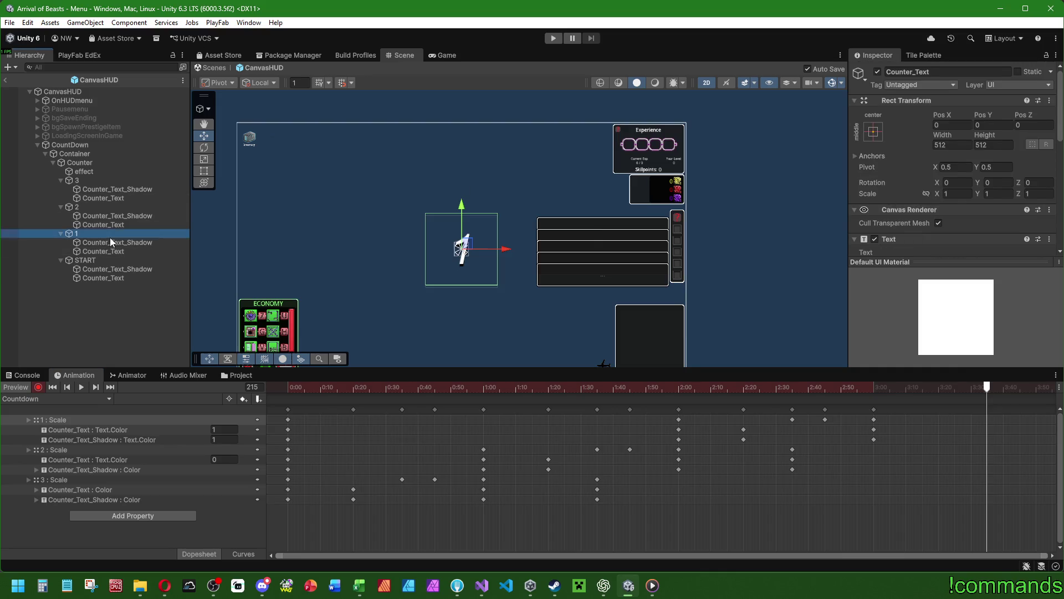
click(957, 194)
text(0)
click(1006, 193)
text(0,)
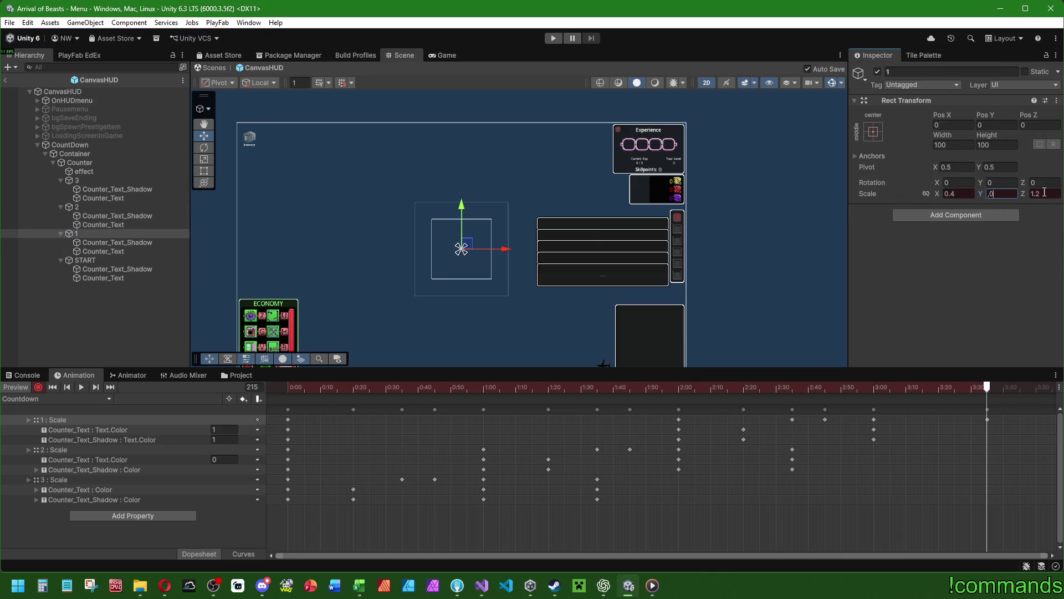
click(1044, 193)
text(0,4)
Step: Fade the 1's shadow and text to zero alpha, then play the countdown preview
click(93, 242)
scroll(976, 194, down, 4)
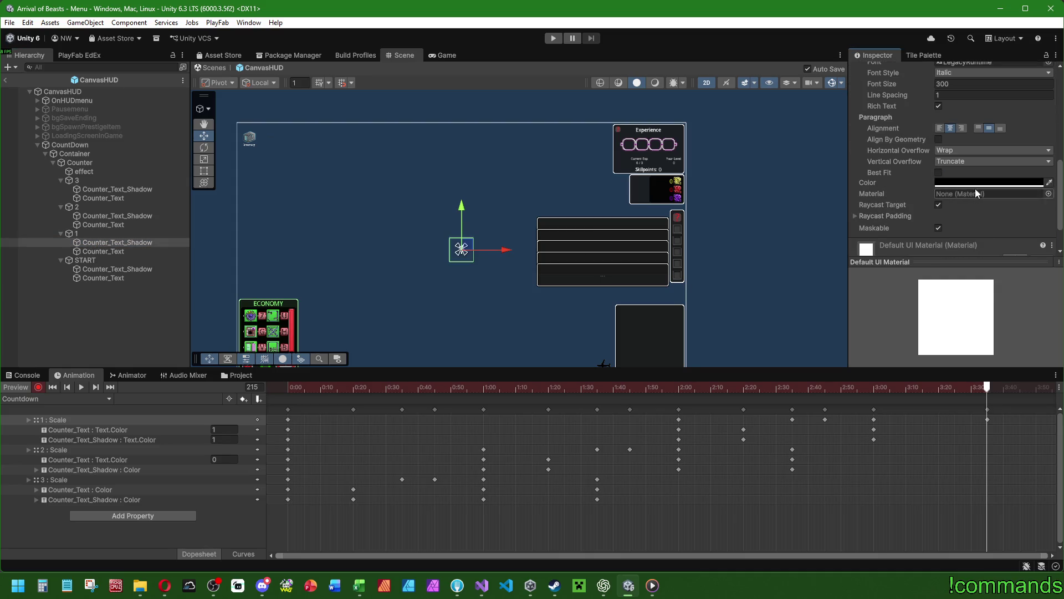
click(976, 183)
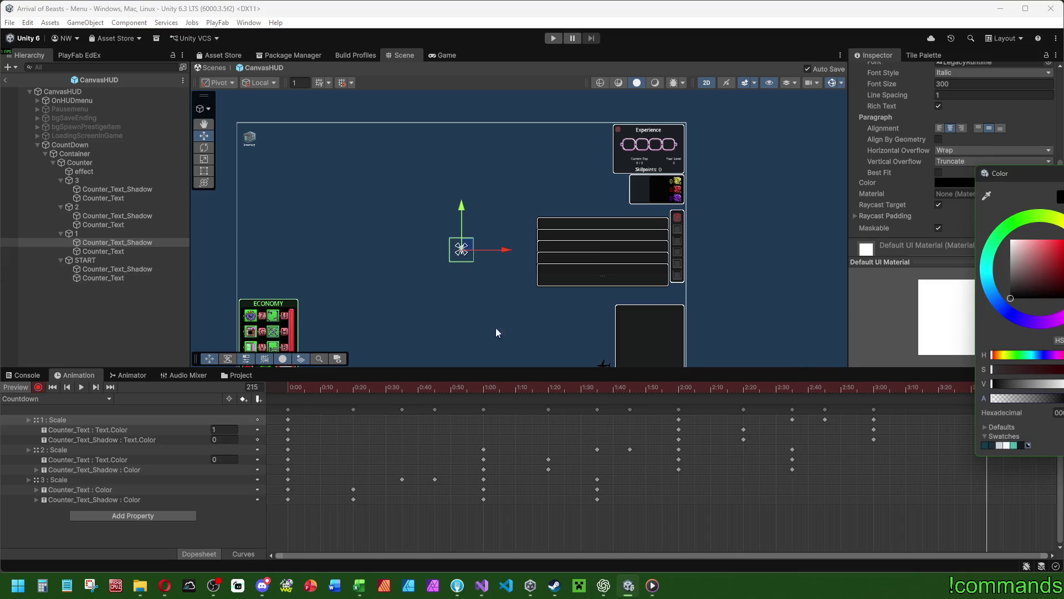
click(126, 254)
click(954, 182)
drag(1012, 399, 687, 394)
click(81, 386)
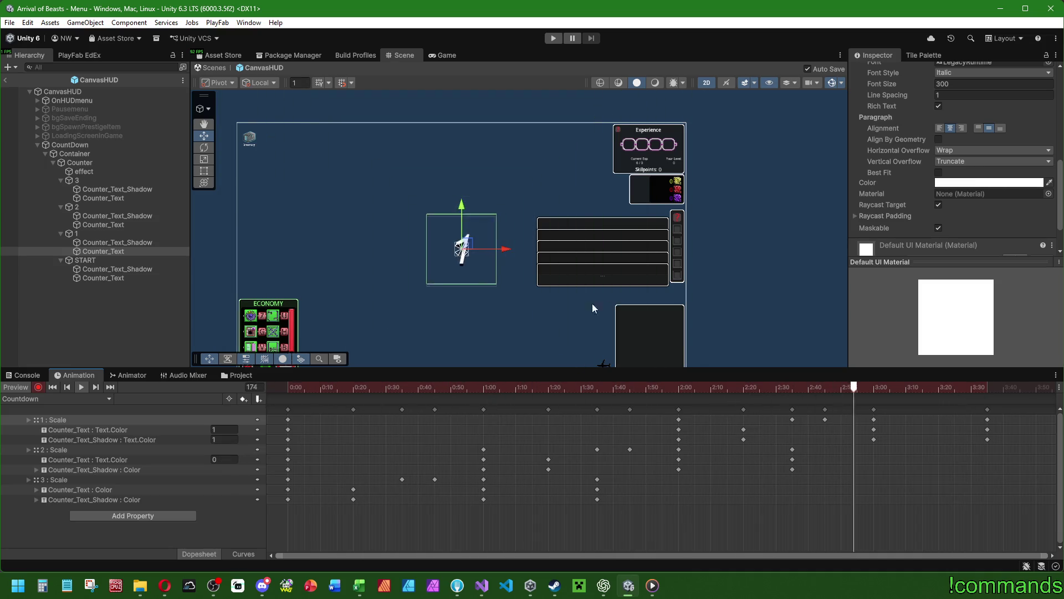
click(302, 389)
drag(302, 389, 483, 387)
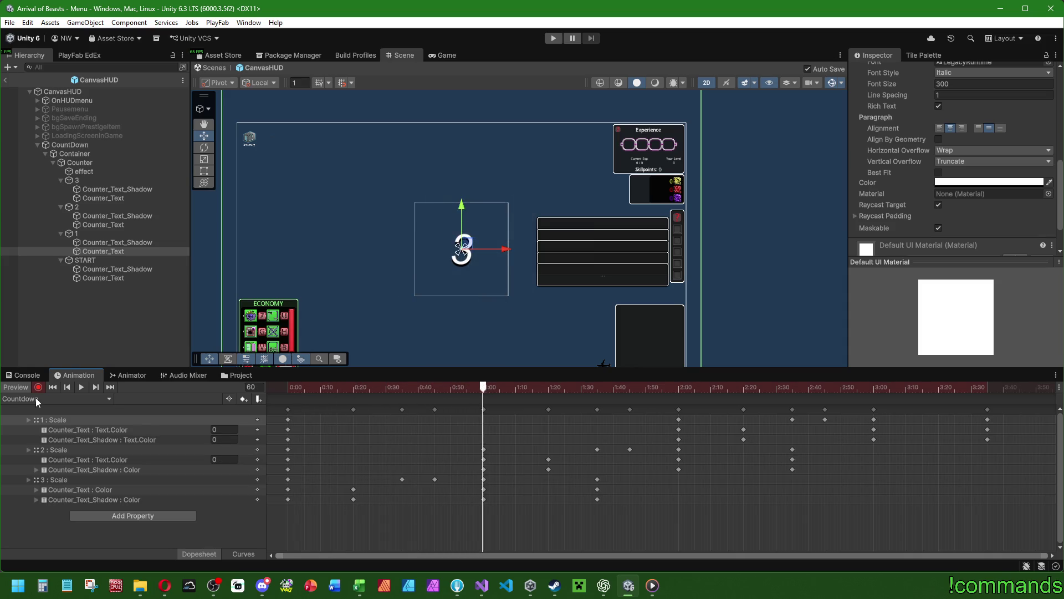
click(95, 180)
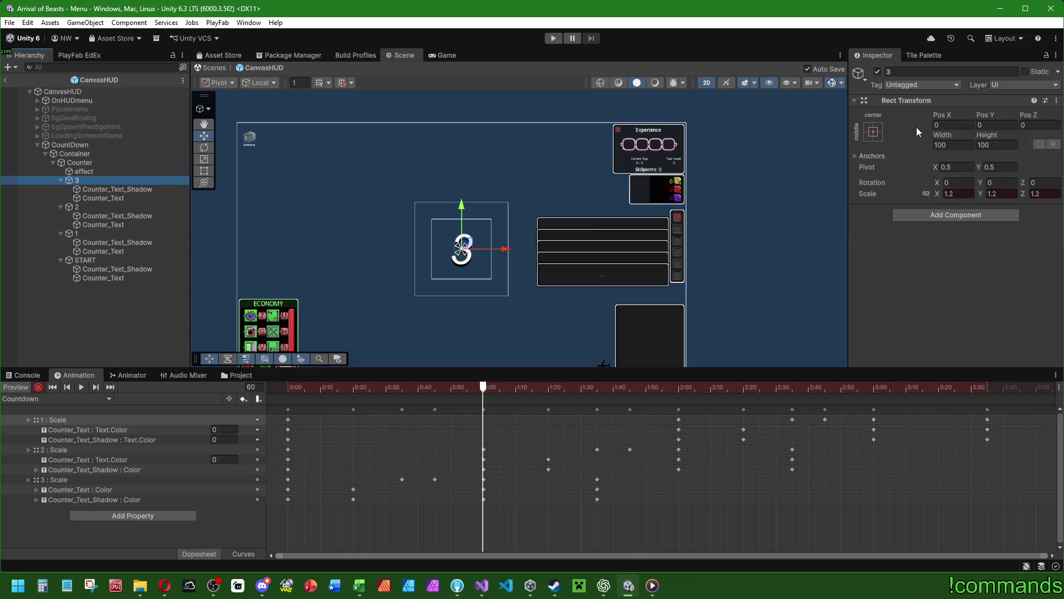
click(961, 123)
click(991, 127)
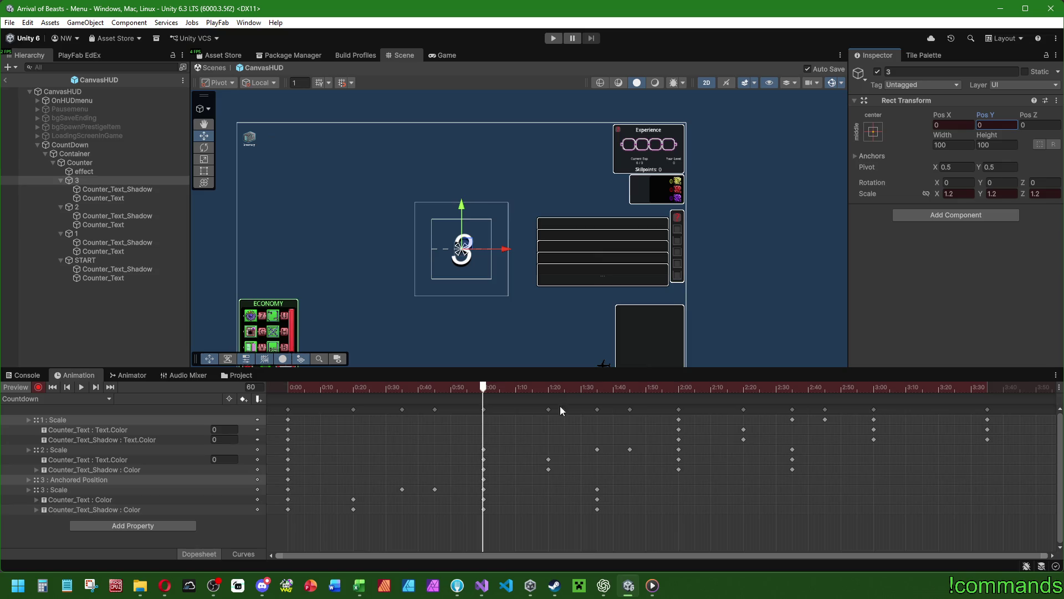
mouse_move(484, 388)
mouse_down()
mouse_move(543, 388)
mouse_move(484, 388)
mouse_up()
click(74, 480)
key(Delete)
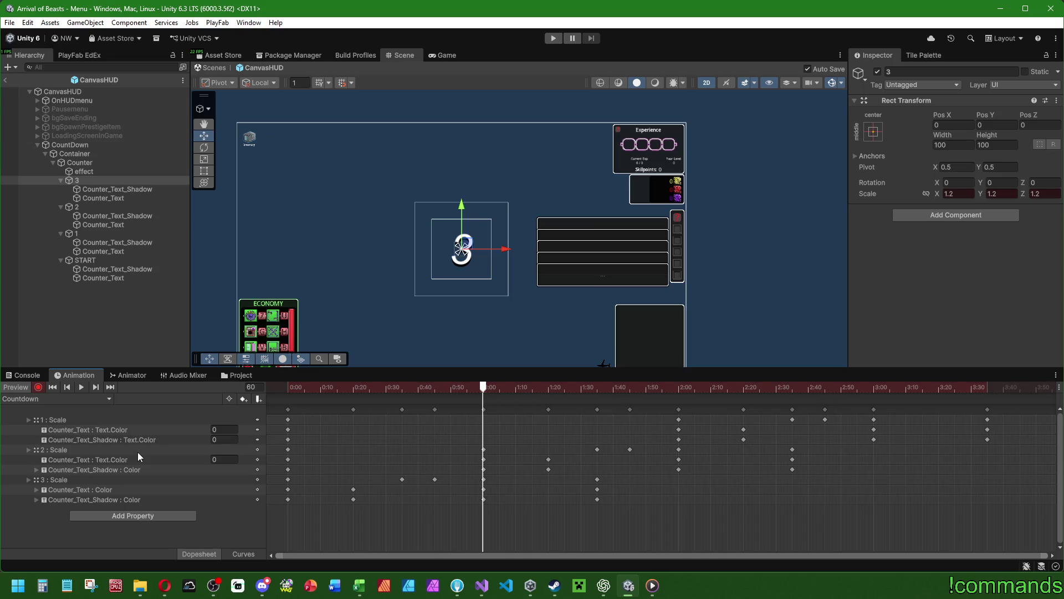
drag(454, 387, 989, 387)
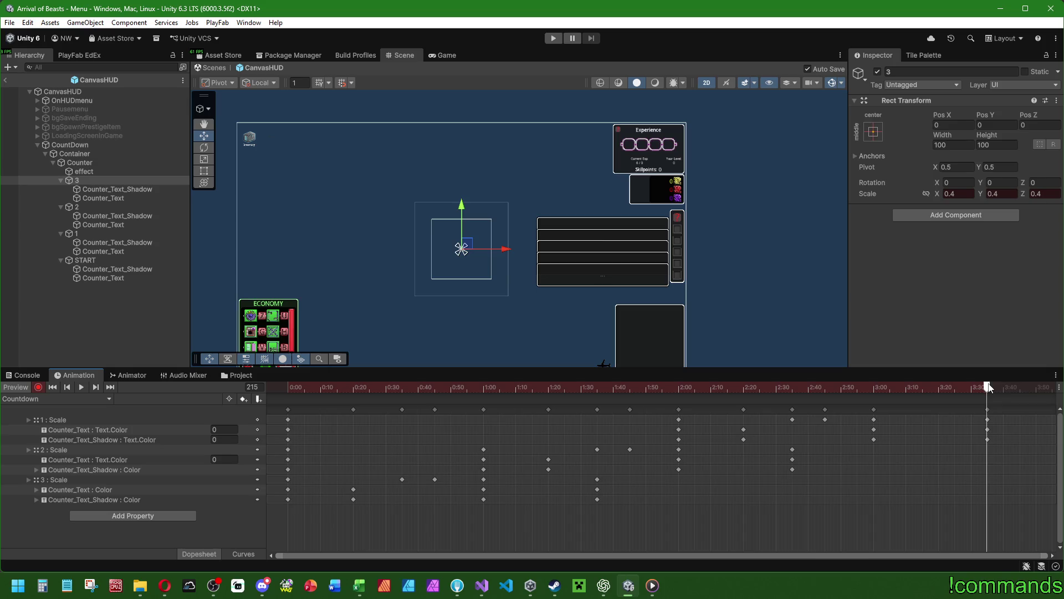
scroll(852, 488, down, 5)
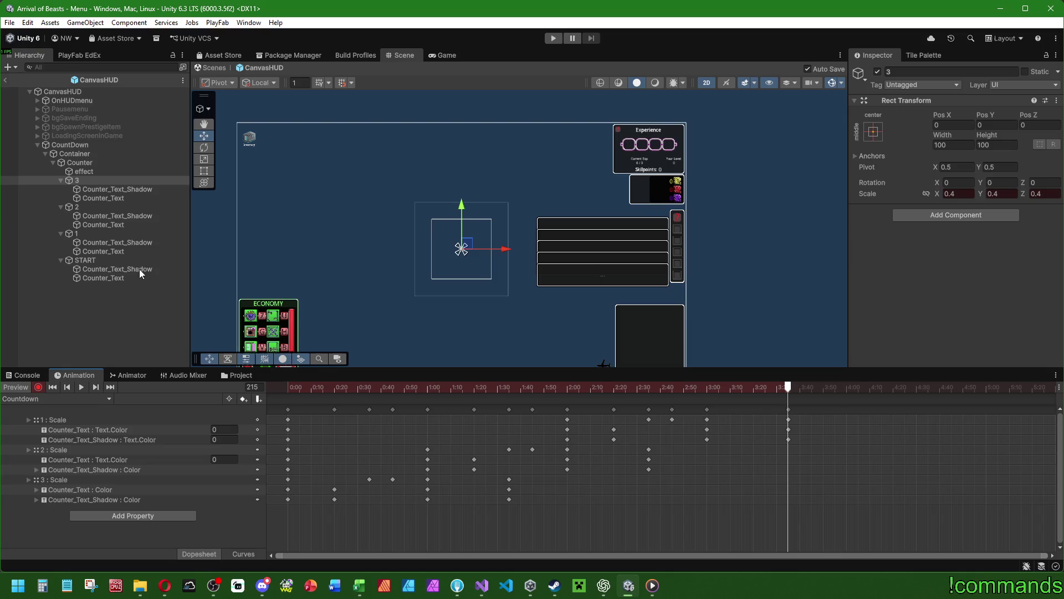
Step: Key START's scale and set its shadow and main text colours to zero alpha
click(120, 262)
click(957, 195)
key(Tab)
key(Tab)
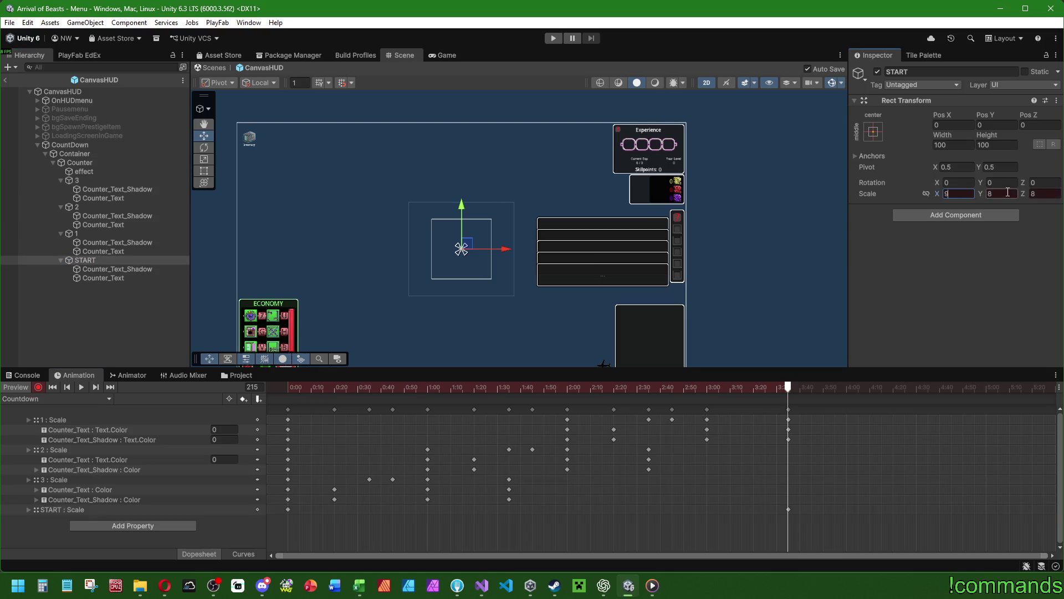
click(114, 269)
scroll(961, 243, down, 5)
click(961, 242)
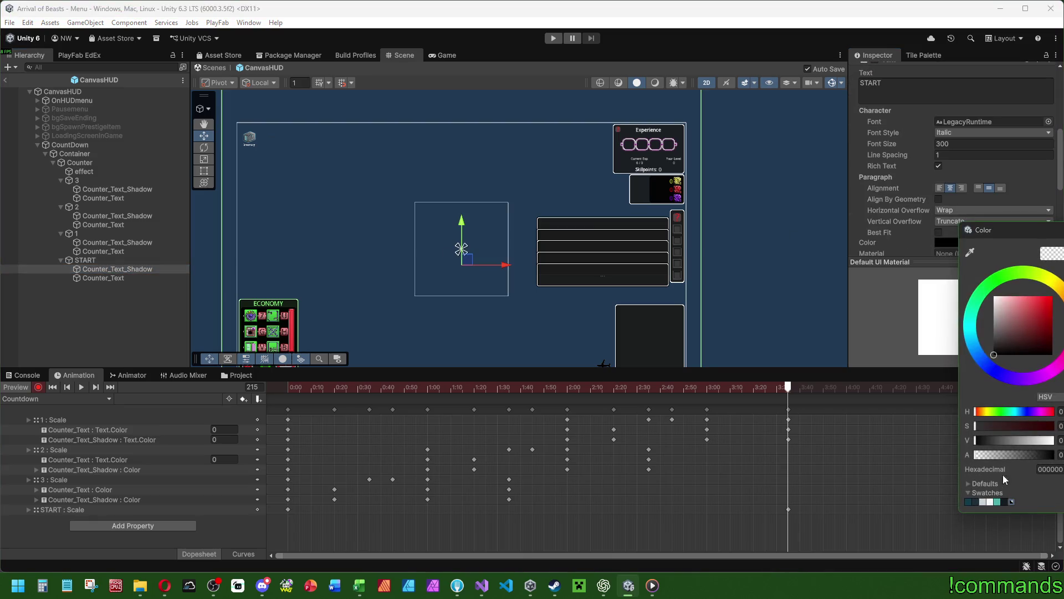
drag(1013, 455, 975, 455)
click(102, 278)
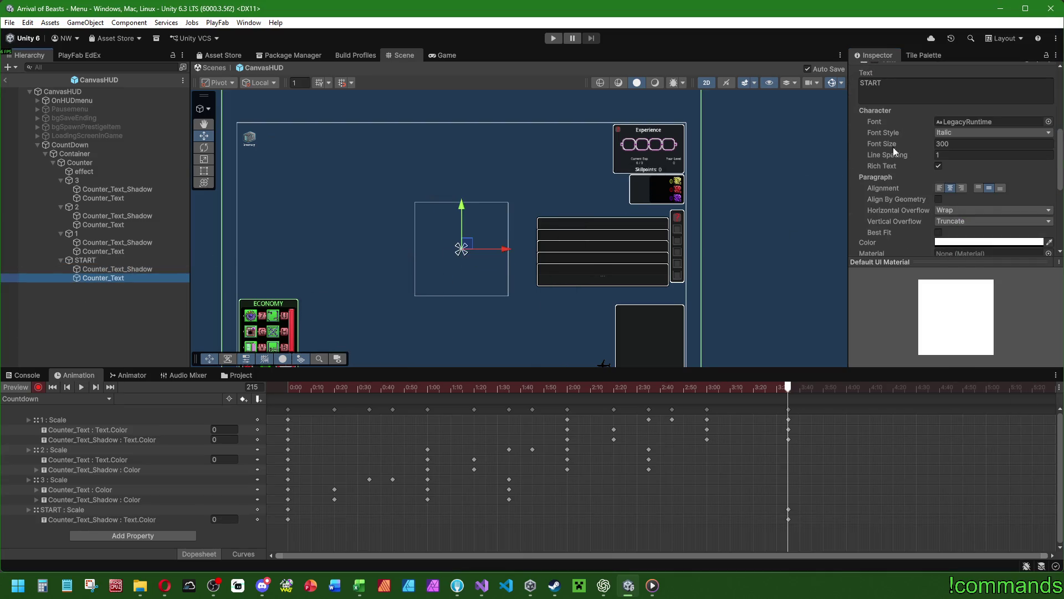
click(946, 242)
click(982, 455)
drag(964, 456, 699, 443)
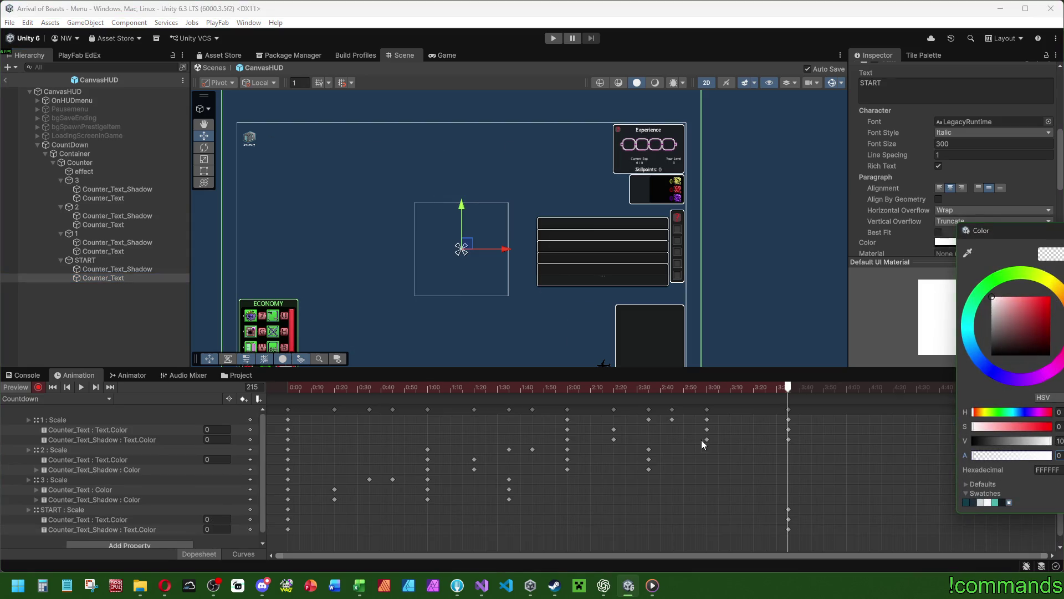
click(789, 391)
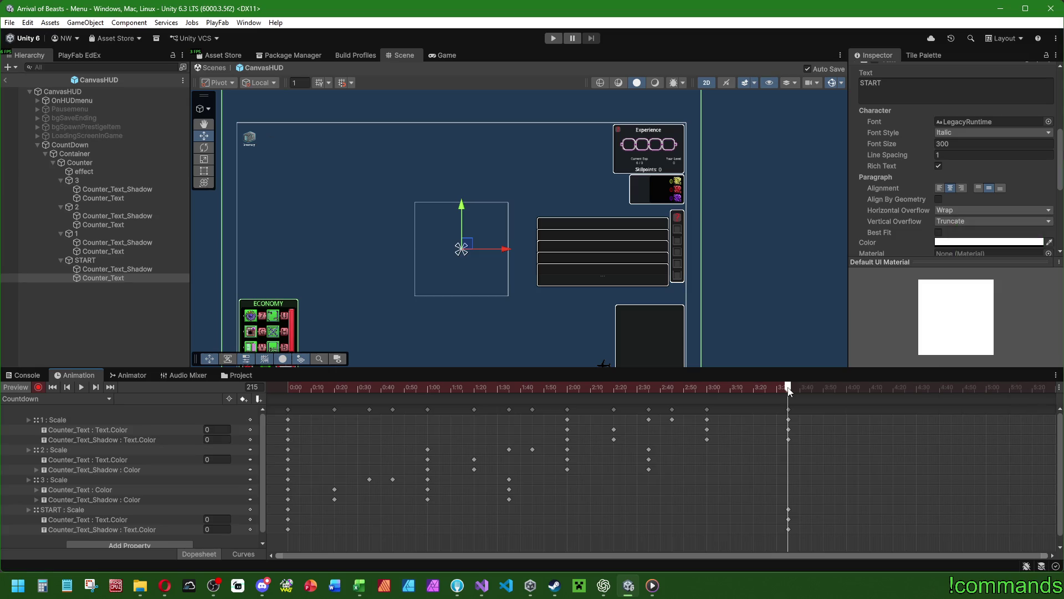
Step: Move START's keyframes earlier to about 3:00
drag(789, 390, 823, 387)
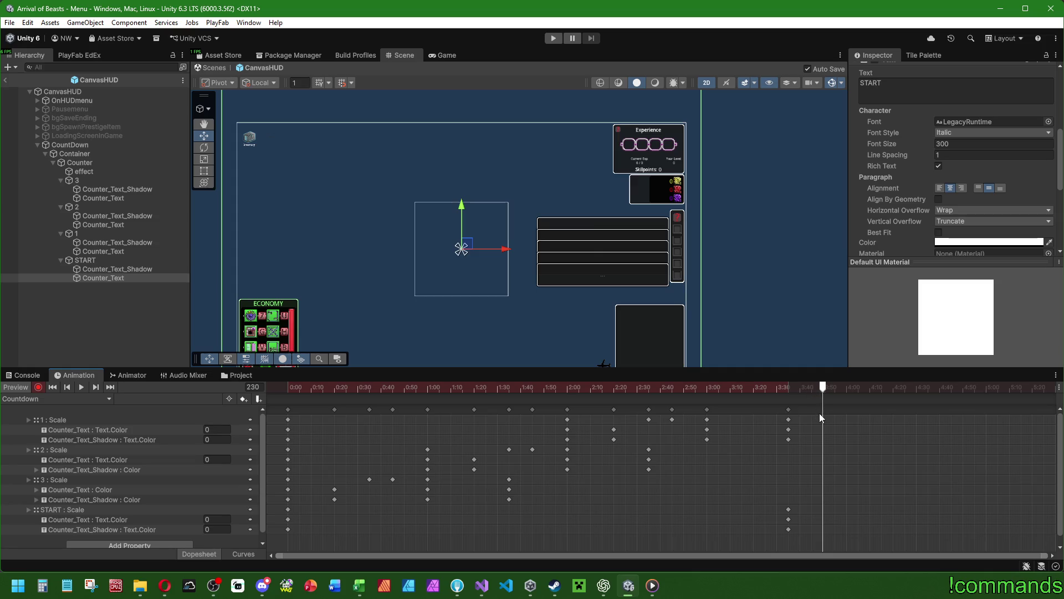
drag(722, 388, 787, 390)
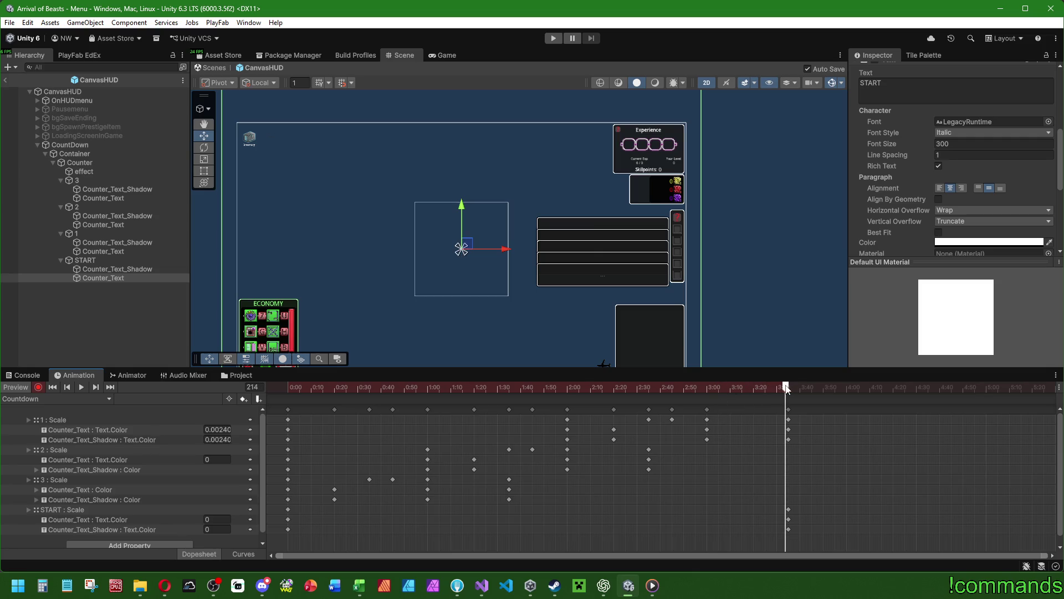
click(788, 509)
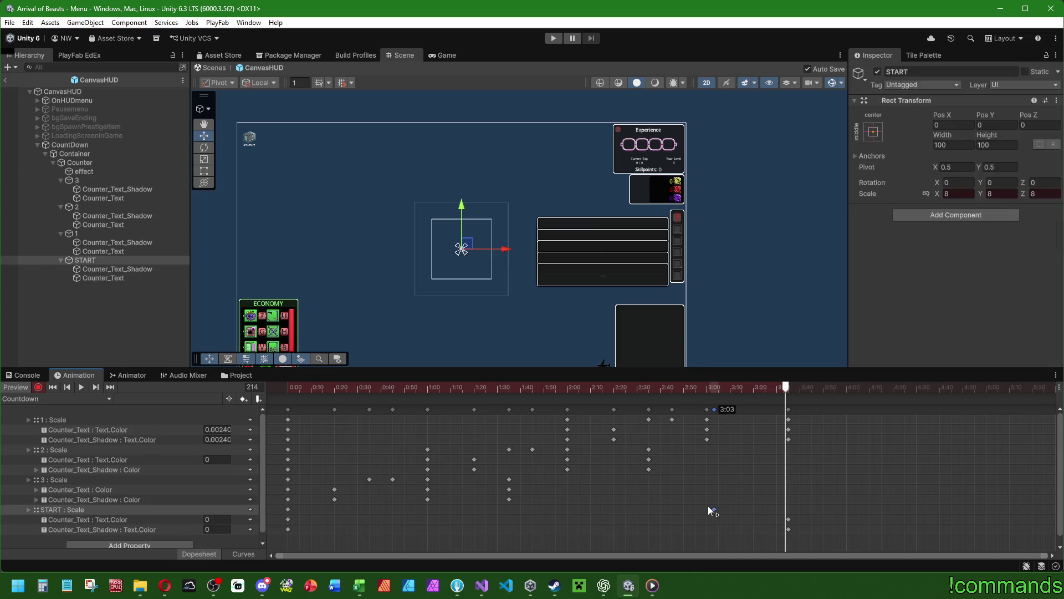
mouse_move(770, 546)
mouse_down()
mouse_move(796, 508)
mouse_move(708, 511)
mouse_up()
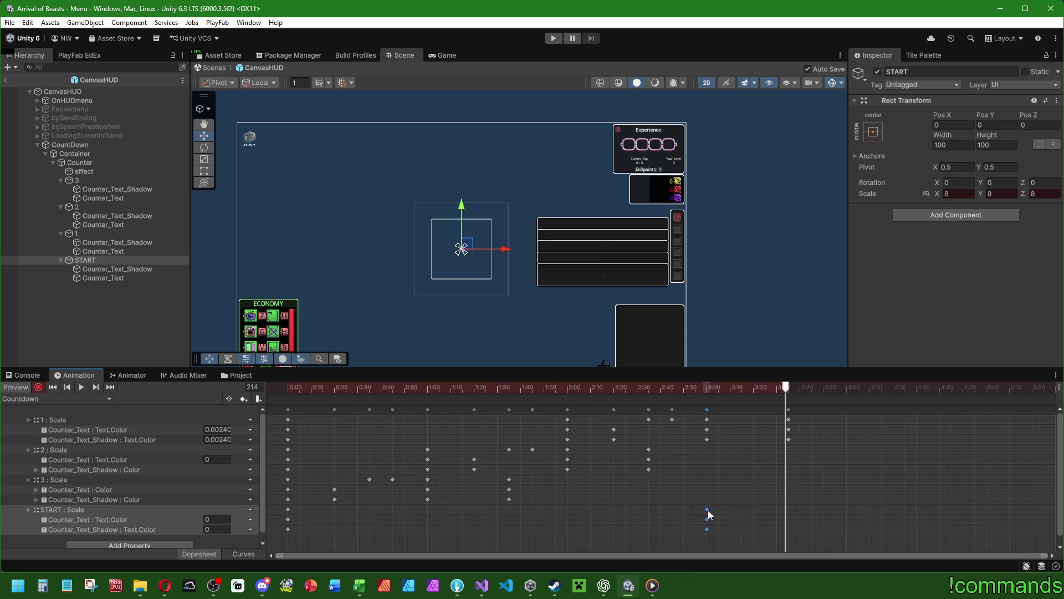
drag(705, 386, 755, 389)
Step: At frame 200, key START's shadow and main text at full opacity
click(130, 269)
scroll(944, 214, down, 2)
click(942, 212)
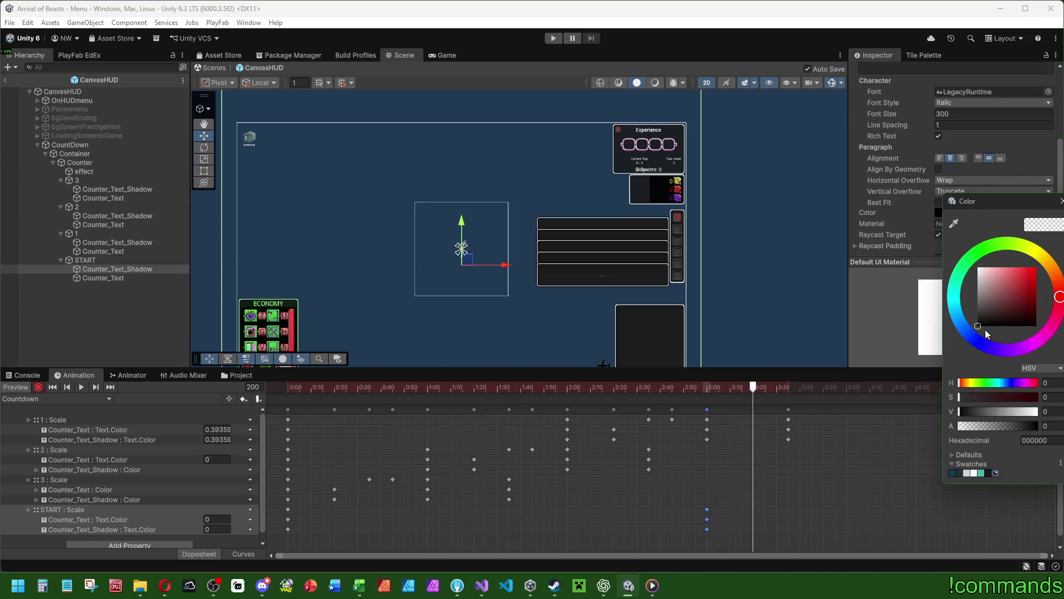
drag(980, 425, 1053, 426)
click(103, 277)
click(960, 213)
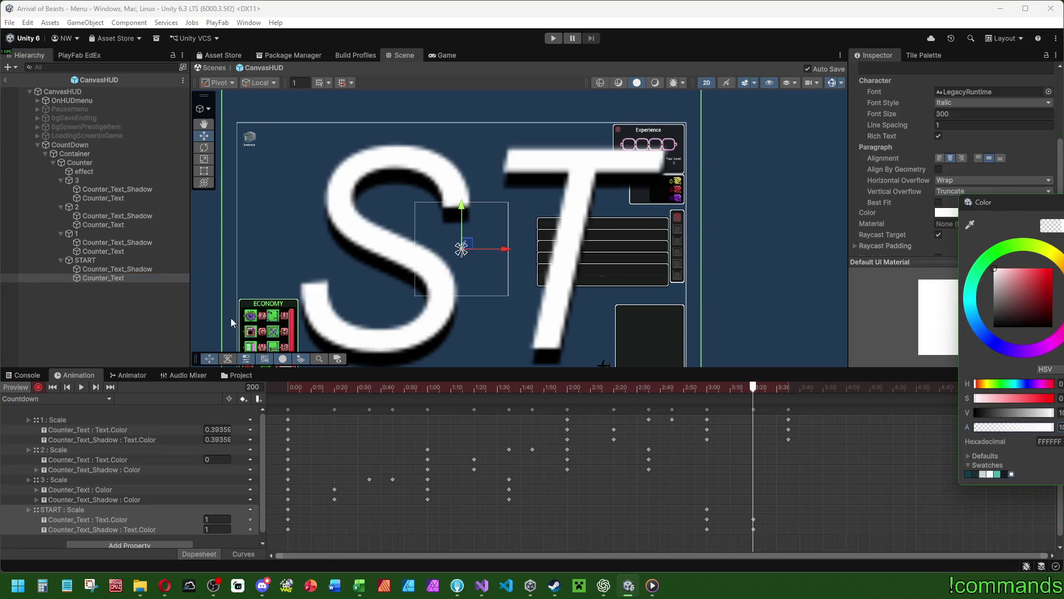
Step: Set START's Scale X, Y and Z to 0.6
click(111, 260)
click(959, 193)
text(0.6)
key(Tab)
text(0,6)
key(Tab)
text(0.6)
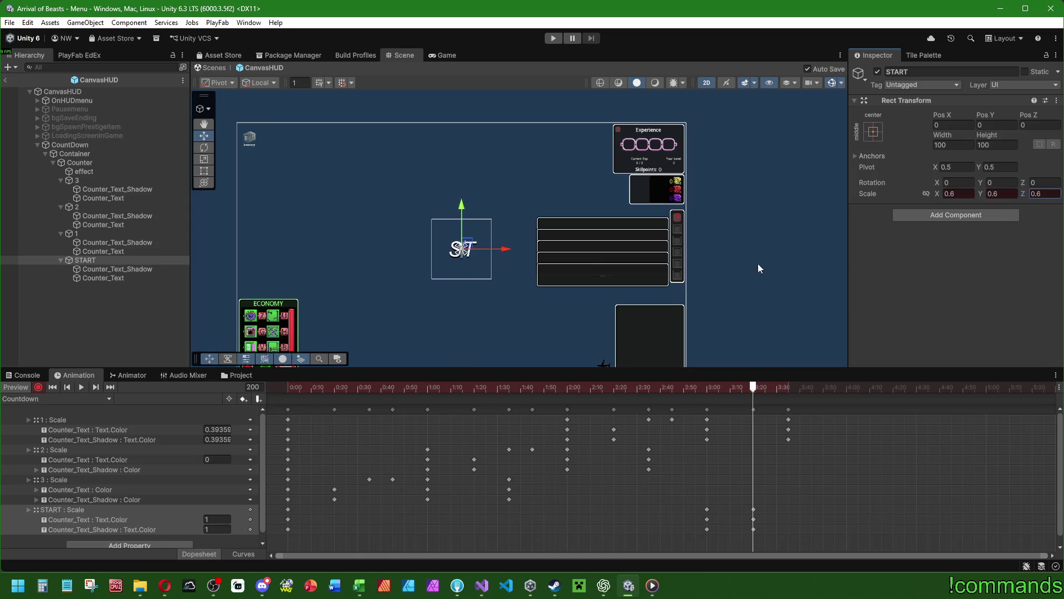
Step: Turn off the animation preview and switch to the Rect tool for START's texts
click(128, 270)
click(128, 260)
click(38, 387)
click(963, 145)
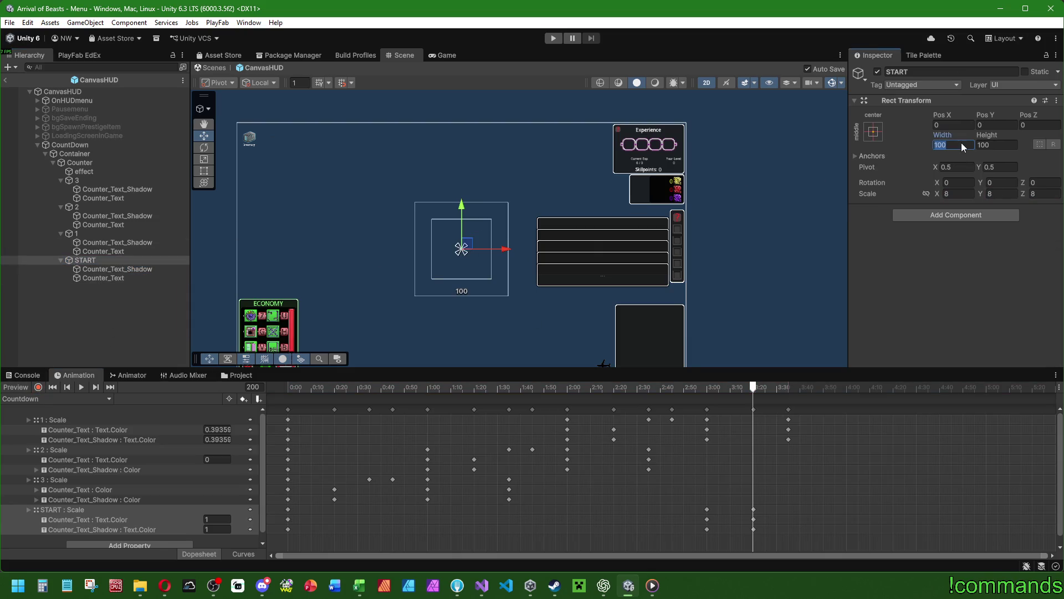
click(100, 233)
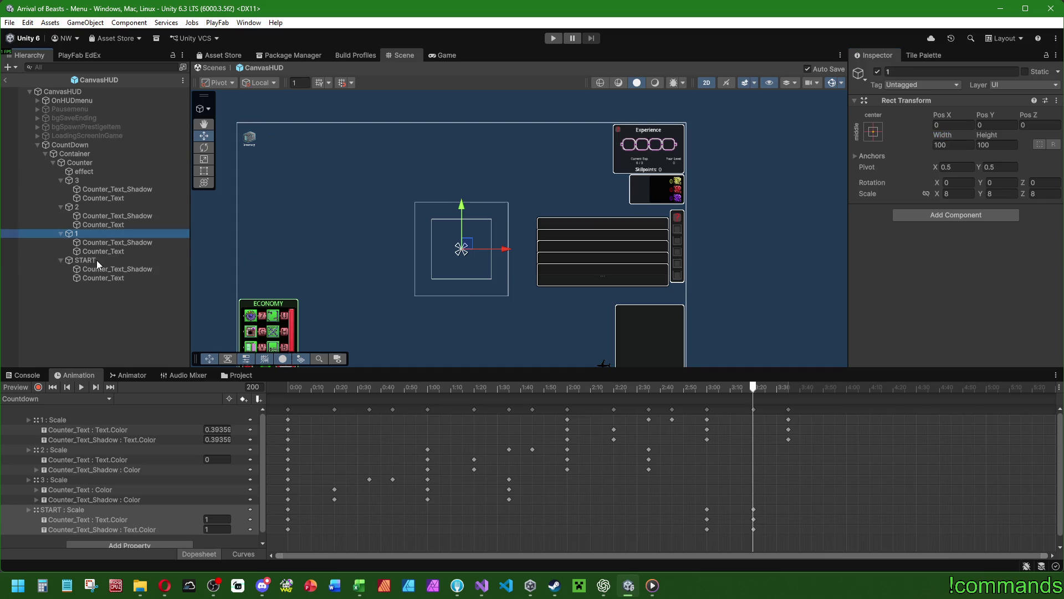
click(98, 268)
click(101, 278)
click(103, 271)
key(t)
Step: Reselect START's texts and preview the clip around frames 188–193
click(101, 278)
click(101, 269)
scroll(391, 225, down, 5)
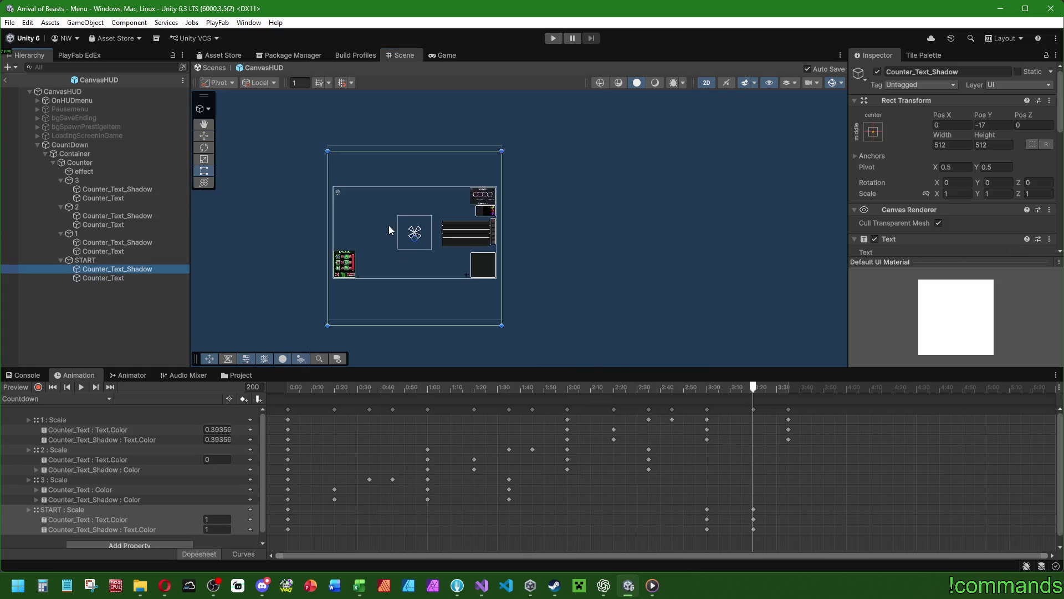
click(101, 259)
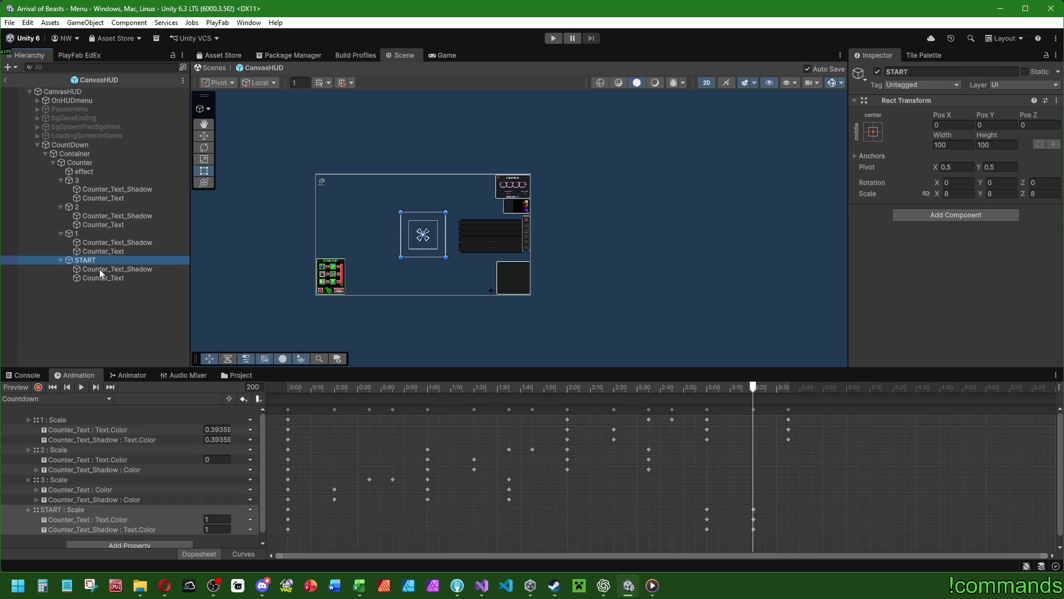
click(99, 268)
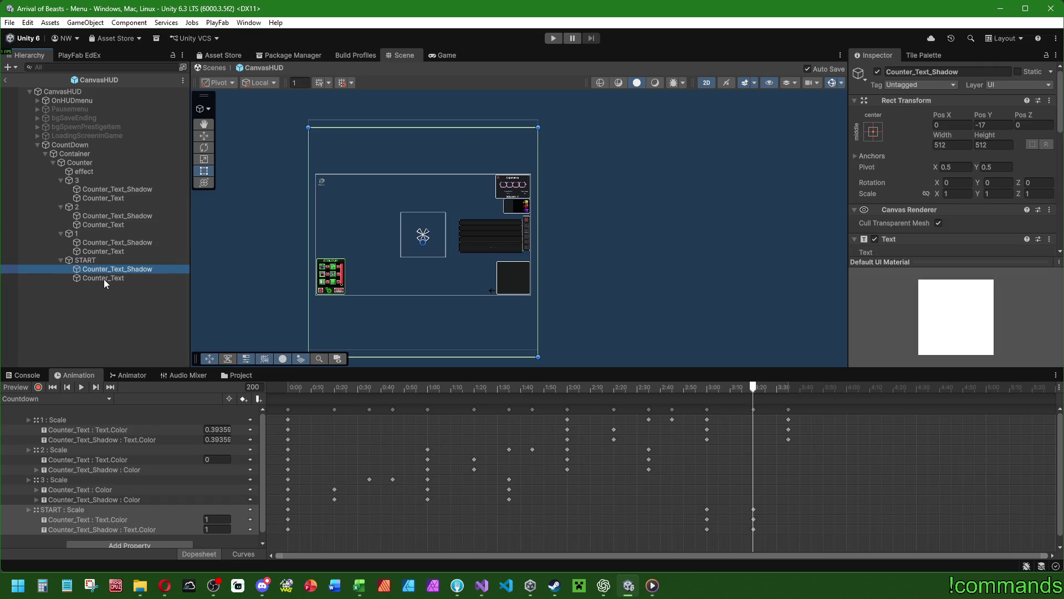
click(105, 278)
mouse_move(667, 392)
mouse_down()
mouse_move(763, 392)
mouse_move(724, 391)
mouse_up()
click(96, 324)
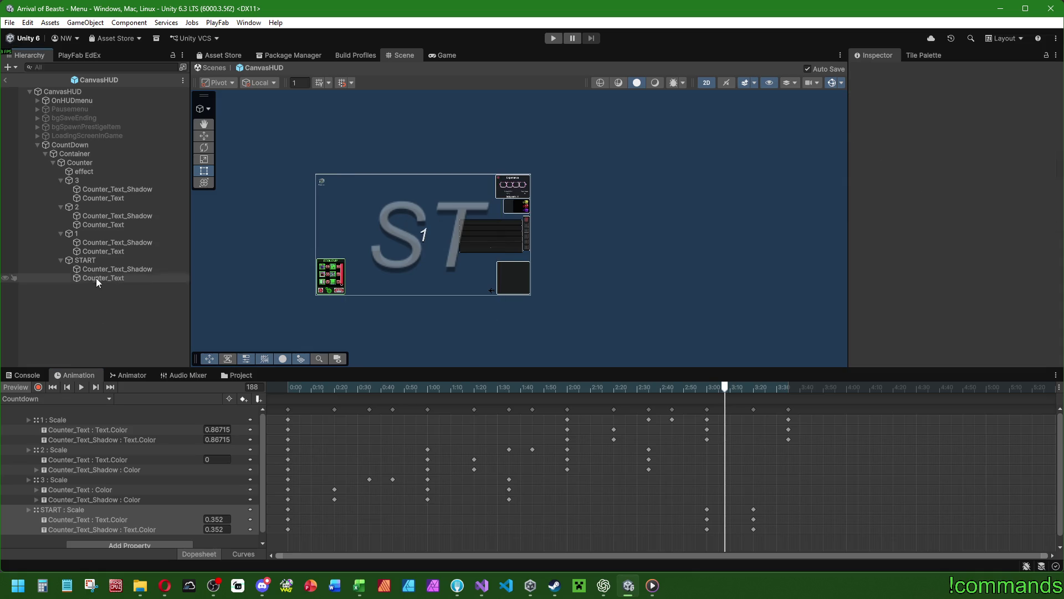
Step: Set the width of both START texts to 1536
click(17, 387)
click(101, 245)
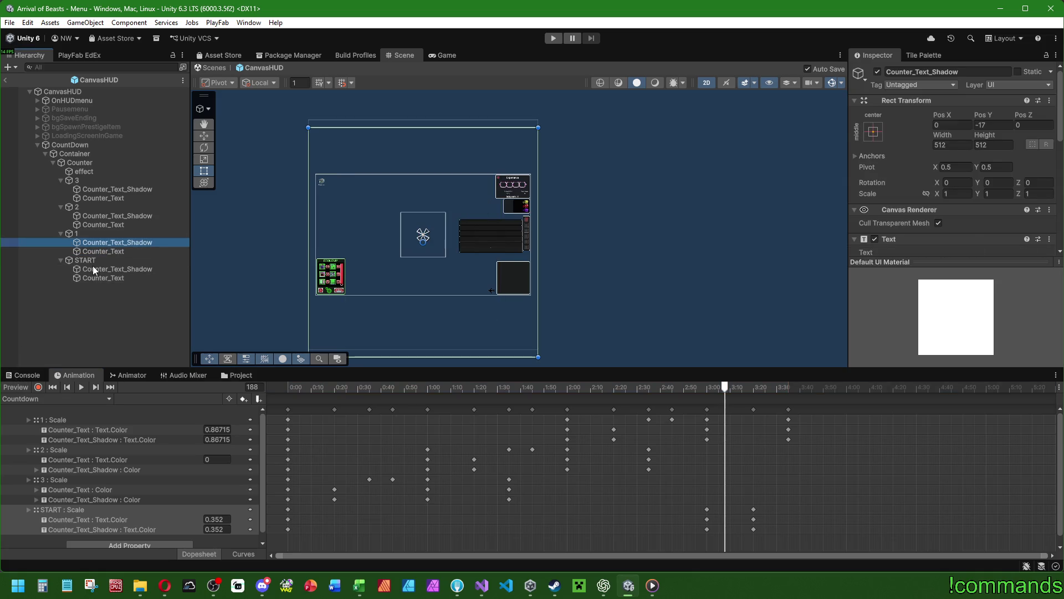
click(95, 268)
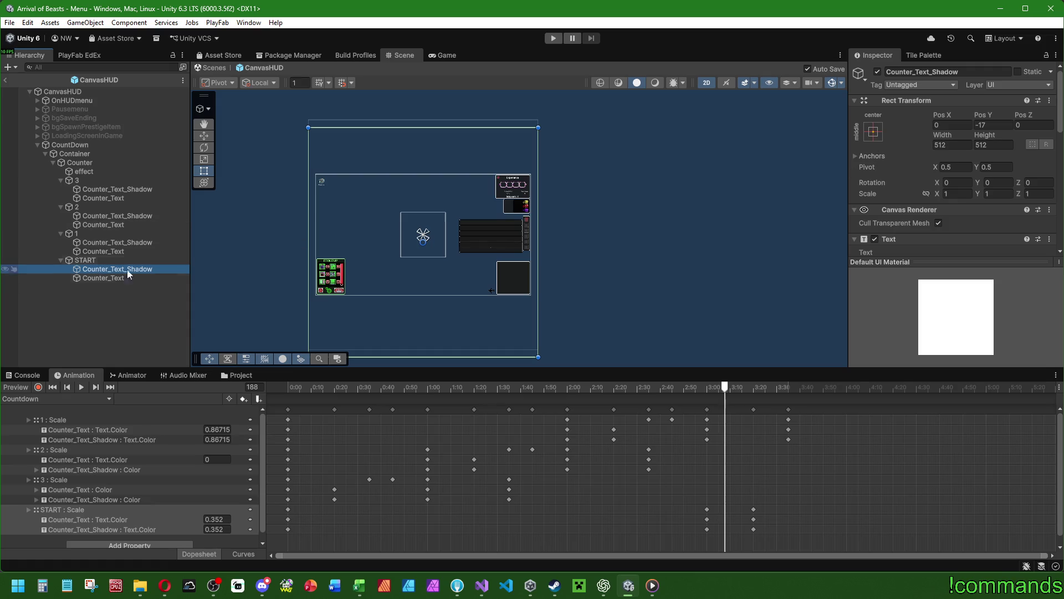
ctrl+click(118, 280)
click(952, 145)
text(1024)
mouse_move(725, 387)
mouse_down()
mouse_move(752, 388)
mouse_move(724, 390)
mouse_up()
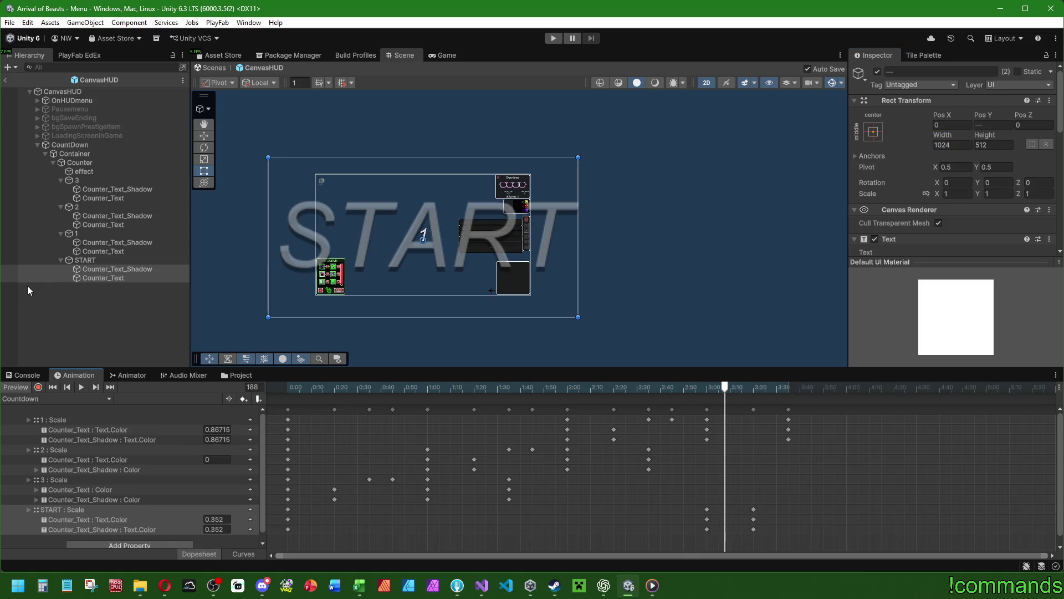
click(103, 273)
click(969, 146)
text(1536)
key(Return)
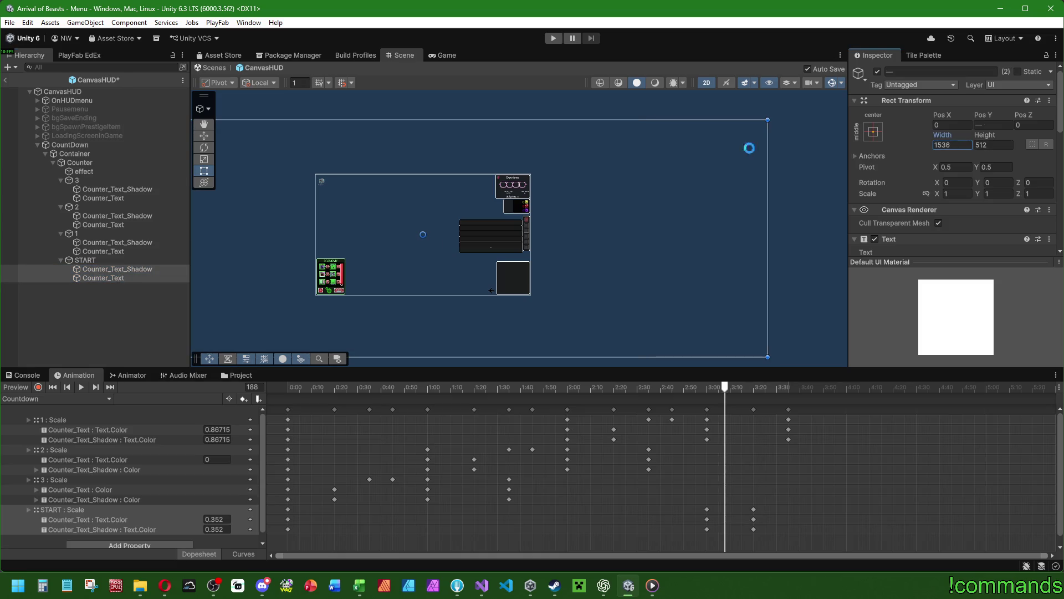
Step: Check the new width in the preview, then reselect both START texts
click(759, 388)
drag(761, 389, 743, 391)
click(78, 298)
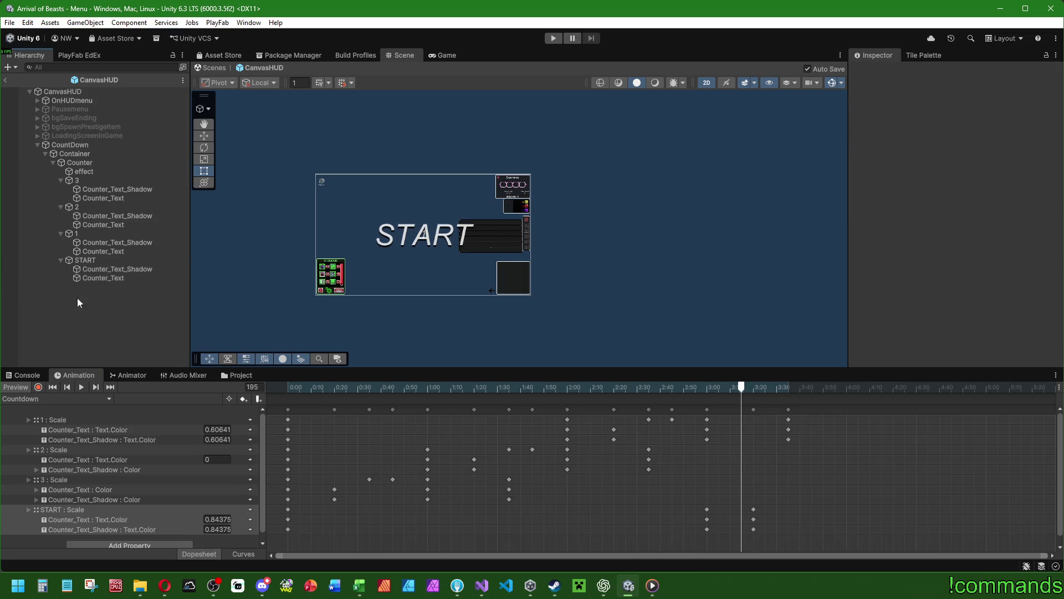
click(115, 271)
shift+click(103, 277)
click(22, 387)
click(114, 269)
shift+click(103, 278)
scroll(887, 216, down, 5)
Step: Set both START texts' font size to 256 and scrub to watch START scale in
click(975, 145)
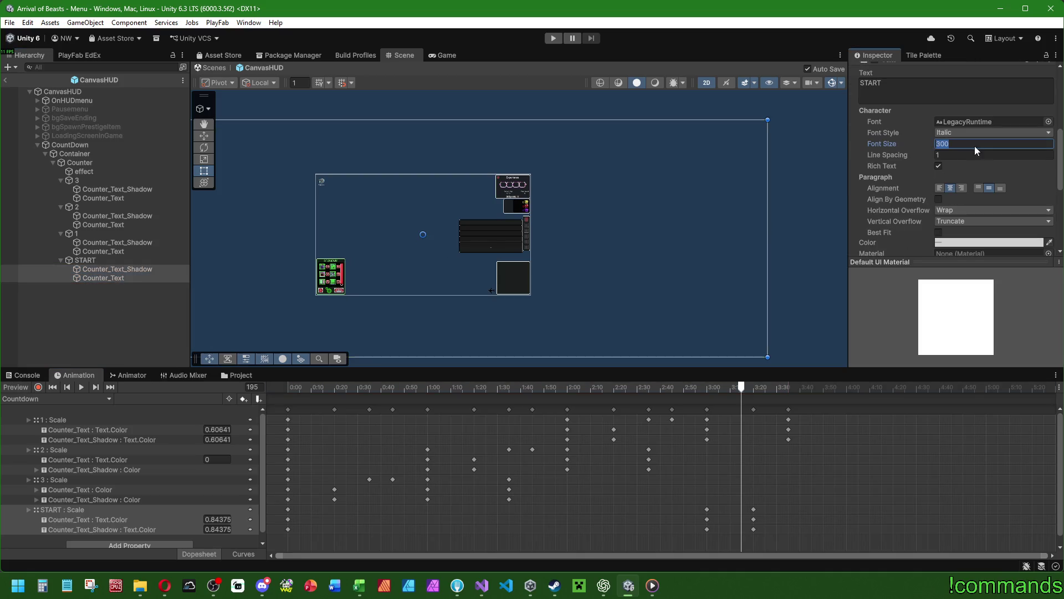
text(25)
drag(714, 386, 779, 386)
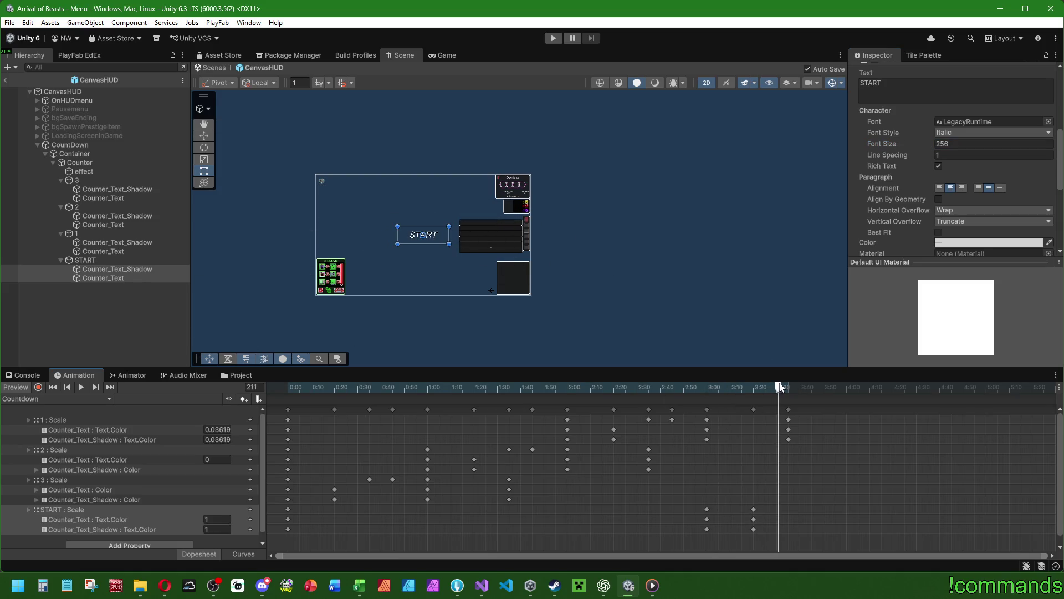
scroll(341, 265, up, 4)
scroll(354, 256, down, 2)
click(707, 387)
mouse_move(708, 391)
mouse_down()
mouse_move(773, 392)
mouse_move(287, 391)
mouse_move(771, 388)
mouse_move(287, 388)
mouse_move(570, 388)
mouse_move(429, 388)
mouse_move(510, 387)
mouse_up()
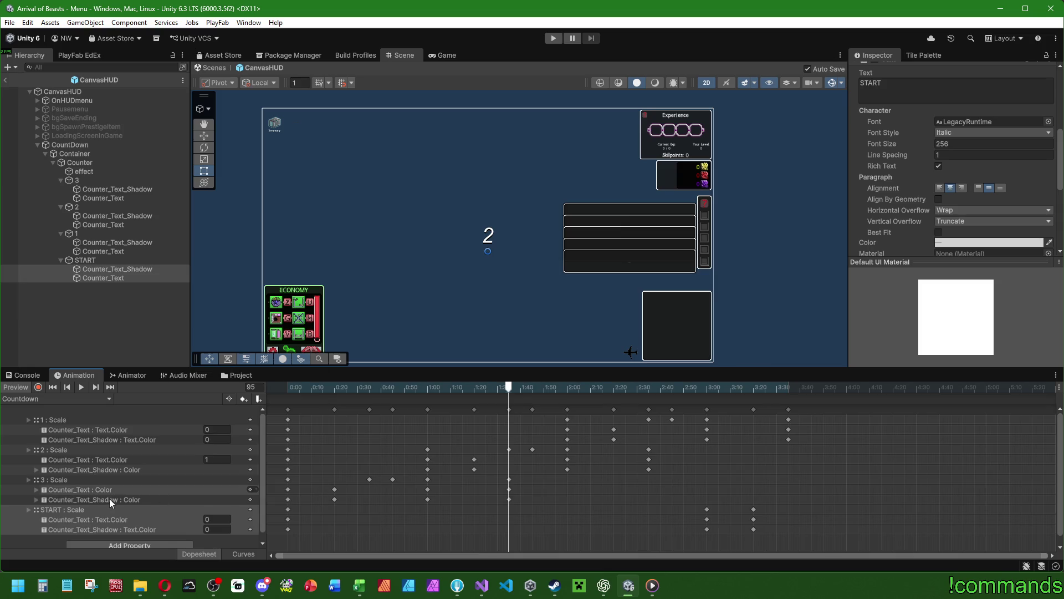
Step: Raise the Scene/Animation splitter so the Countdown clip's last track row shows
drag(303, 370, 304, 345)
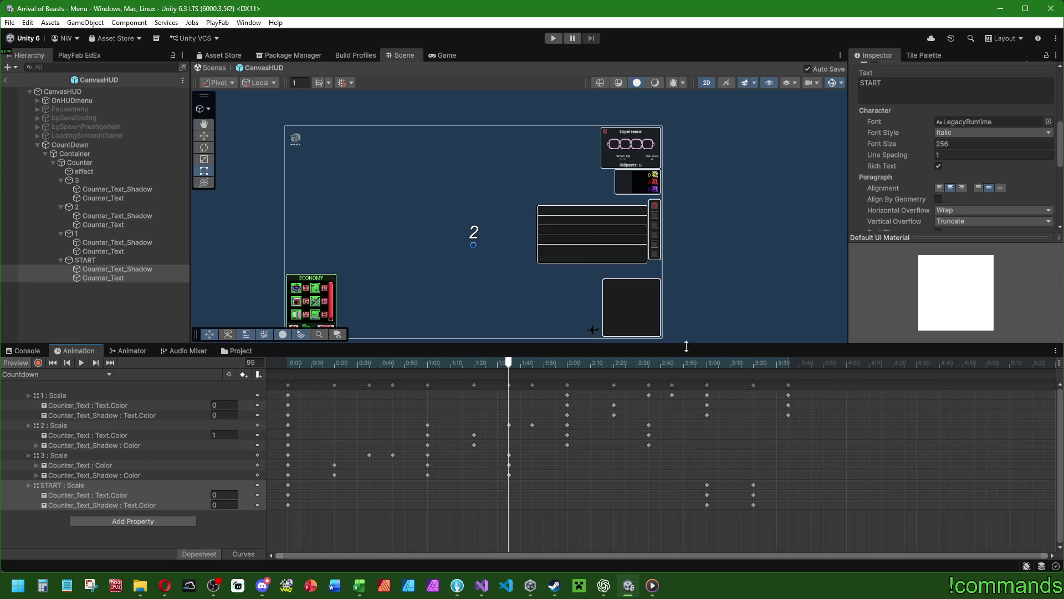
Step: Move the START scale keyframe from about 3:20 to 3:35
click(89, 486)
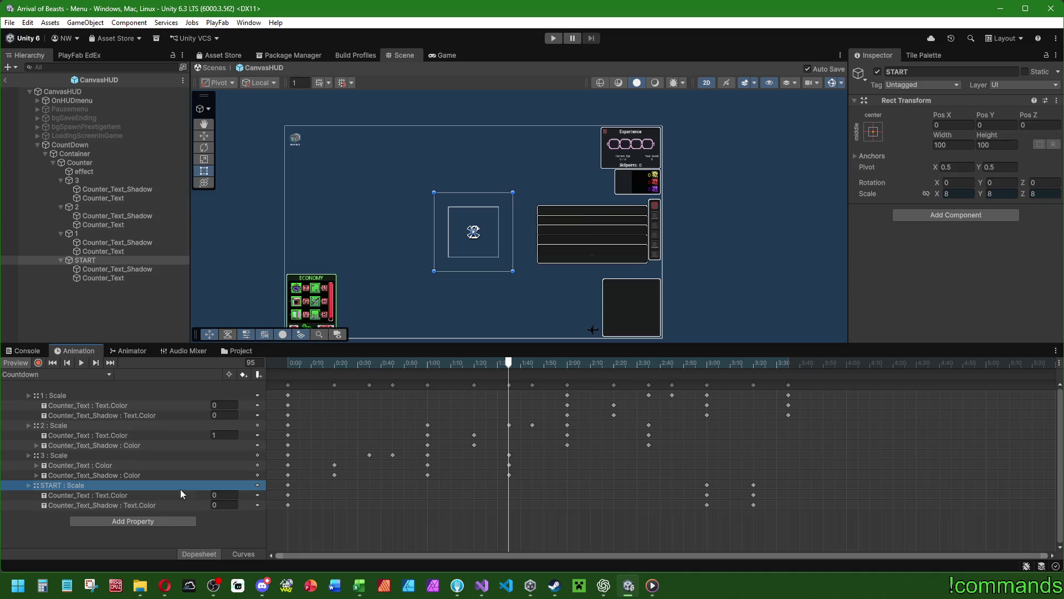
click(79, 452)
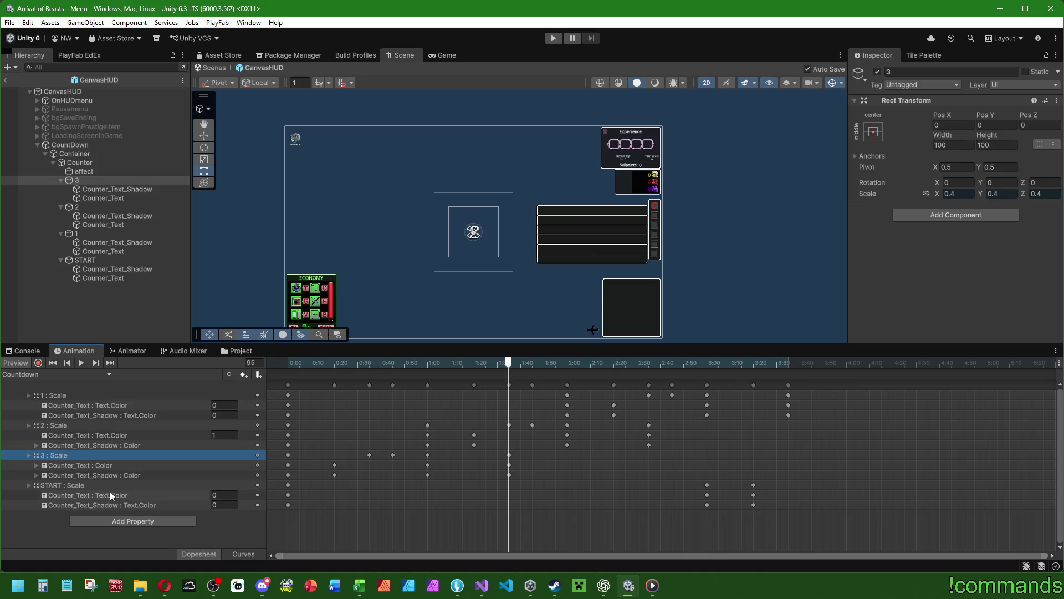
click(753, 485)
drag(755, 484, 792, 487)
drag(699, 362, 812, 362)
Step: With recording on, key START's scale at 1 on X, Y and Z
click(37, 362)
click(959, 193)
text(1)
click(1010, 194)
text(1)
click(1045, 194)
text(1)
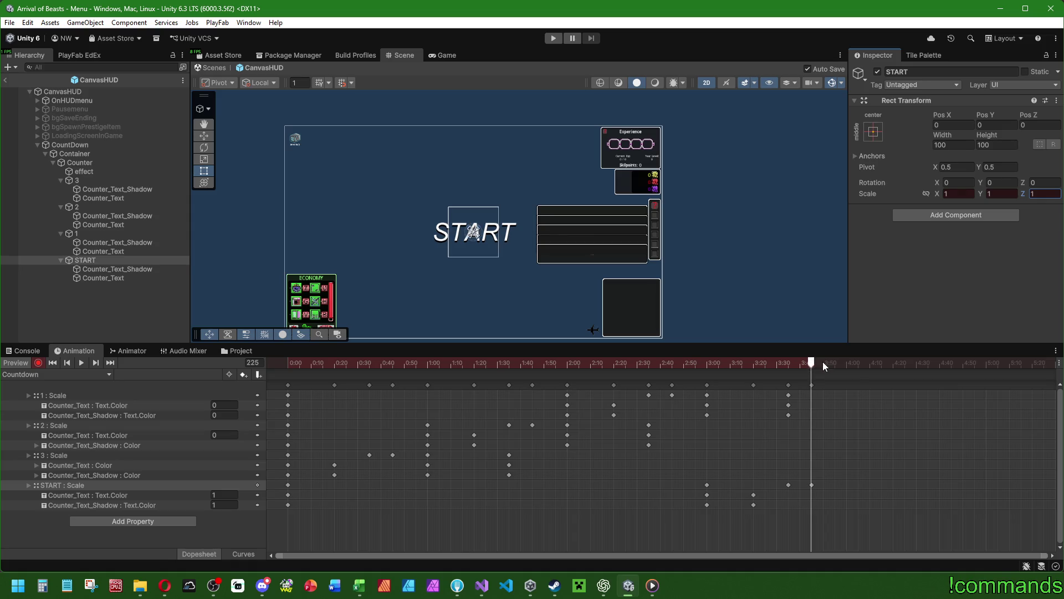
Step: Key START's anchored Pos X at 64 just before frame 240
drag(813, 363, 846, 362)
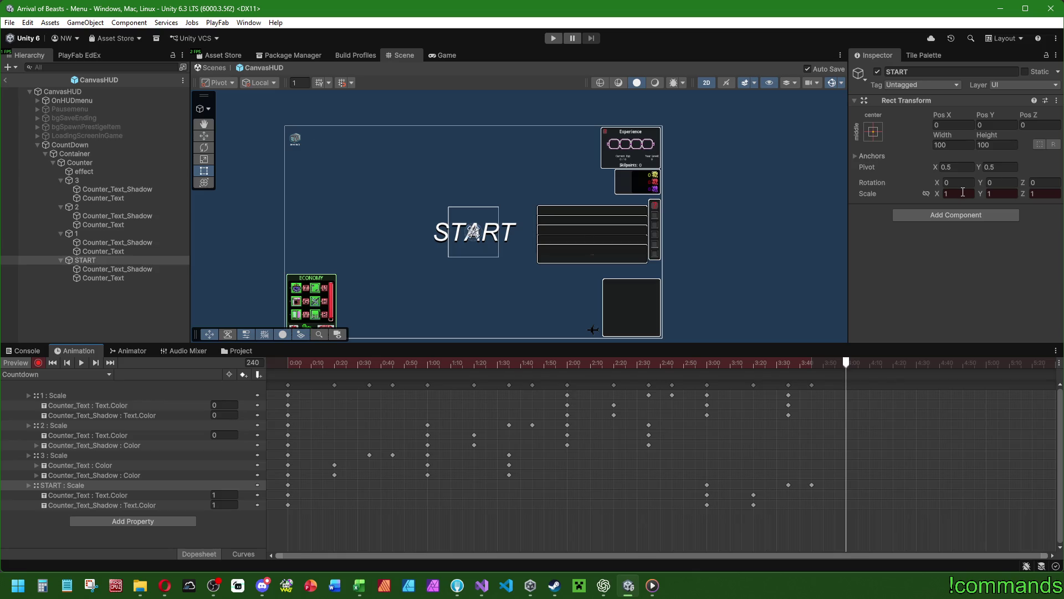
drag(846, 362, 841, 363)
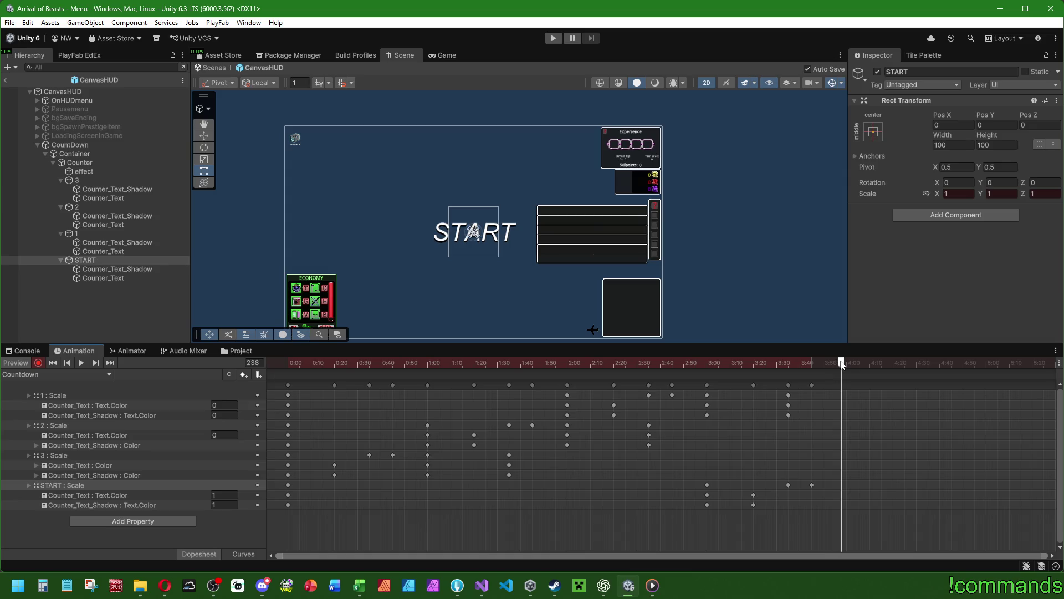
mouse_move(940, 116)
mouse_down()
mouse_move(998, 117)
mouse_move(244, 115)
mouse_move(865, 140)
mouse_up()
text(1)
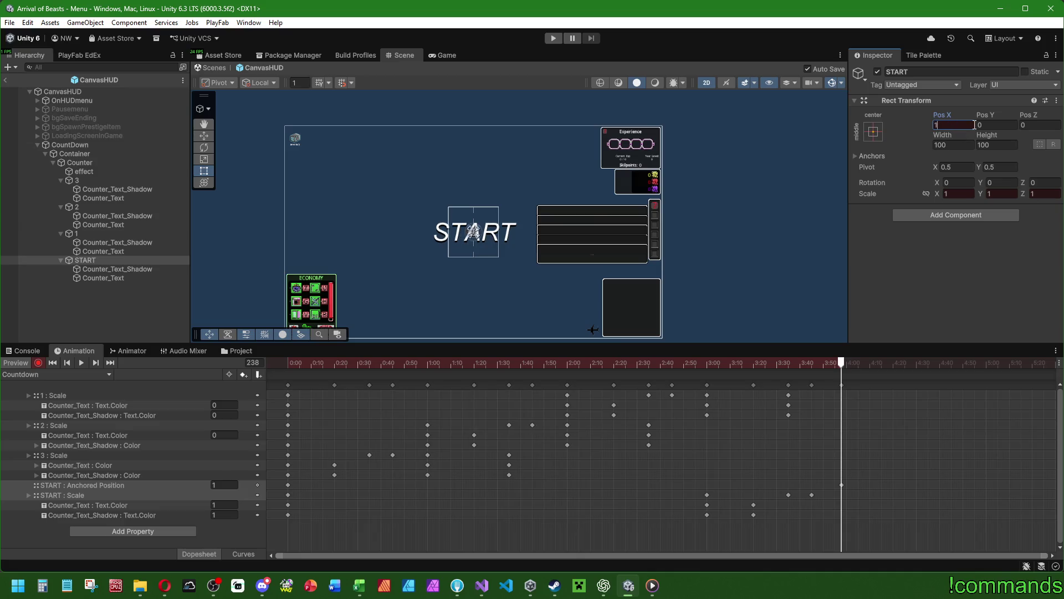
key(BackSpace)
text(64)
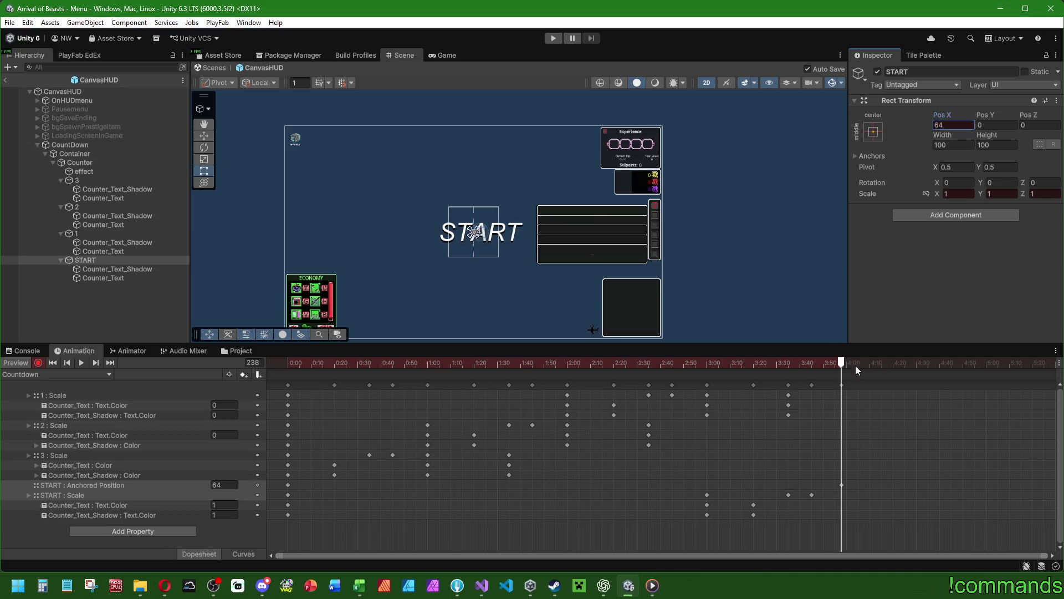
Step: Key START's Pos X at -4096 at frame 245, then play the preview from the start
drag(842, 367, 858, 371)
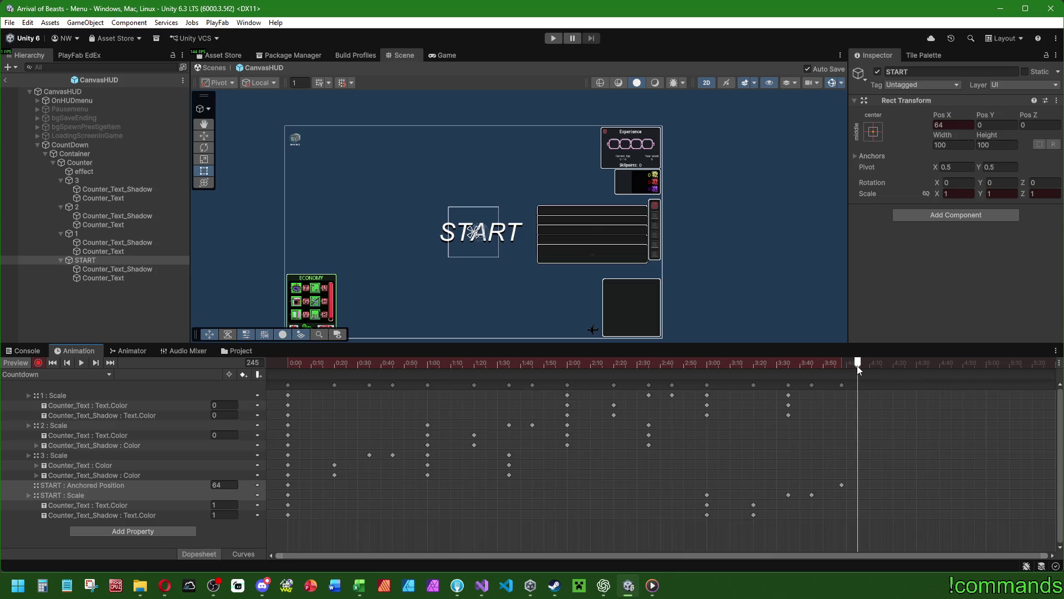
drag(943, 115, 969, 128)
click(969, 128)
text(-)
text(3)
text(4096)
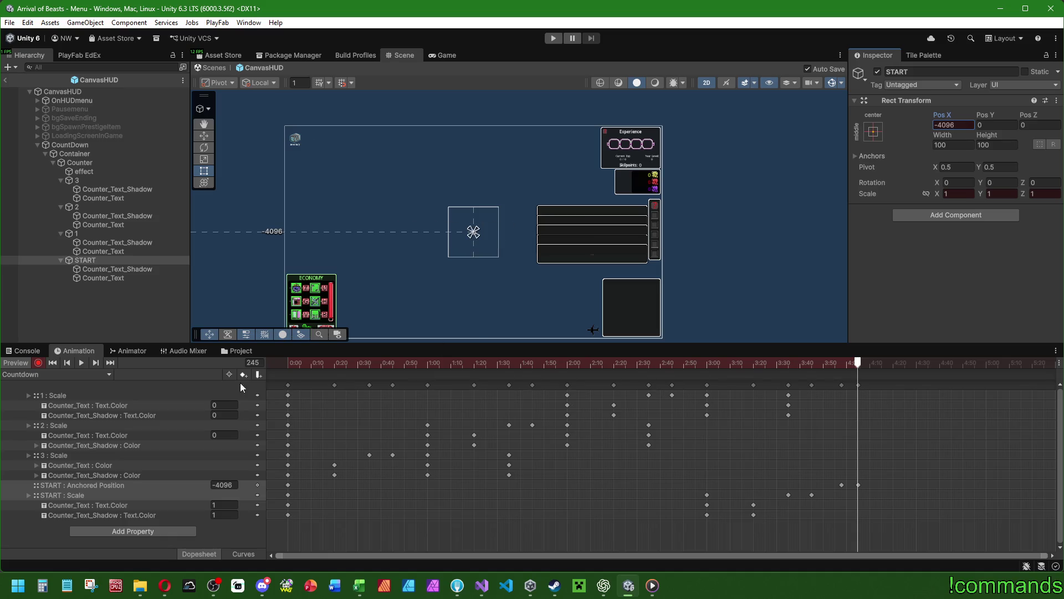
click(53, 362)
click(81, 361)
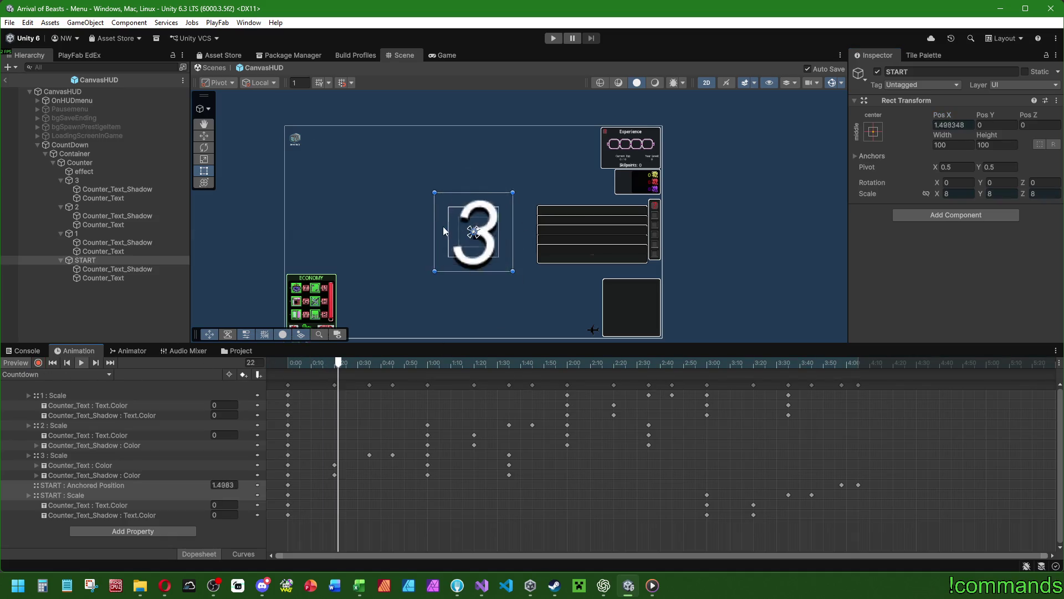
Step: Drag the last START position key out and settle it at 4:20
drag(373, 343, 373, 474)
scroll(535, 318, up, 2)
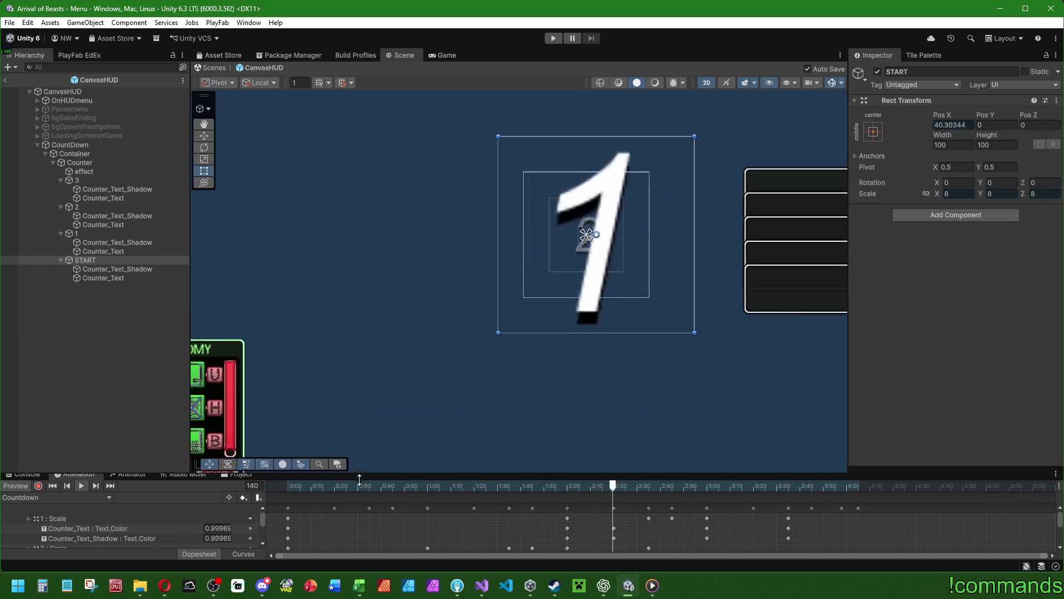
scroll(535, 318, down, 4)
scroll(548, 247, up, 1)
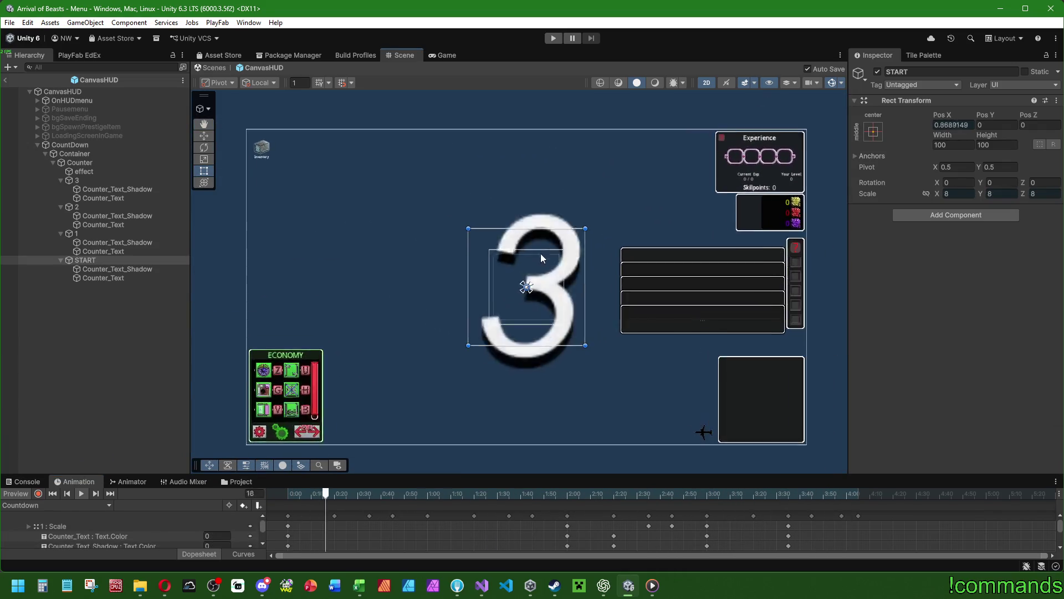
scroll(561, 273, up, 1)
drag(561, 272, 579, 262)
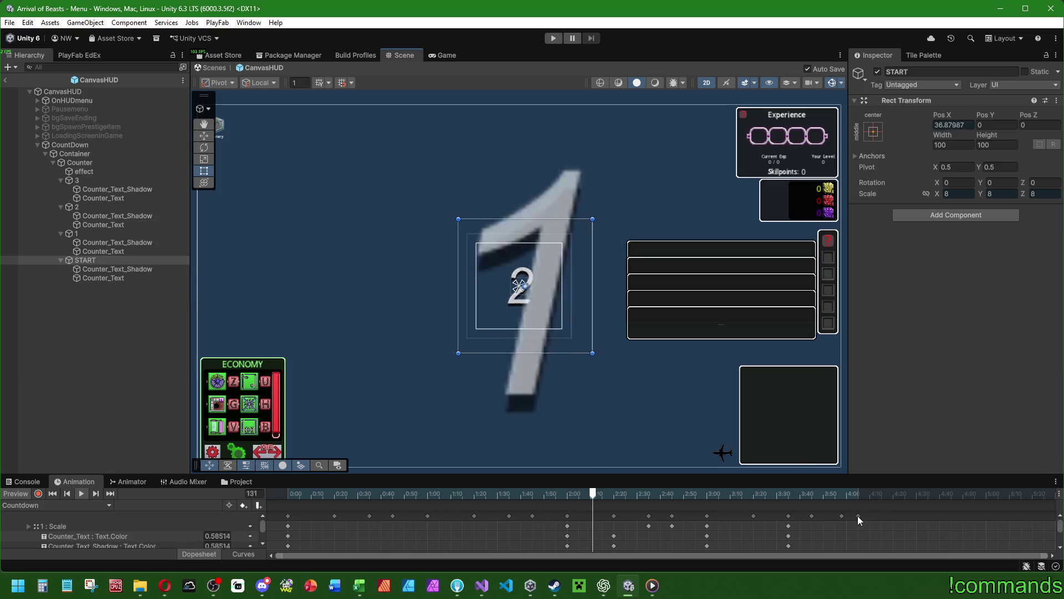
drag(856, 515, 915, 516)
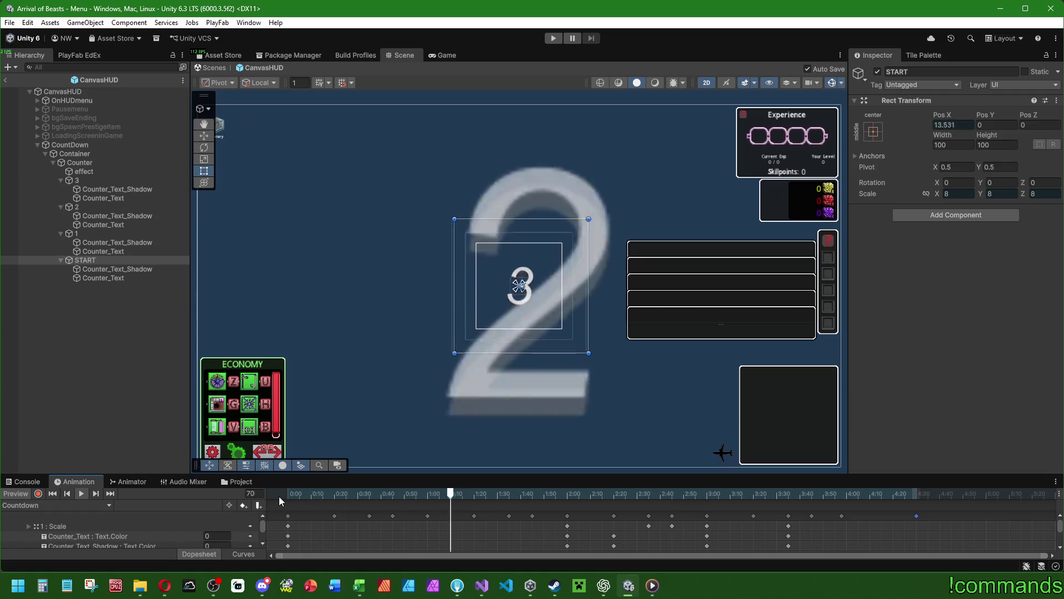
drag(914, 515, 874, 517)
Step: Delete the 4:20 key, undo the deletion, and return to the clip start
key(Delete)
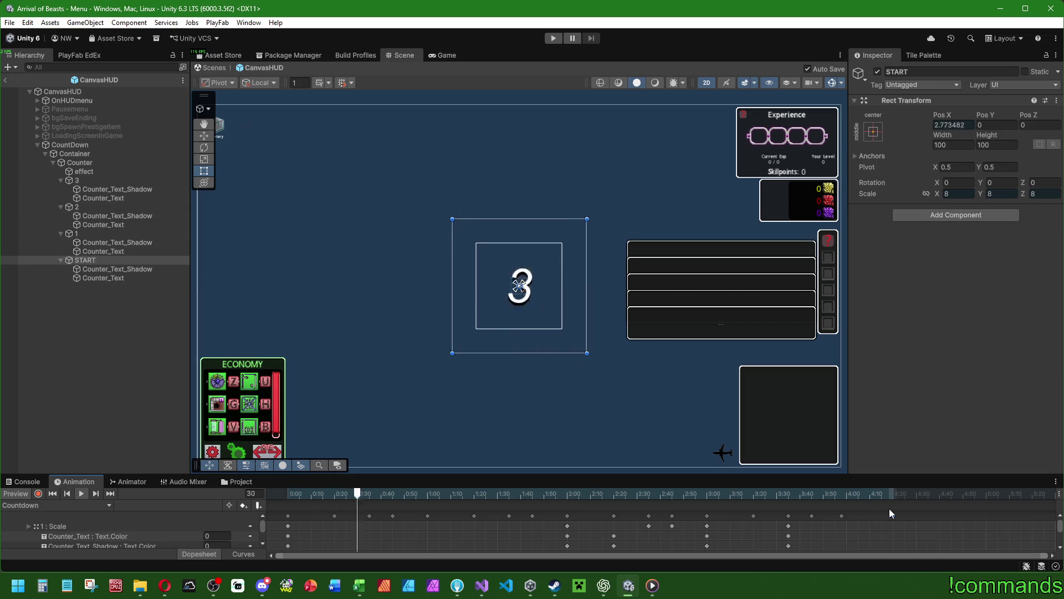
key(ctrl+z)
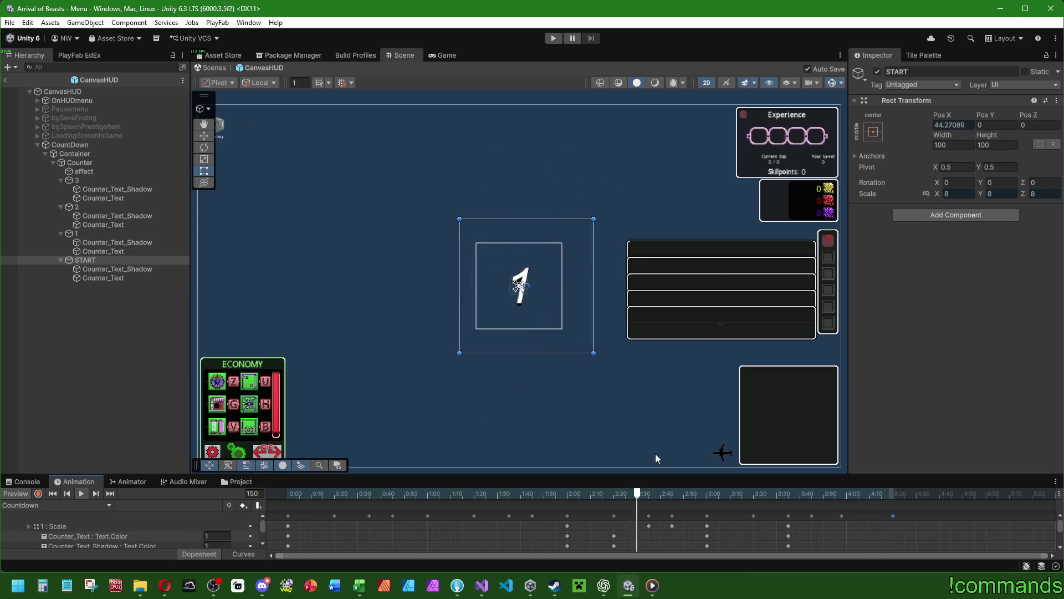
drag(639, 475, 640, 385)
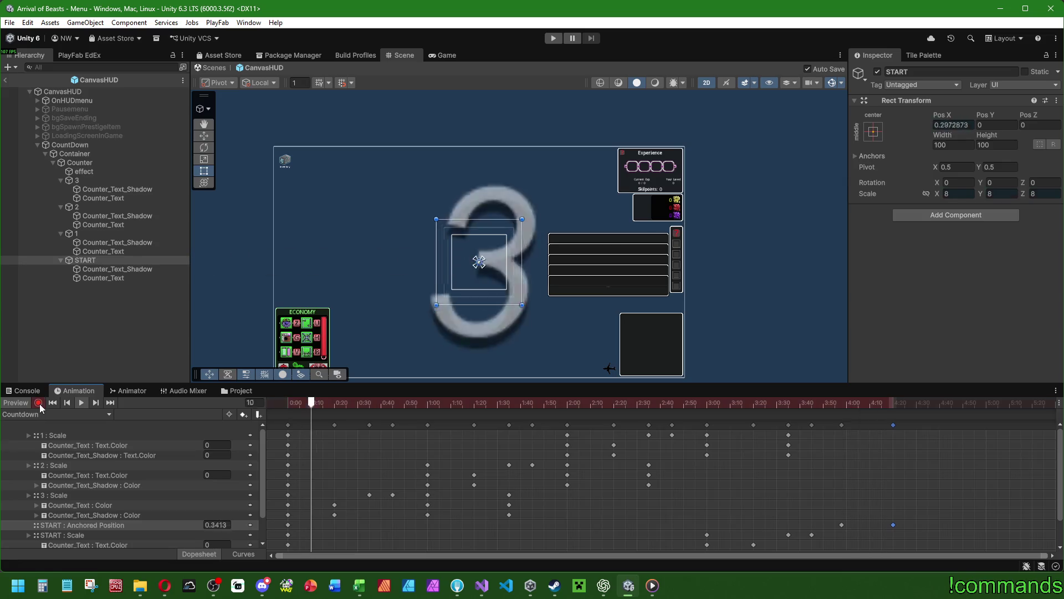
click(285, 401)
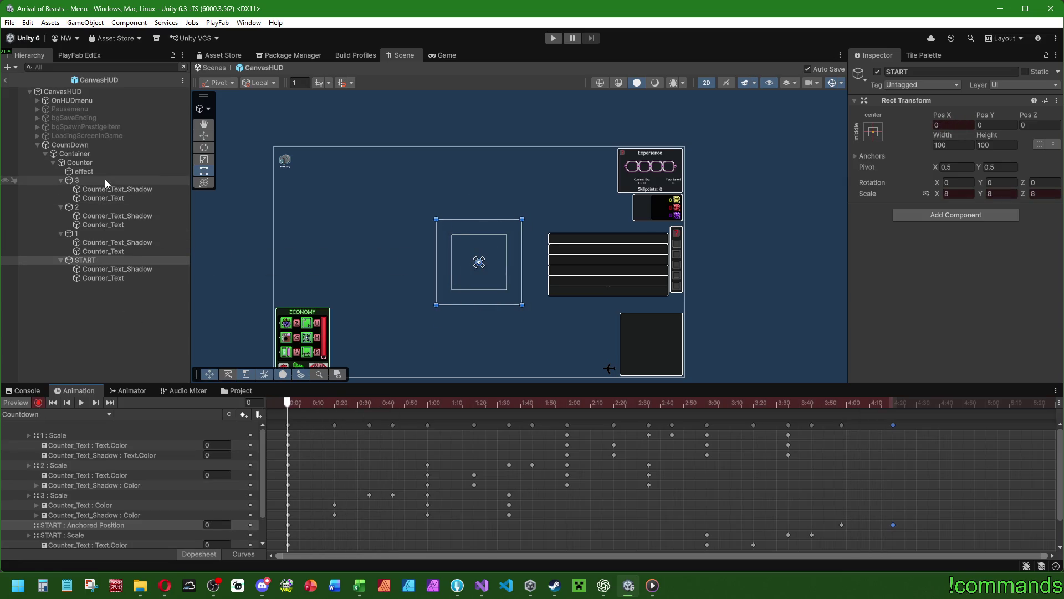
Step: Key the effect glow's Image colour at frames 30 and 35, with alpha 0 at 35
mouse_move(291, 408)
mouse_down()
mouse_move(384, 403)
mouse_move(371, 403)
mouse_up()
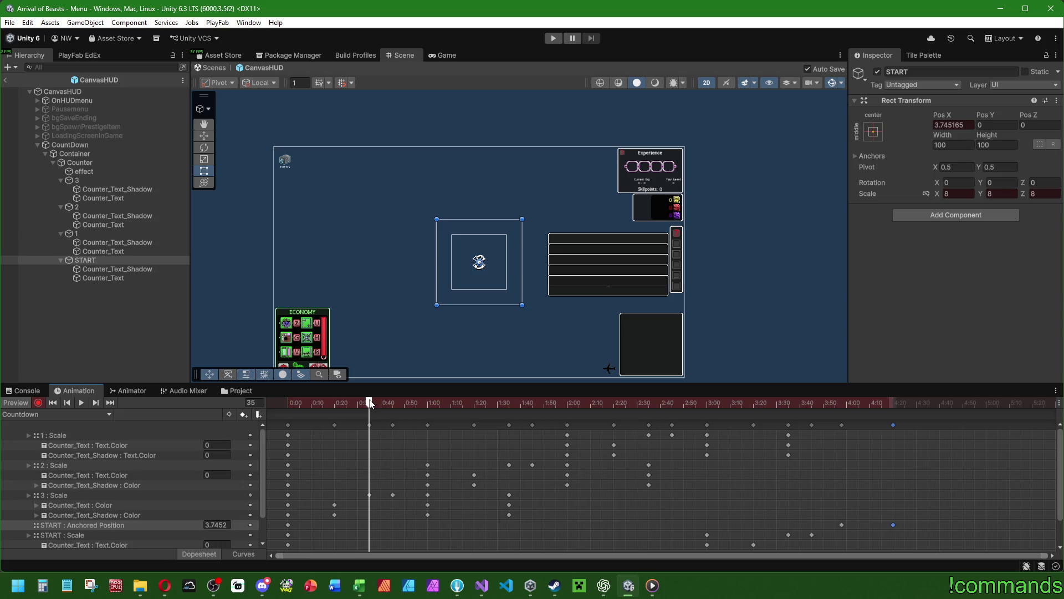
click(85, 171)
scroll(918, 233, down, 2)
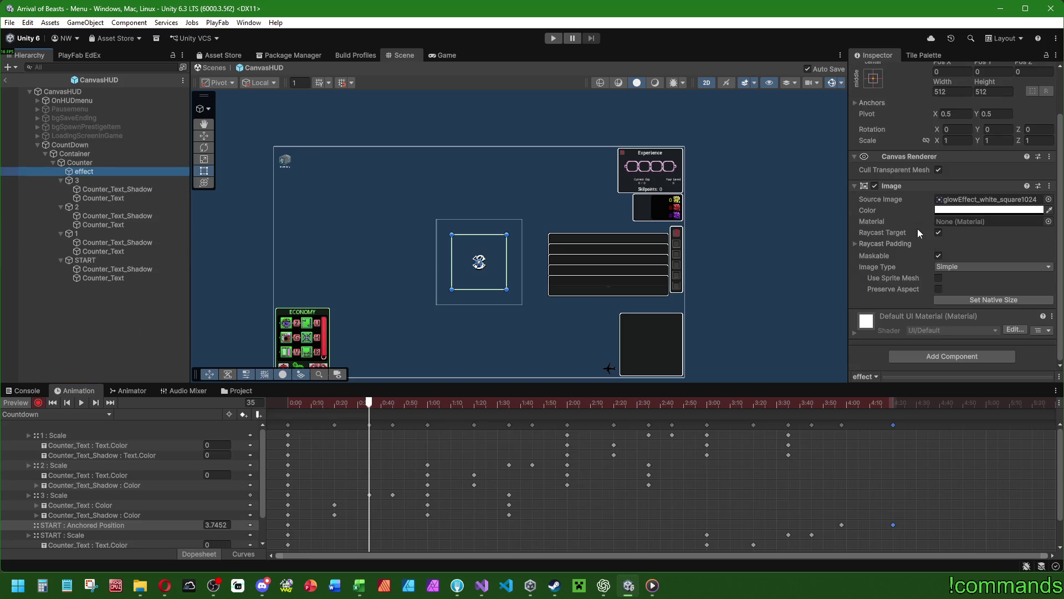
click(938, 215)
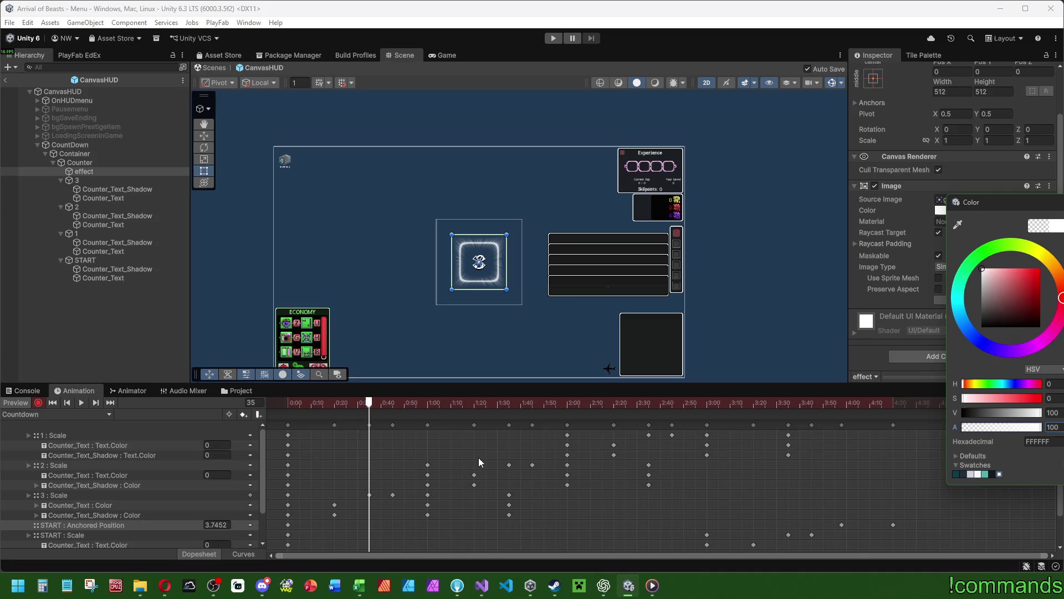
drag(369, 405, 358, 406)
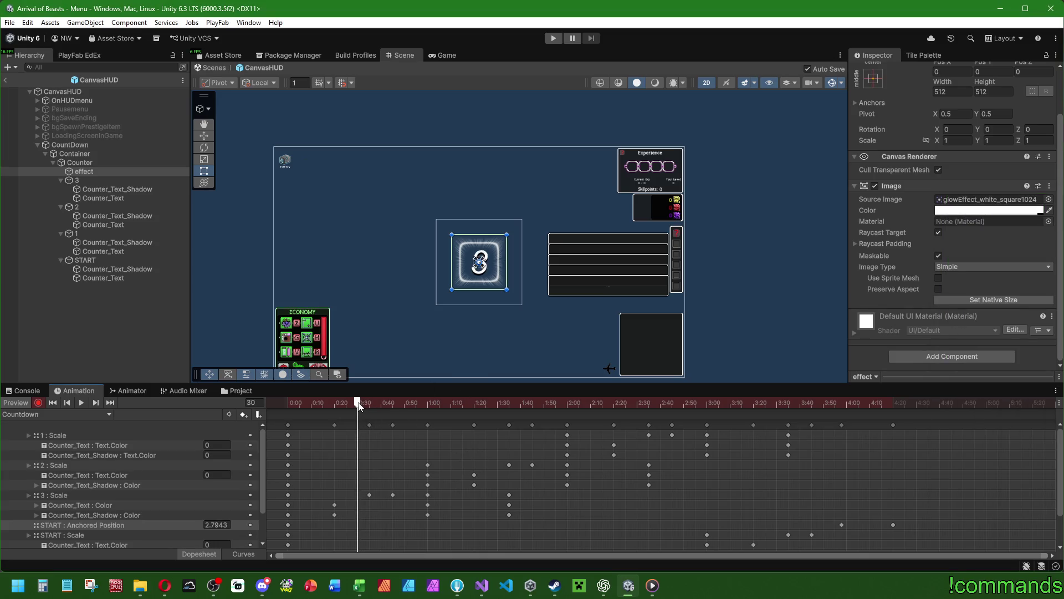
click(957, 210)
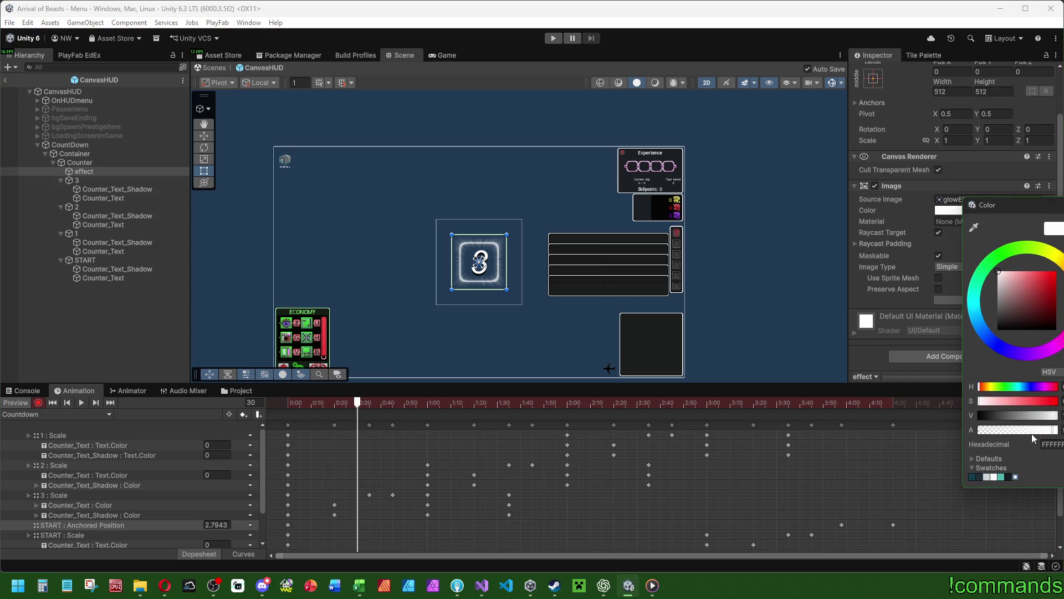
drag(358, 407, 381, 405)
click(976, 210)
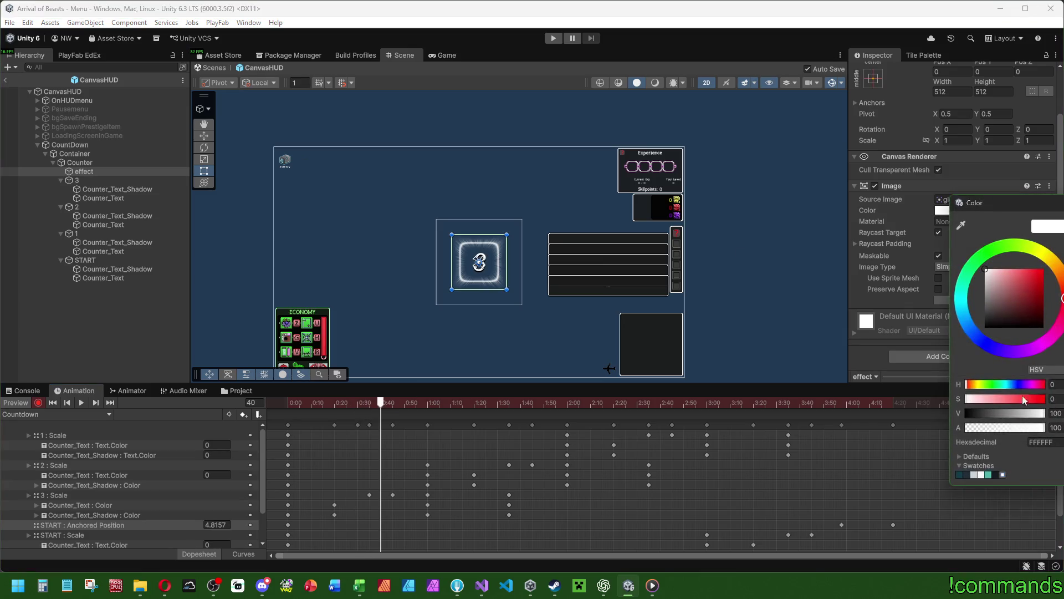
drag(1019, 430, 609, 413)
mouse_move(352, 405)
mouse_down()
mouse_move(380, 406)
mouse_move(359, 403)
mouse_up()
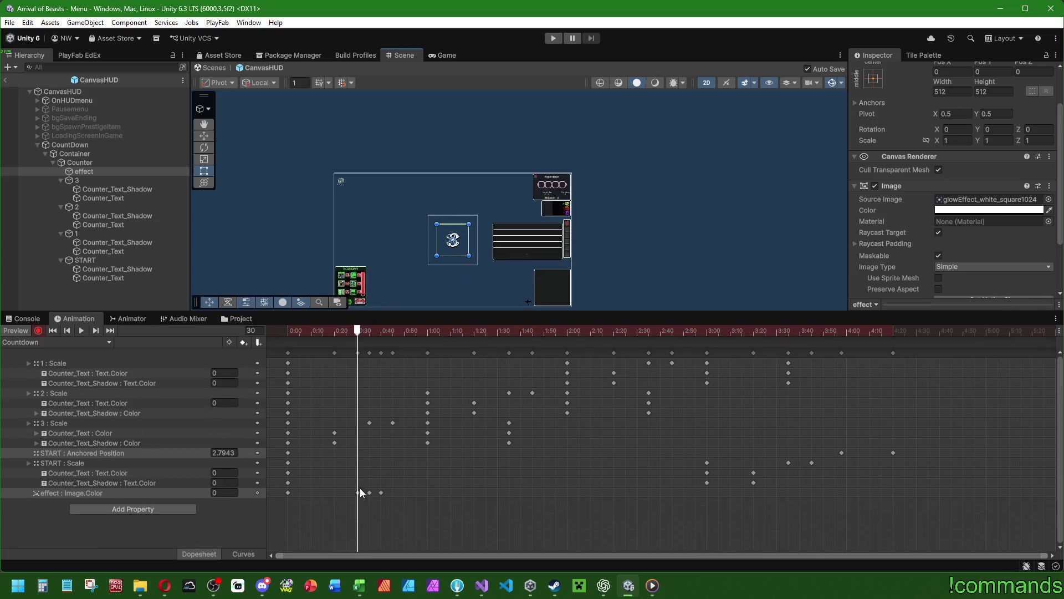
Step: Shift a glow colour key to about 0:31 and preview the countdown
scroll(281, 495, up, 5)
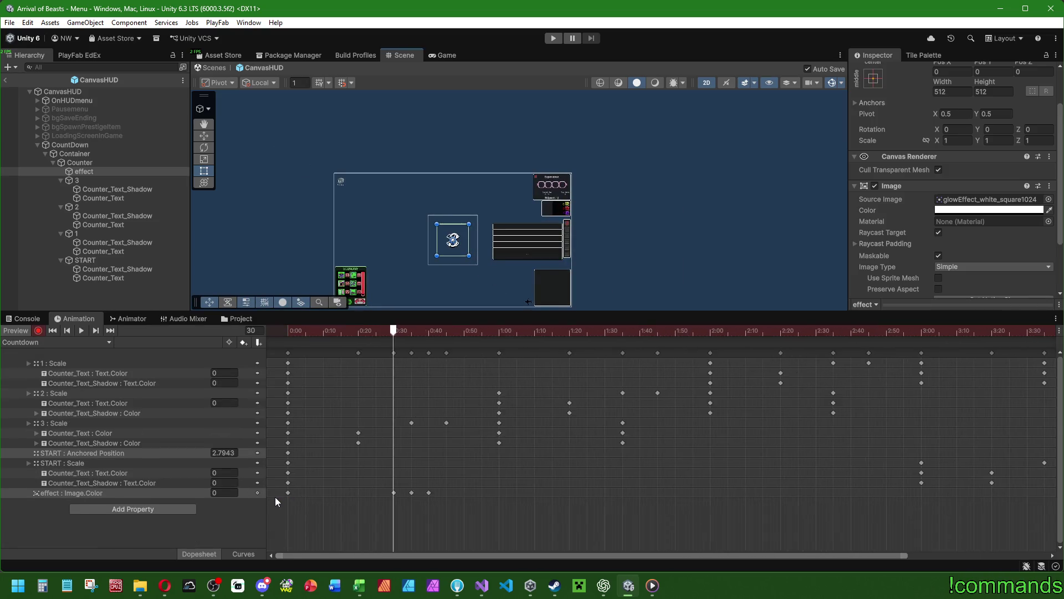
drag(407, 492, 421, 494)
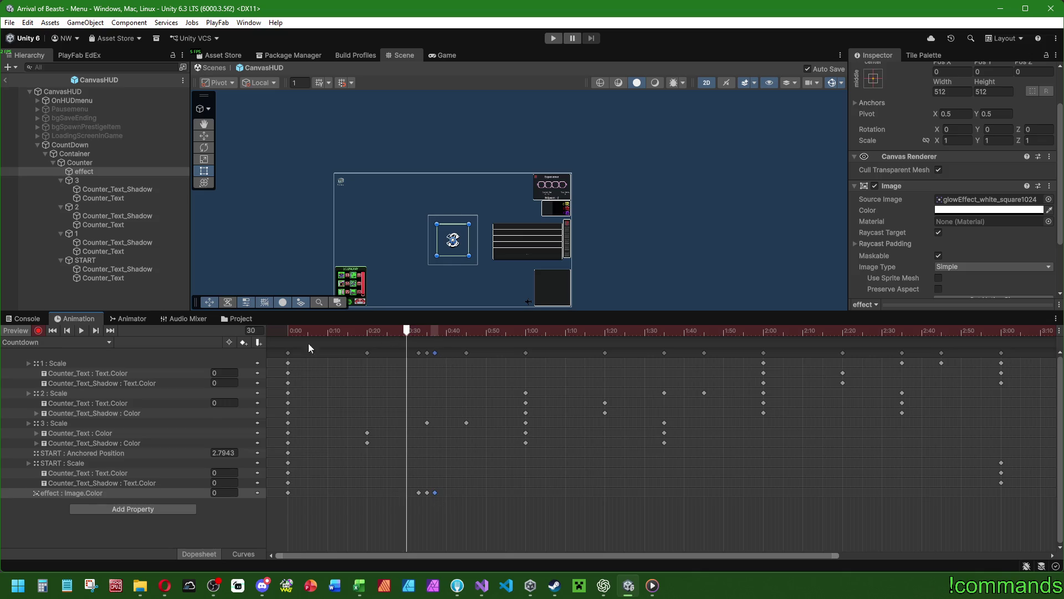
click(86, 331)
click(85, 330)
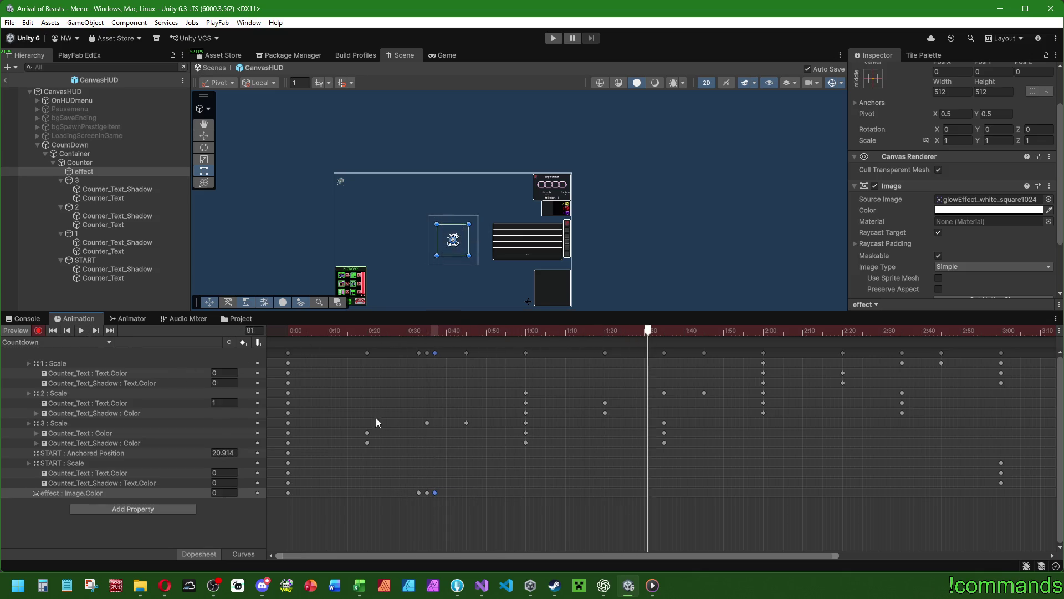
drag(419, 493, 415, 493)
click(286, 331)
click(81, 331)
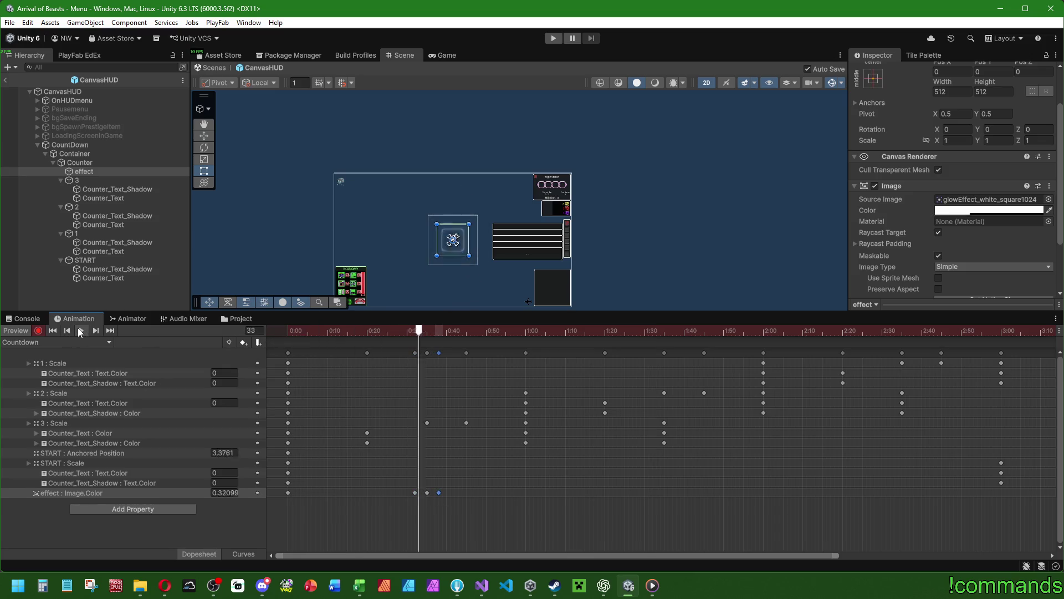
Step: Respace the glow colour keys, moving the first to 0:20 and the last to 0:42
drag(414, 493, 445, 498)
click(258, 331)
text(0)
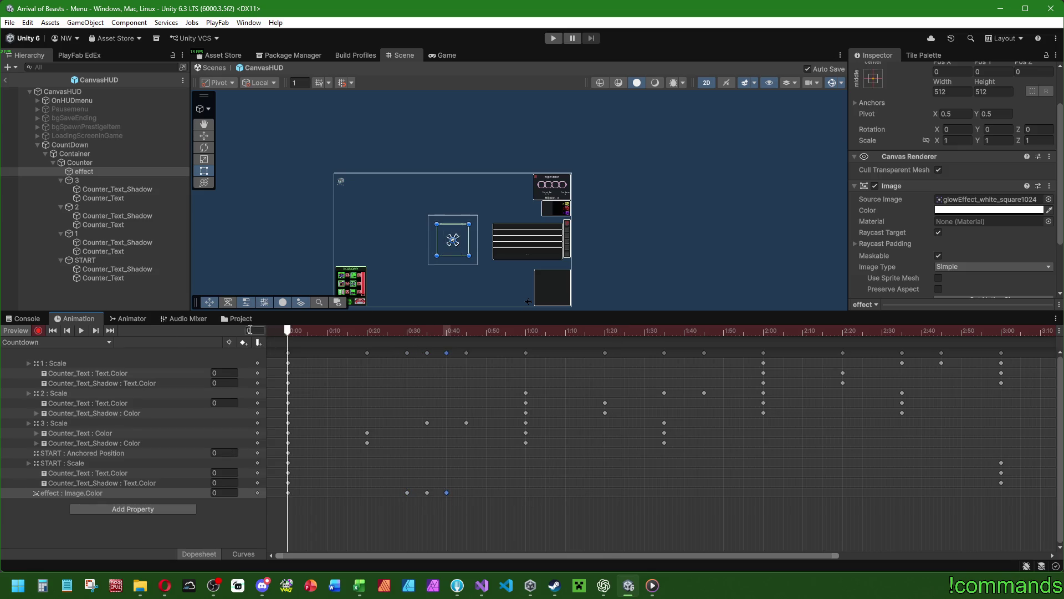
click(78, 330)
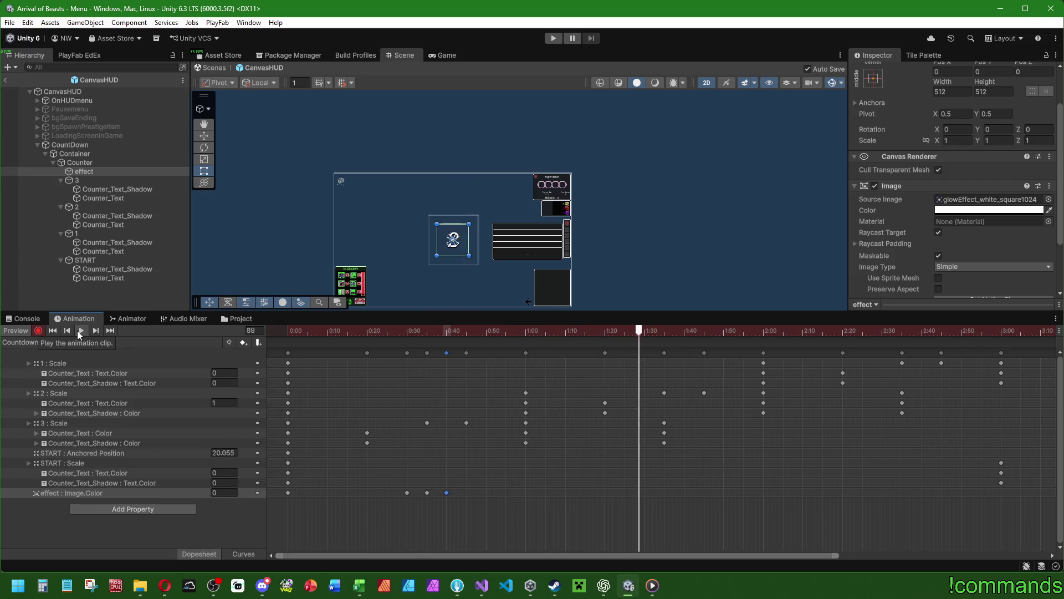
drag(406, 493, 369, 493)
mouse_move(446, 493)
mouse_down()
mouse_move(517, 493)
mouse_move(504, 493)
mouse_up()
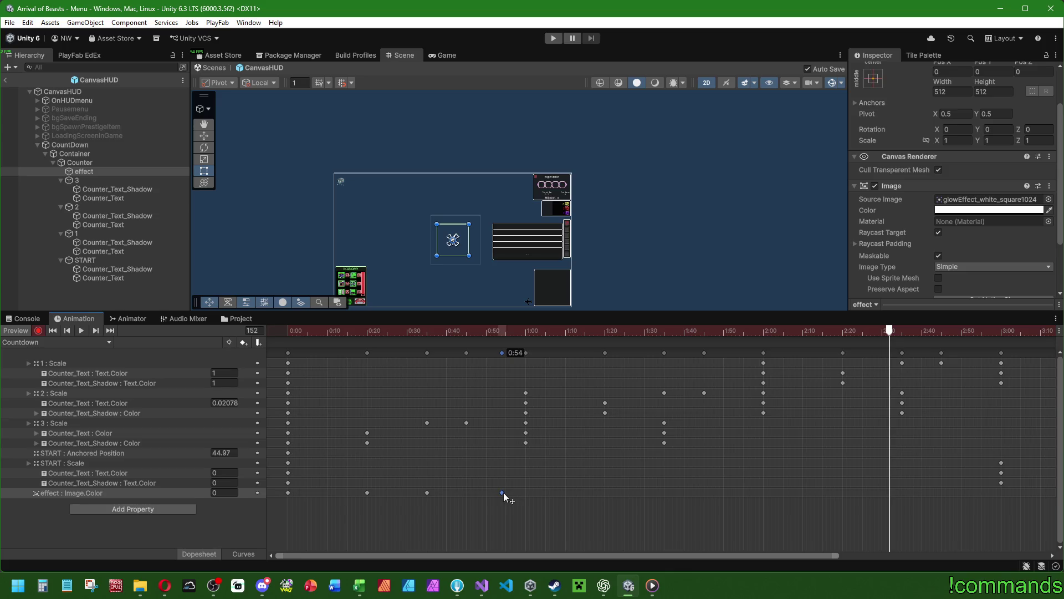
key(shift+comma)
click(82, 330)
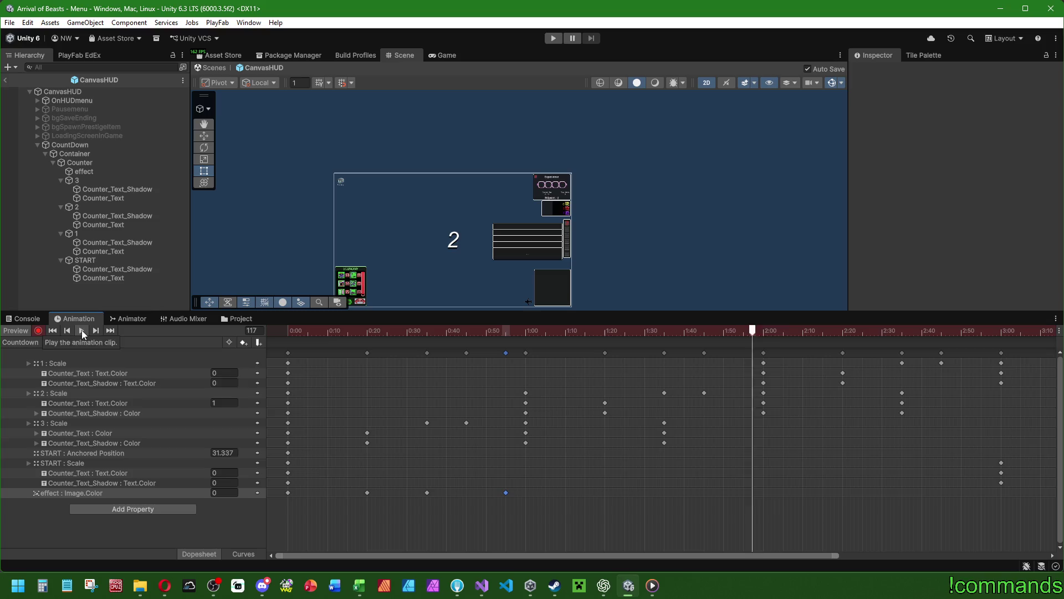
Step: Replay the preview and stop at frame 20 where the 3 shows
drag(346, 330, 268, 333)
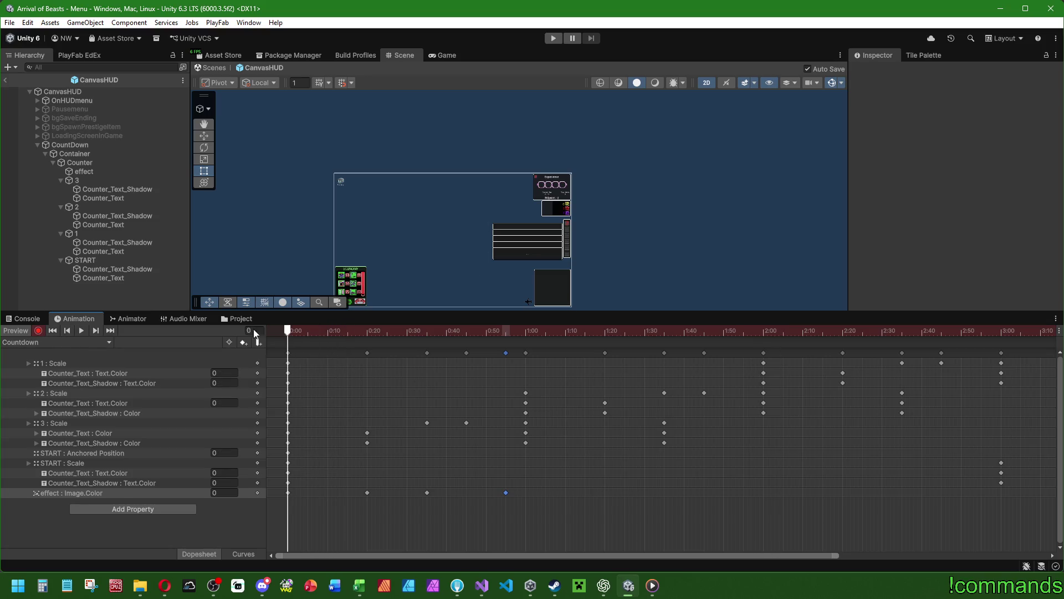
scroll(418, 250, up, 3)
click(80, 330)
scroll(319, 249, up, 2)
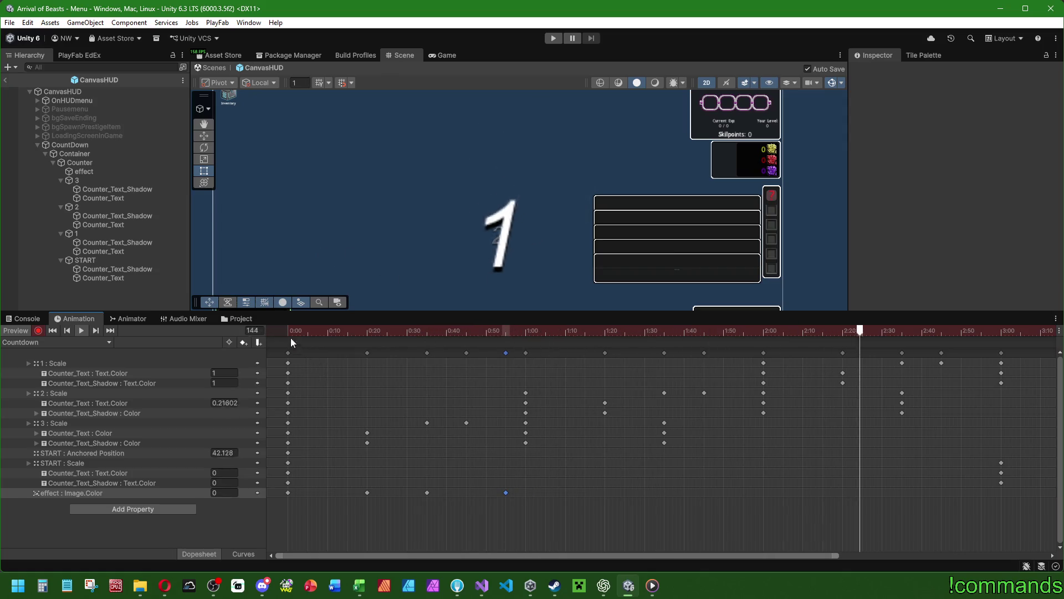
mouse_move(327, 330)
mouse_down()
mouse_move(394, 340)
mouse_move(368, 342)
mouse_up()
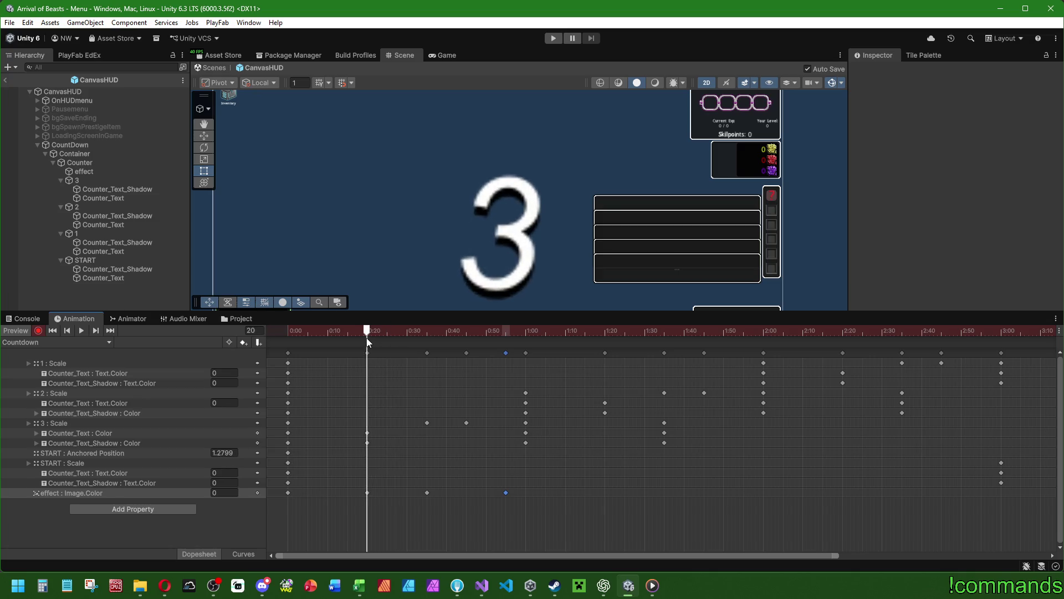
Step: Select the effect and key its scale at 0.8 on frame 20
click(84, 171)
click(954, 193)
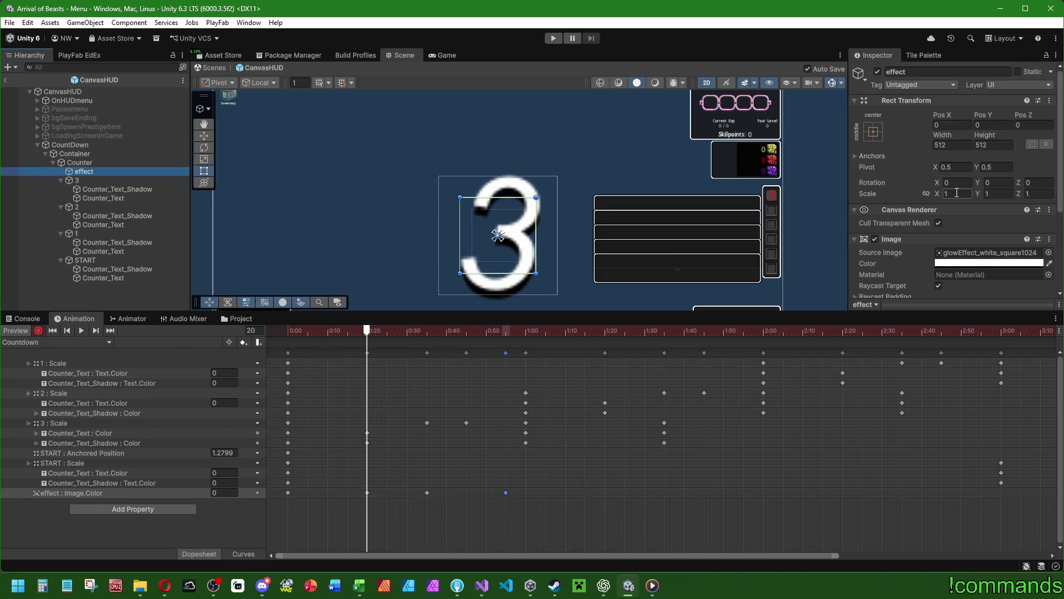
text(2)
click(998, 193)
text(20.8)
click(997, 194)
text(0.8)
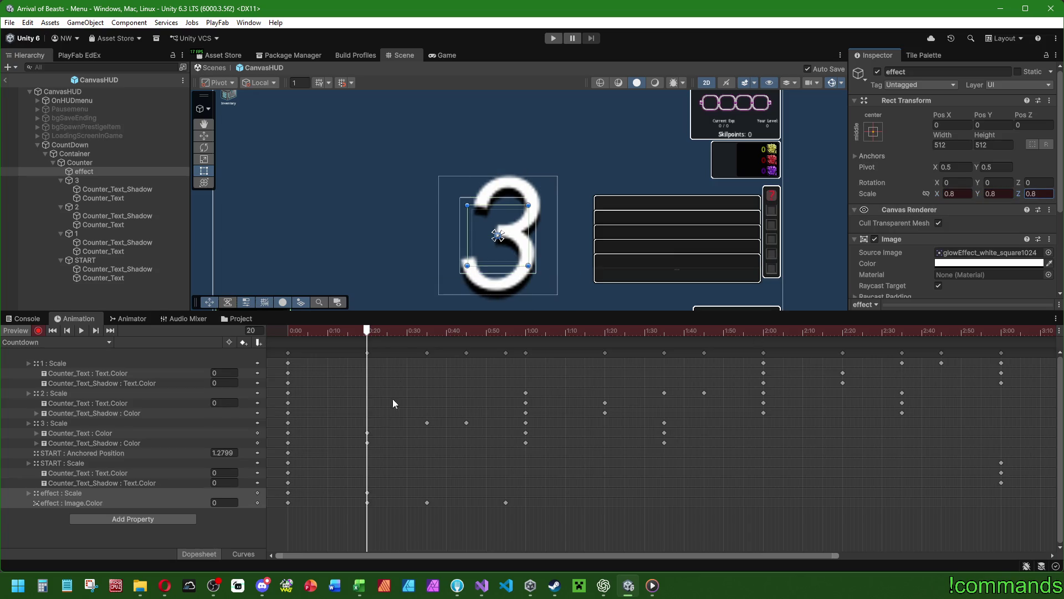
Step: Key the effect's scale at 1 on frame 35 and 0.8 on frame 55
click(427, 330)
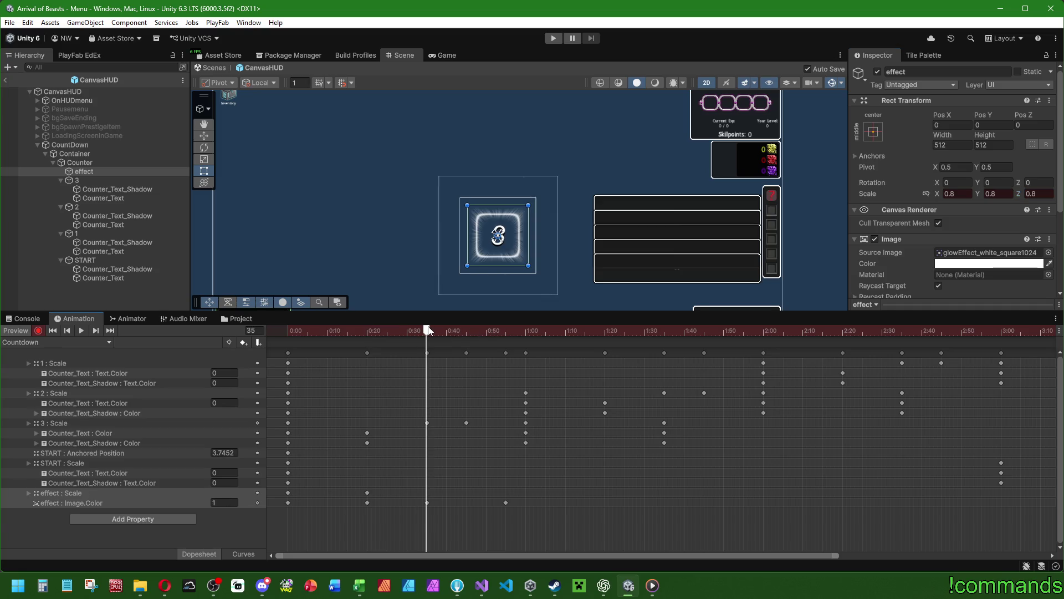
click(957, 193)
text(1)
click(997, 193)
text(1)
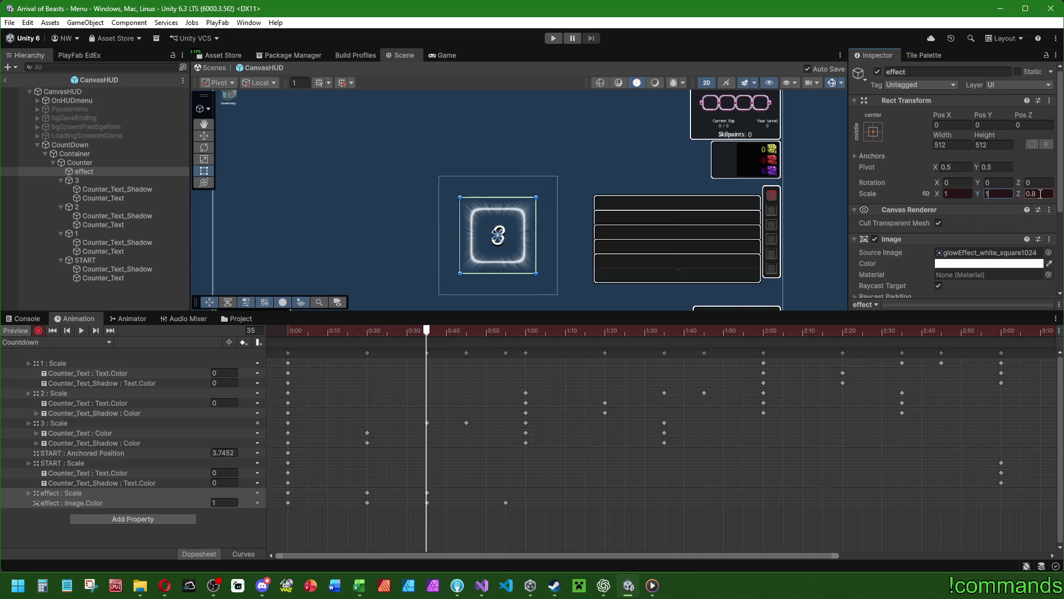
drag(446, 331, 506, 331)
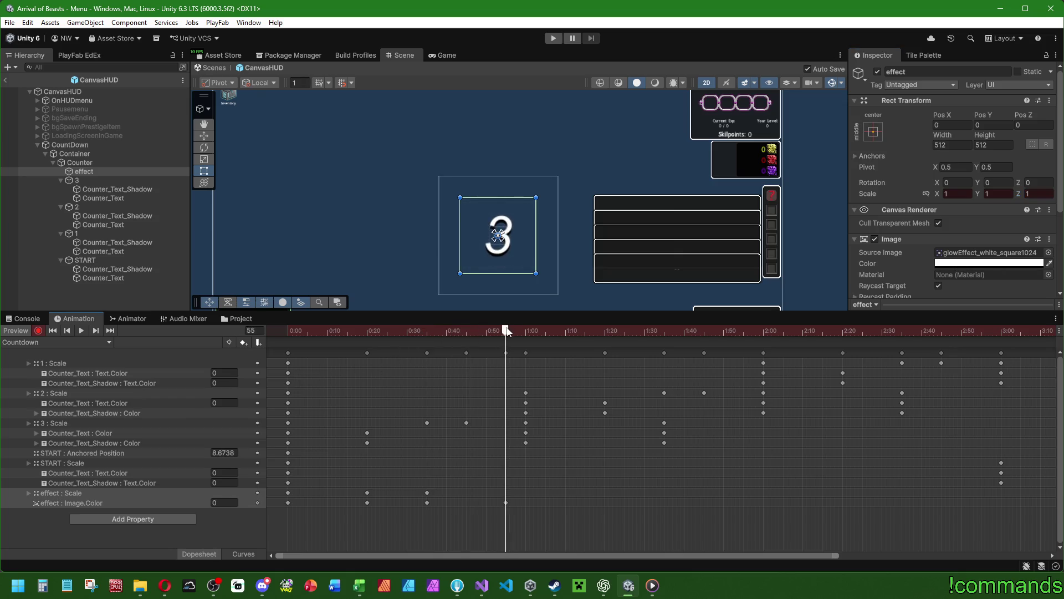
click(957, 193)
text(0.8)
key(Tab)
text(0)
Step: Play the clip from frame 0 to check the glow pulse
click(275, 332)
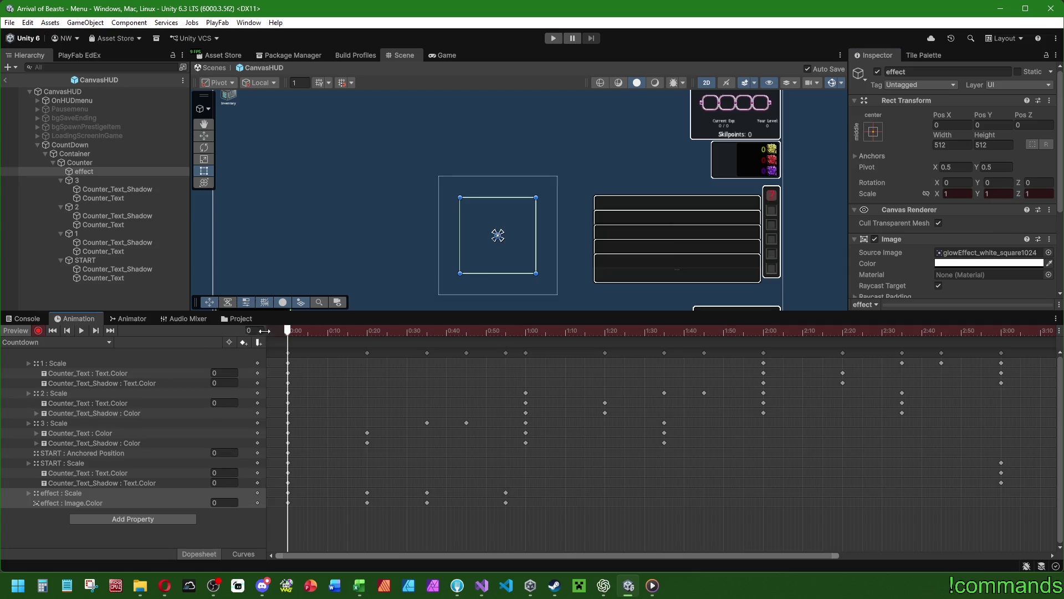
click(82, 331)
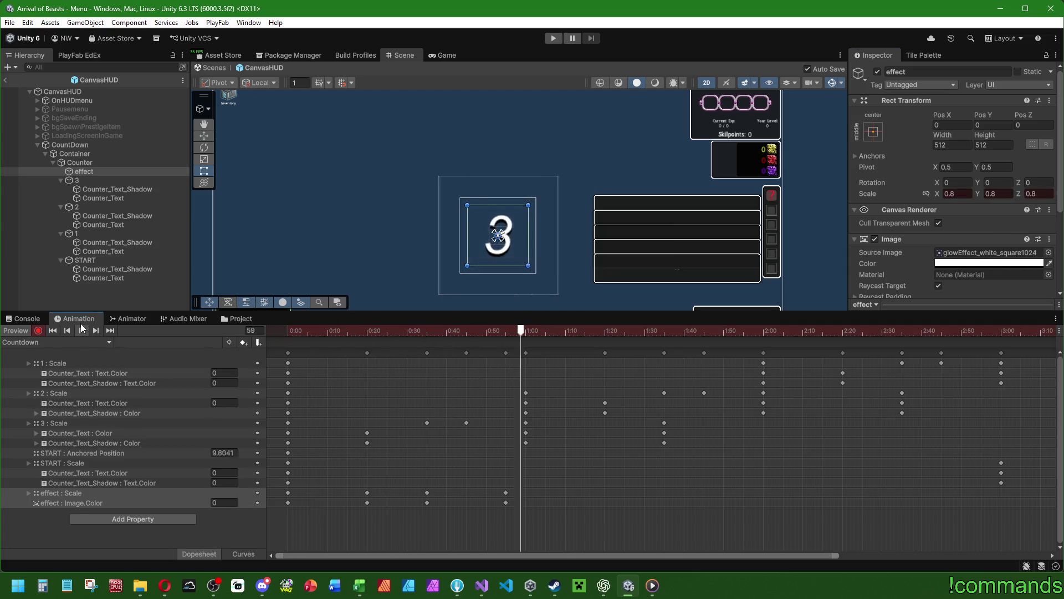
click(75, 290)
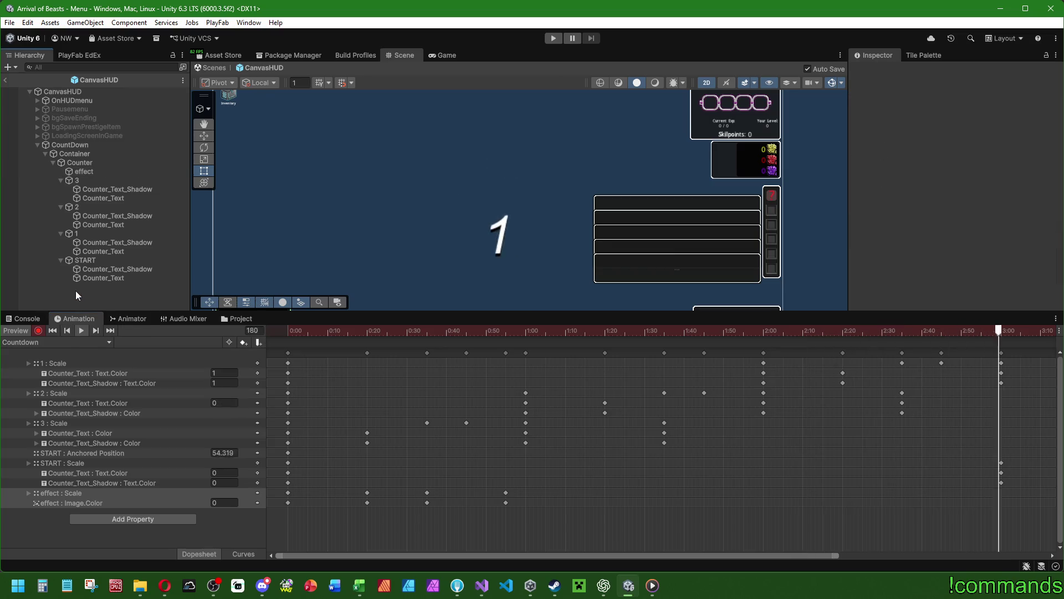
drag(618, 207, 645, 177)
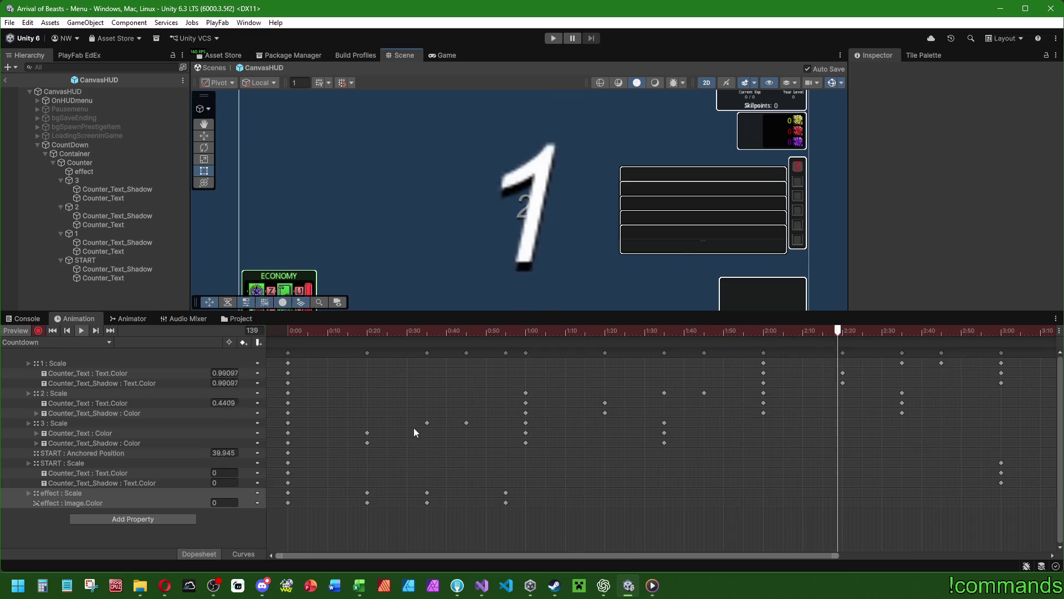
Step: Retime the effect Scale keys to 0:27, 0:32 and 1:00, then box-select 0:32–1:00
click(78, 331)
drag(367, 492, 408, 494)
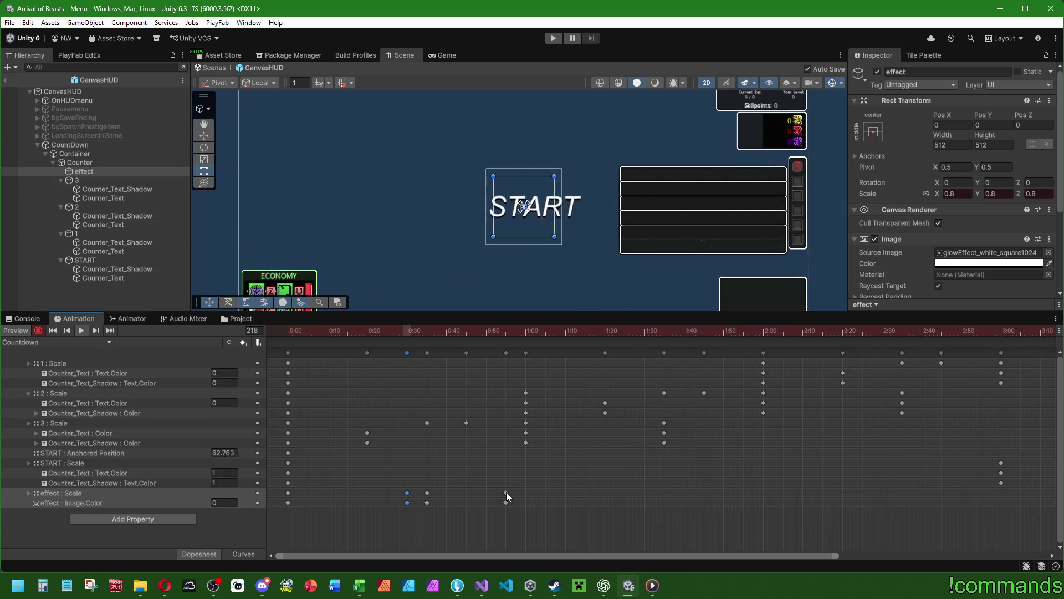
click(506, 492)
drag(506, 493, 523, 494)
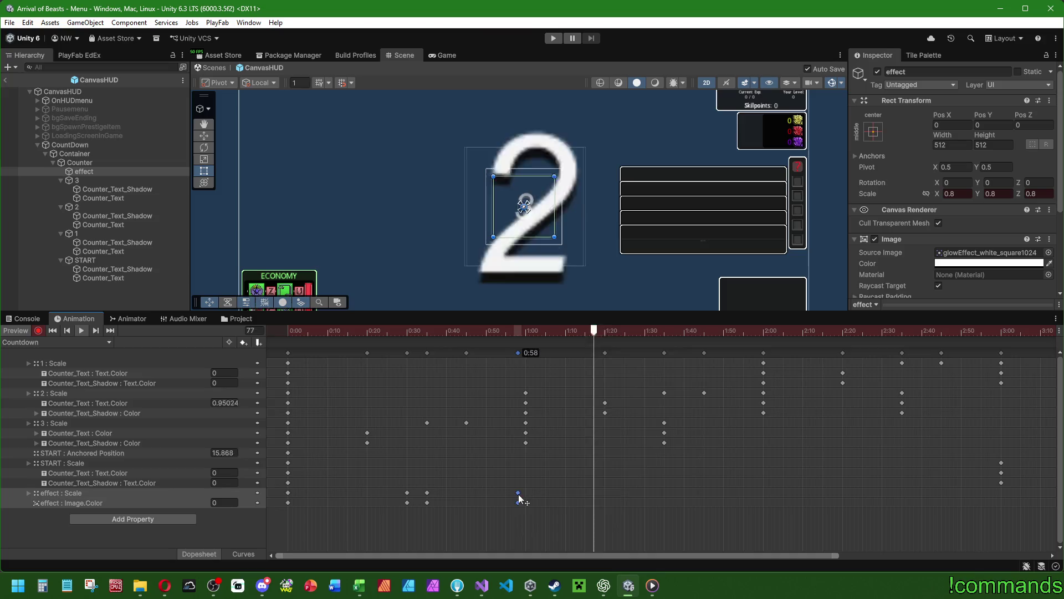
click(99, 298)
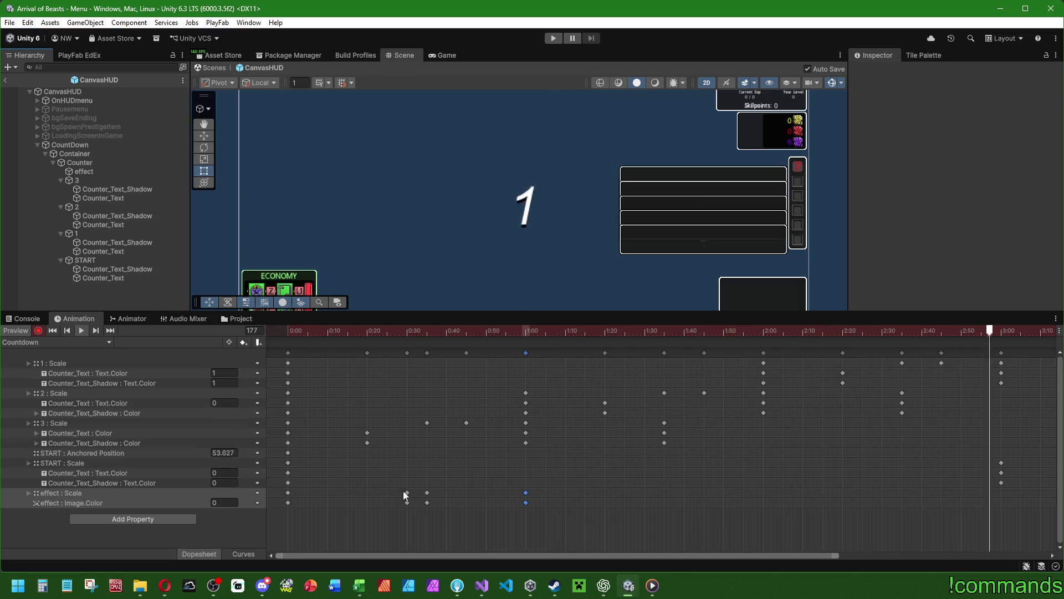
drag(407, 492, 419, 498)
click(109, 304)
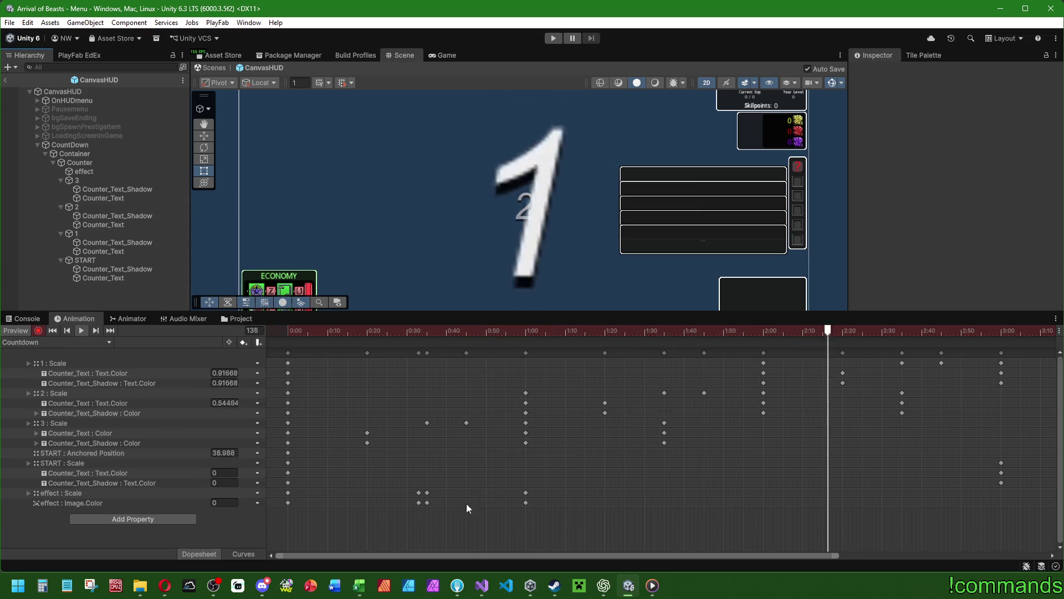
drag(582, 517, 390, 496)
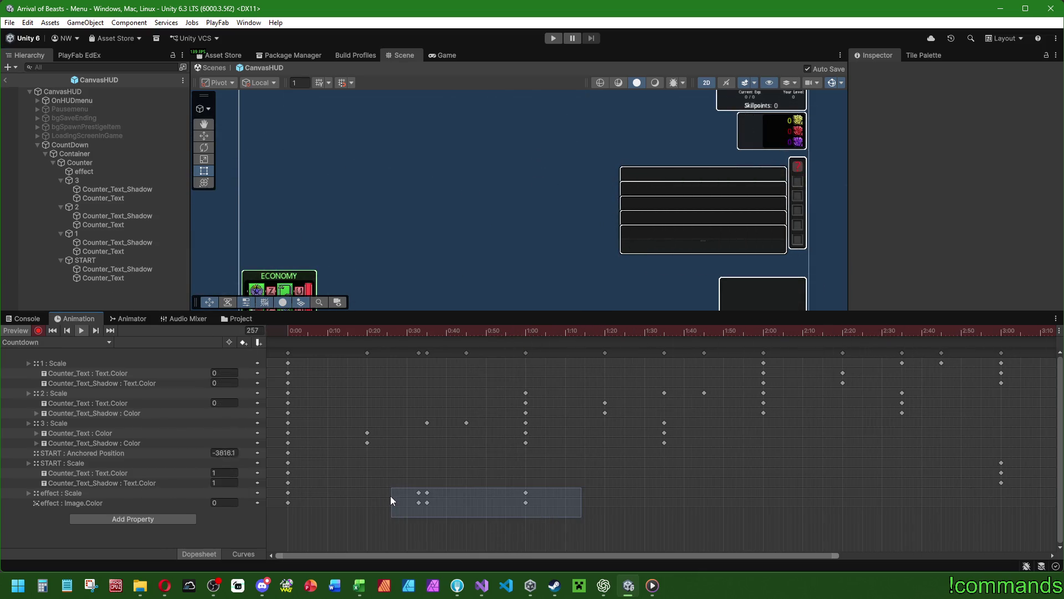
click(633, 333)
key(ctrl+v)
drag(740, 496, 765, 497)
drag(765, 555, 945, 555)
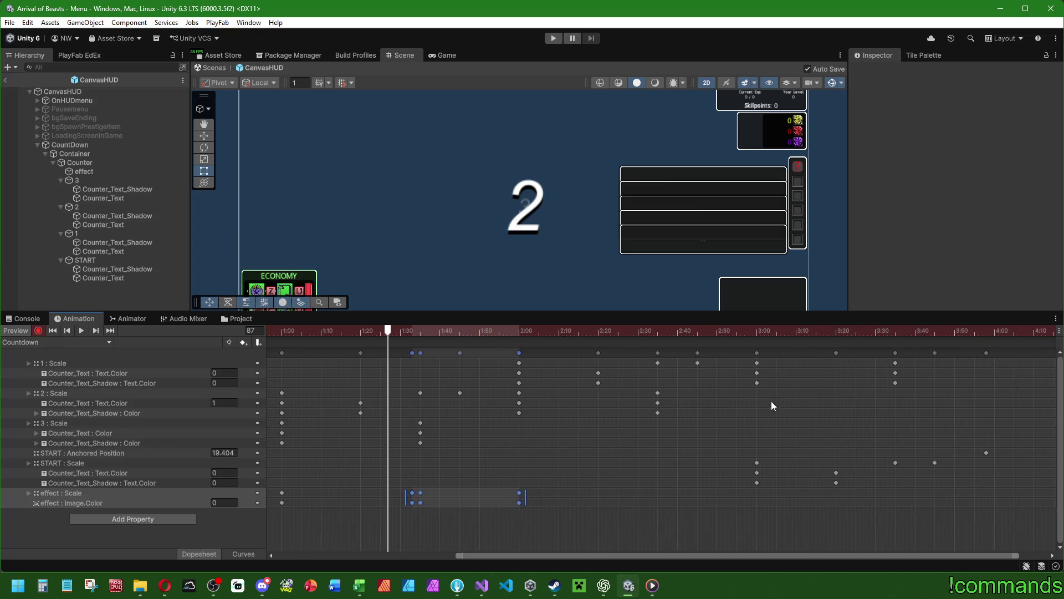
click(621, 331)
key(ctrl+v)
drag(728, 497, 757, 499)
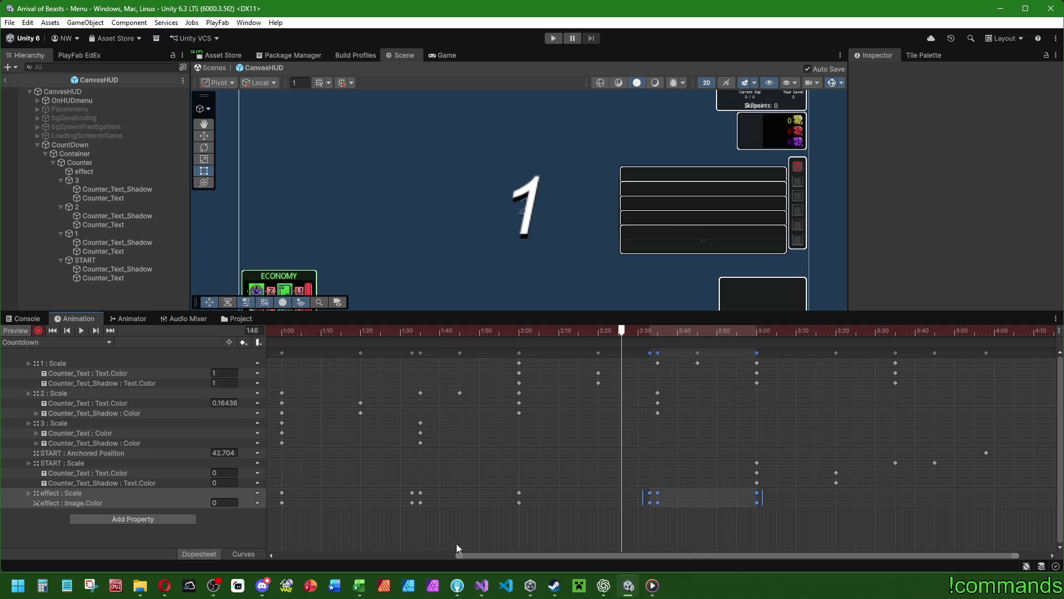
drag(496, 556, 316, 556)
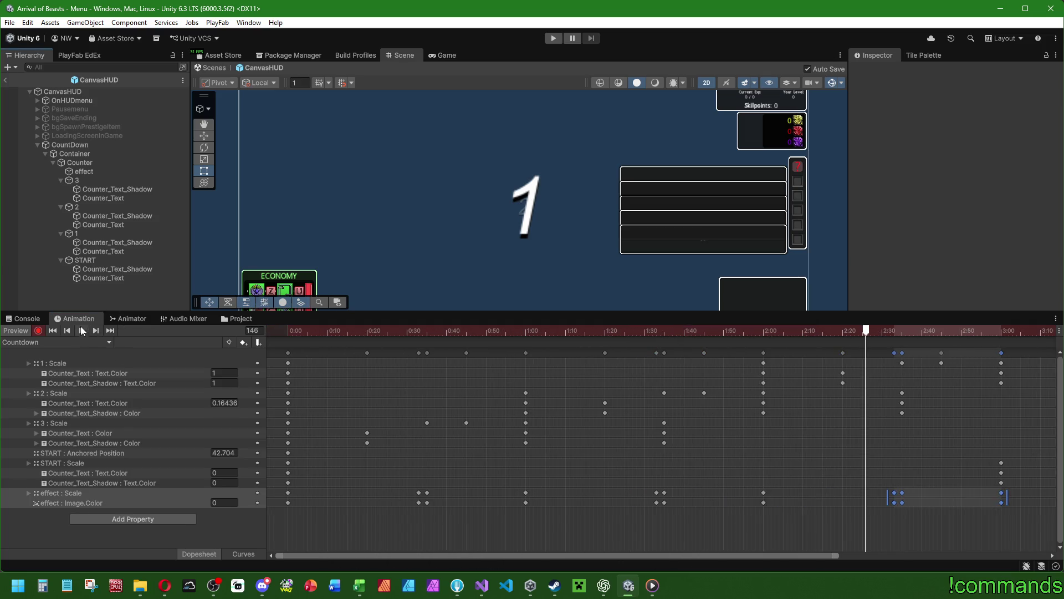
click(278, 329)
click(39, 329)
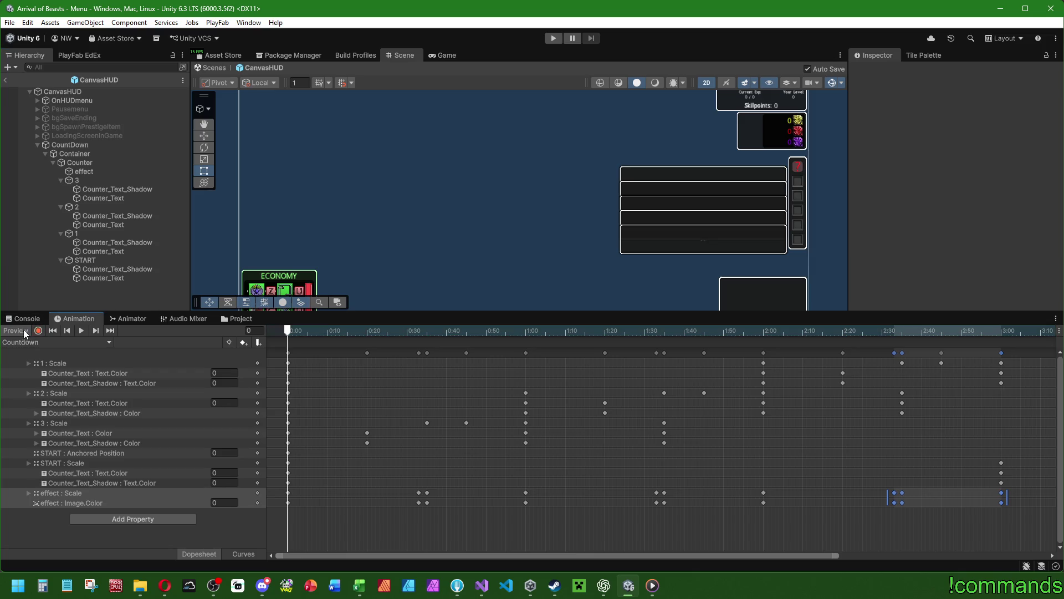
click(81, 330)
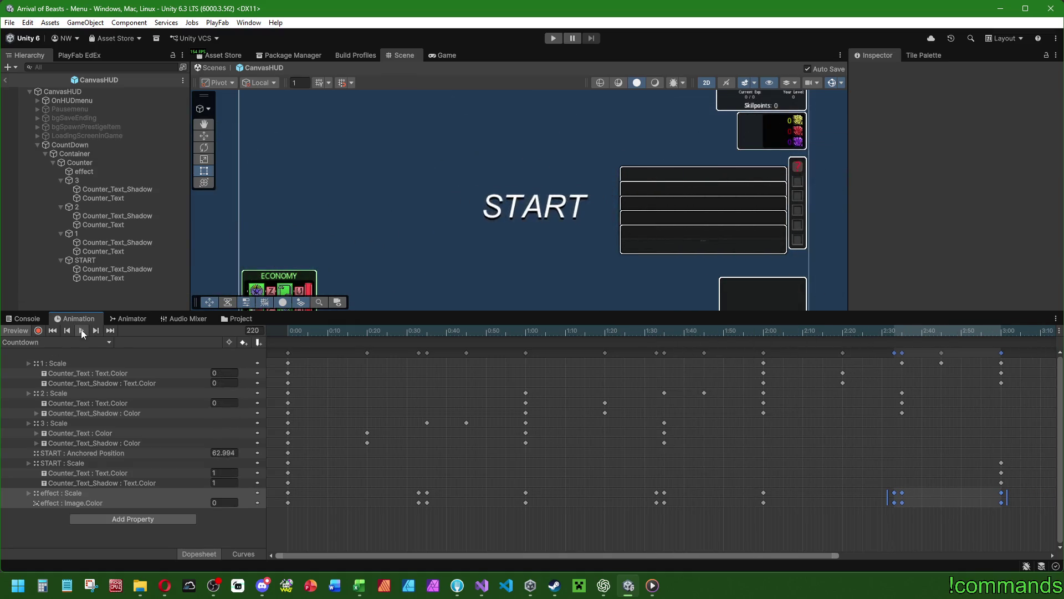
mouse_move(1028, 525)
mouse_down()
mouse_move(862, 493)
mouse_move(654, 493)
mouse_up()
key(Delete)
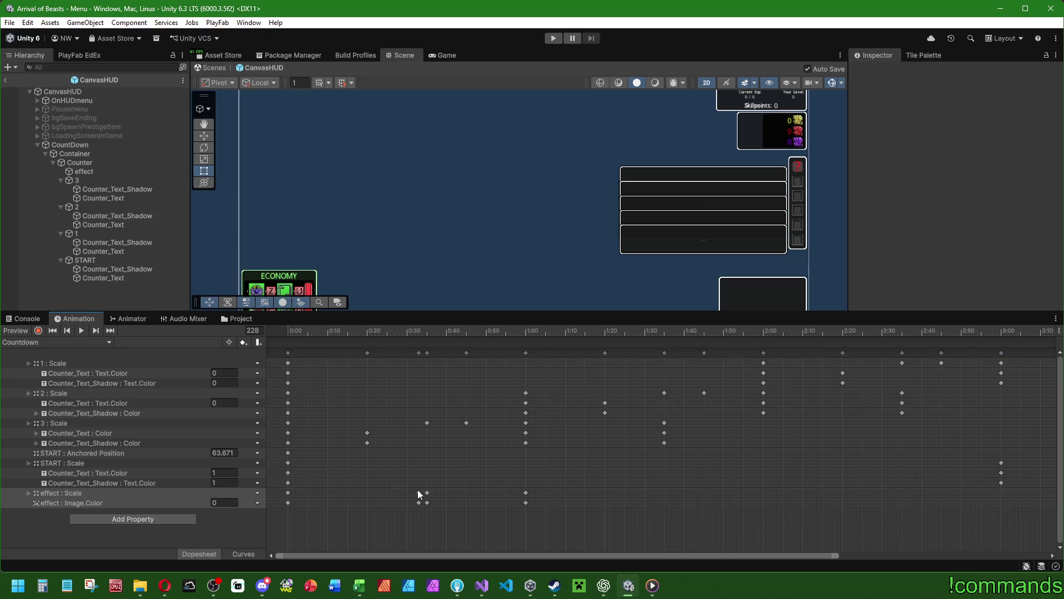
click(418, 330)
drag(421, 335, 419, 331)
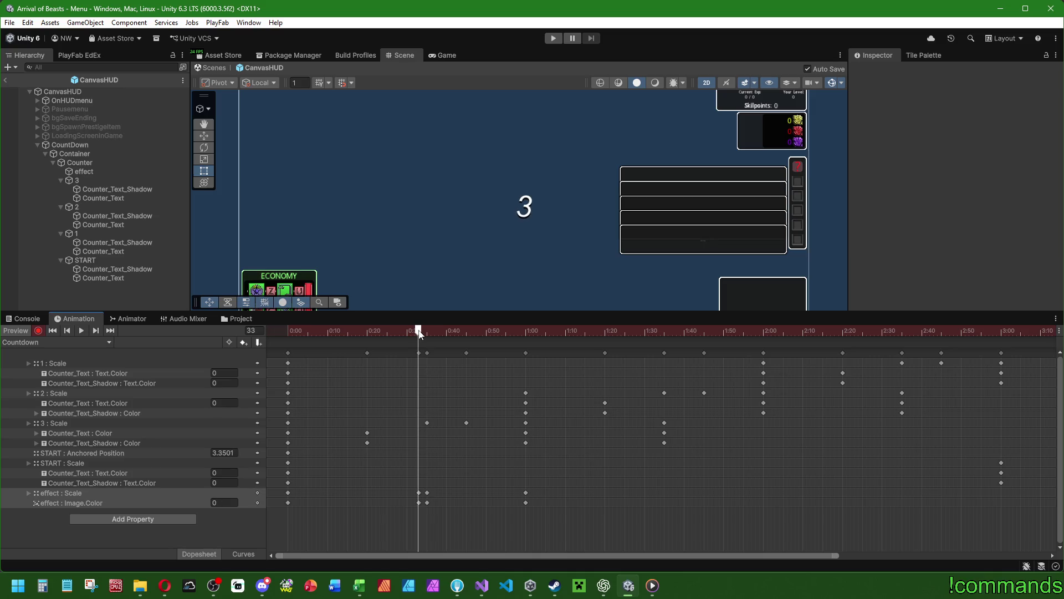
click(89, 261)
click(83, 171)
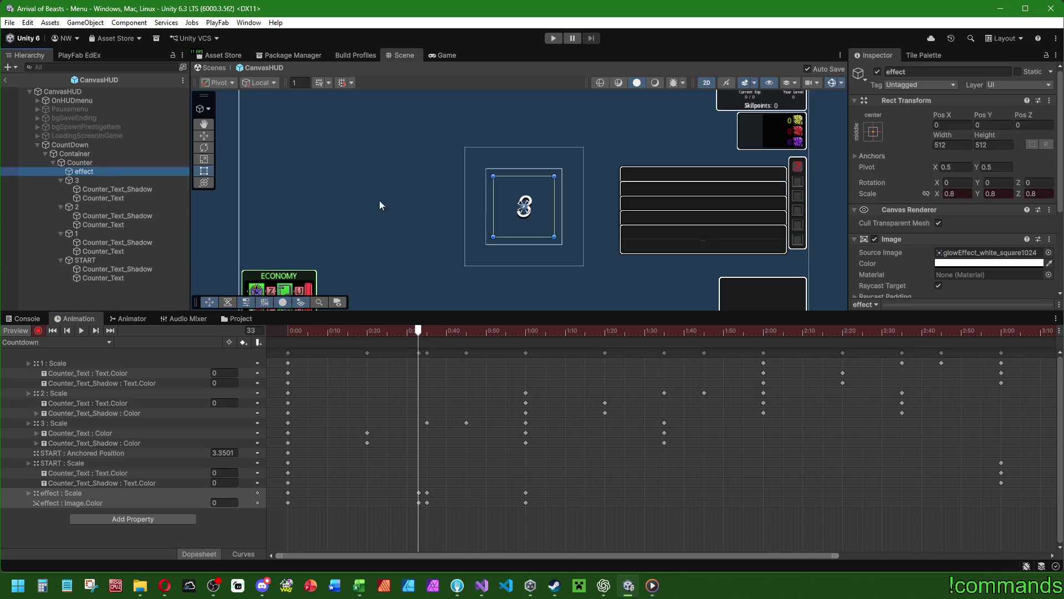
Step: Rekey the effect's scale at frame 35 to about 0.6 and 0.5
click(962, 192)
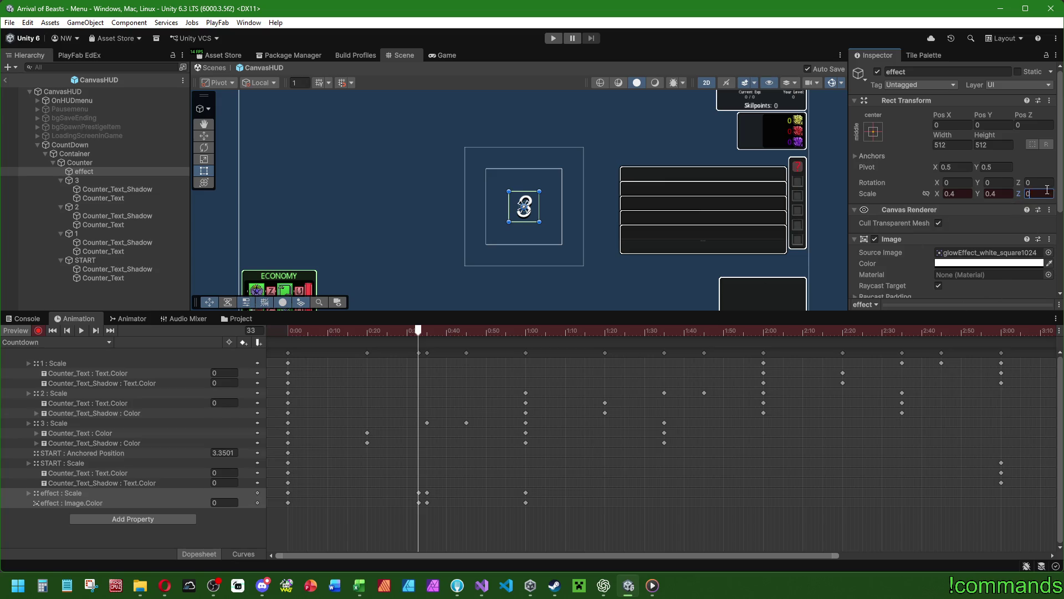
text(.4)
drag(418, 331, 427, 332)
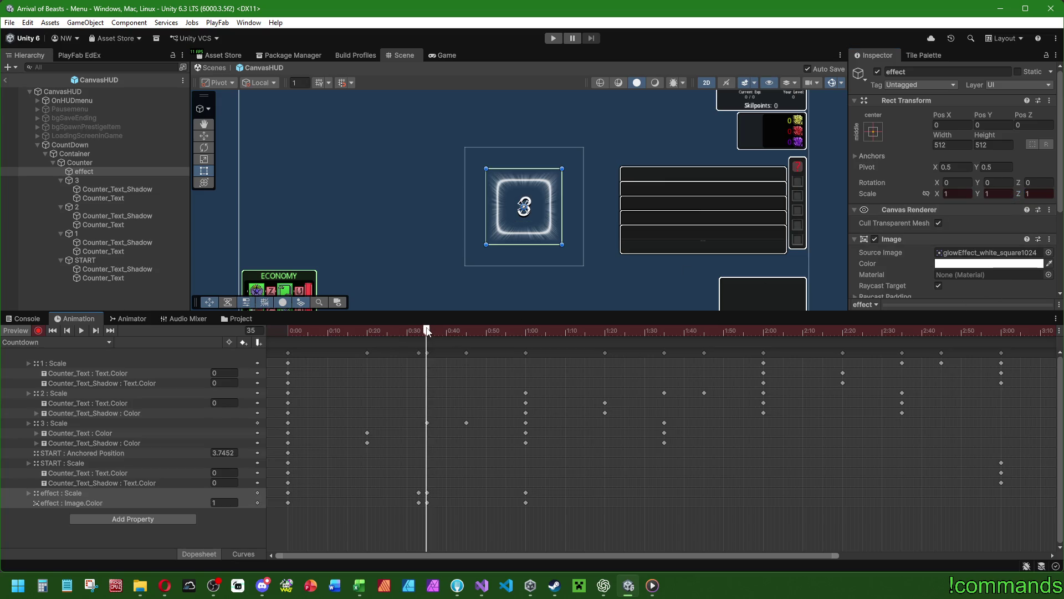
click(956, 193)
text(0,6)
key(Tab)
text(0,6)
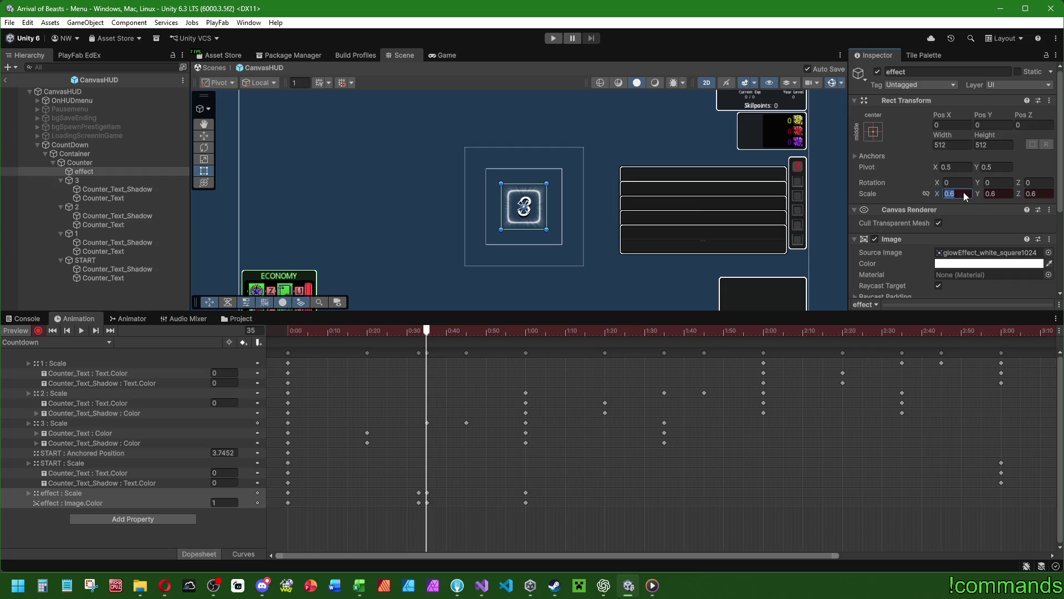
text(0,5)
click(1006, 192)
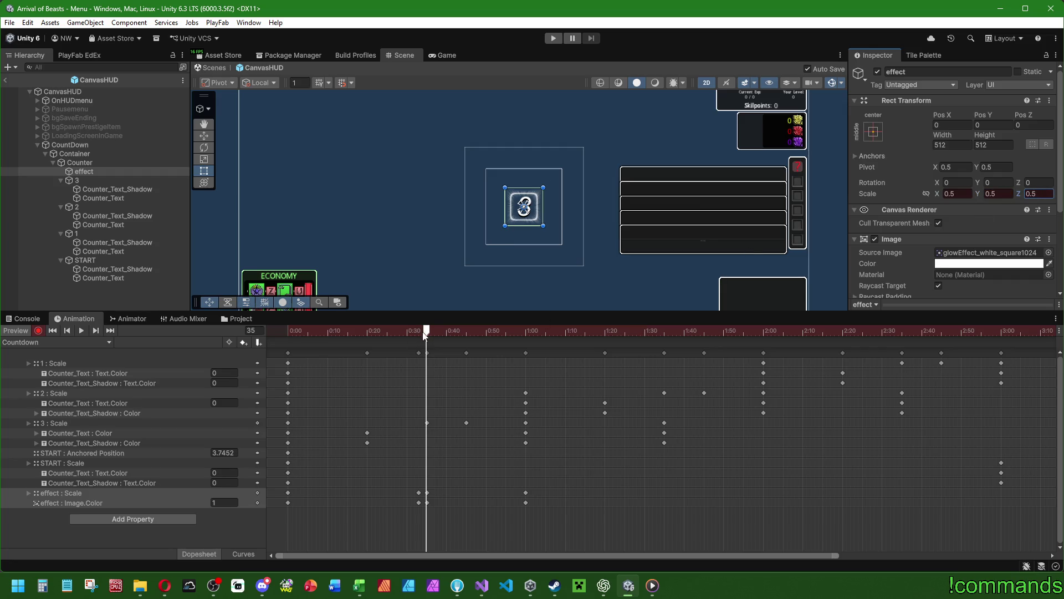
Step: Scrub to frame 59 and play the pulse preview
drag(422, 332, 419, 329)
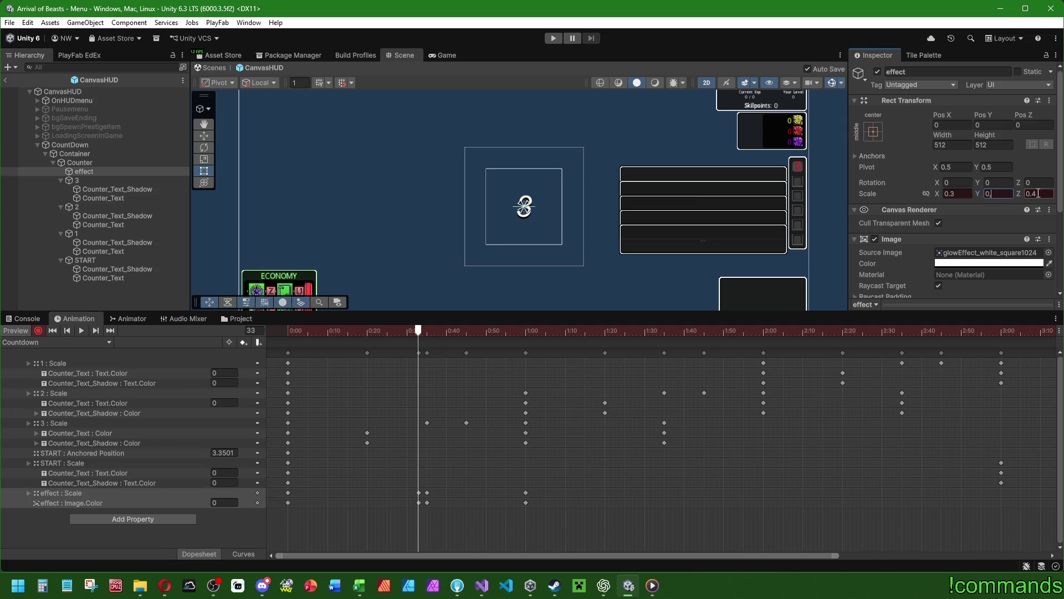
mouse_move(418, 331)
mouse_down()
mouse_move(522, 329)
mouse_move(158, 304)
mouse_up()
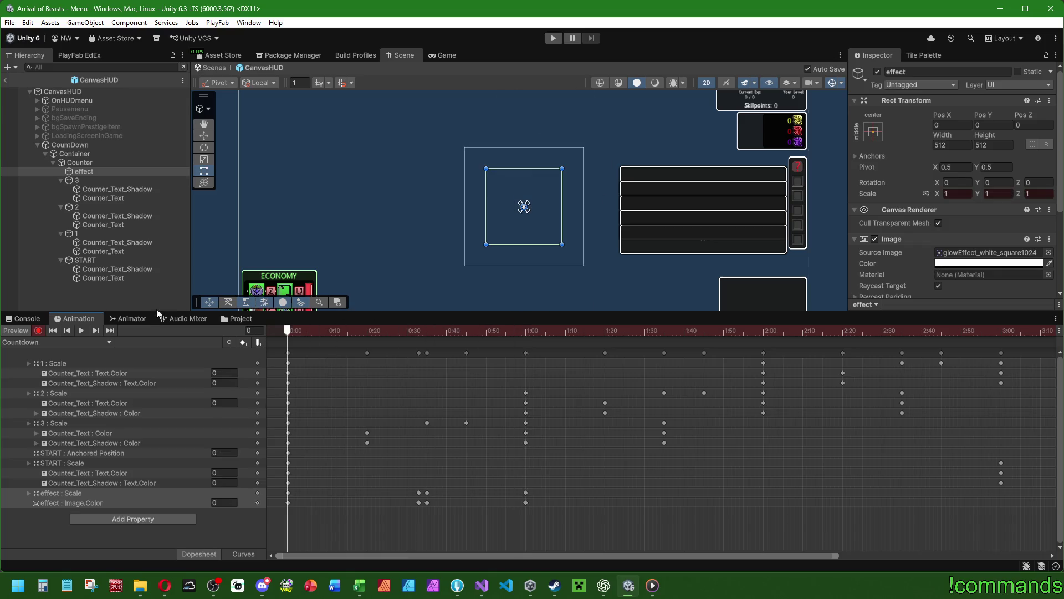
click(83, 331)
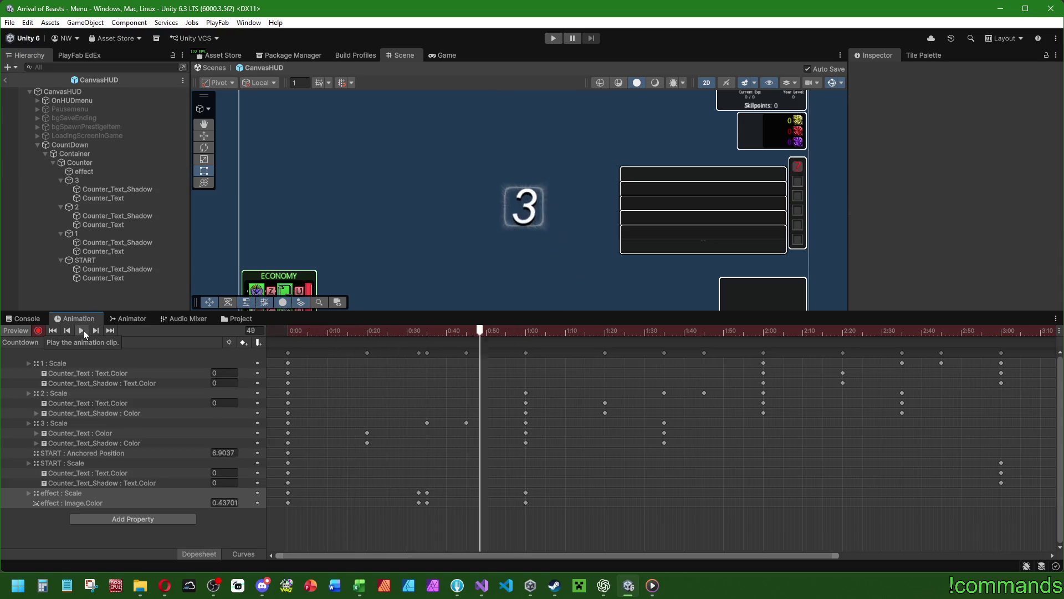
drag(422, 330, 429, 332)
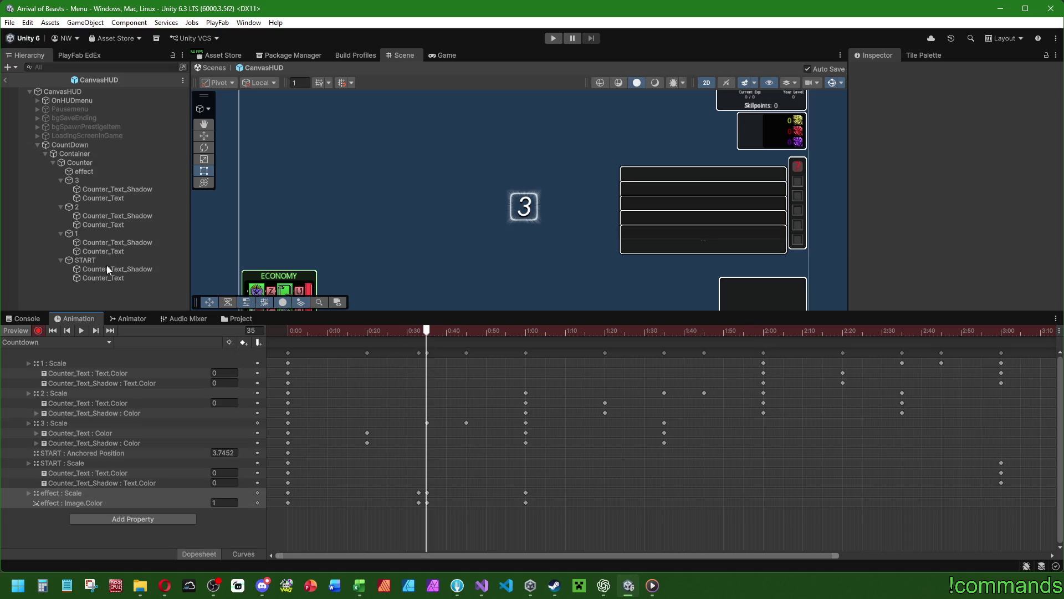
Step: Select the effect and key its scale at 0.6 where the 3 appears
click(129, 172)
click(964, 189)
text(0.6)
key(Tab)
text(0.6)
key(Tab)
text(0.)
Step: Replay the clip, stop at frame 33, and open the effect's Source Image picker
drag(435, 335, 180, 334)
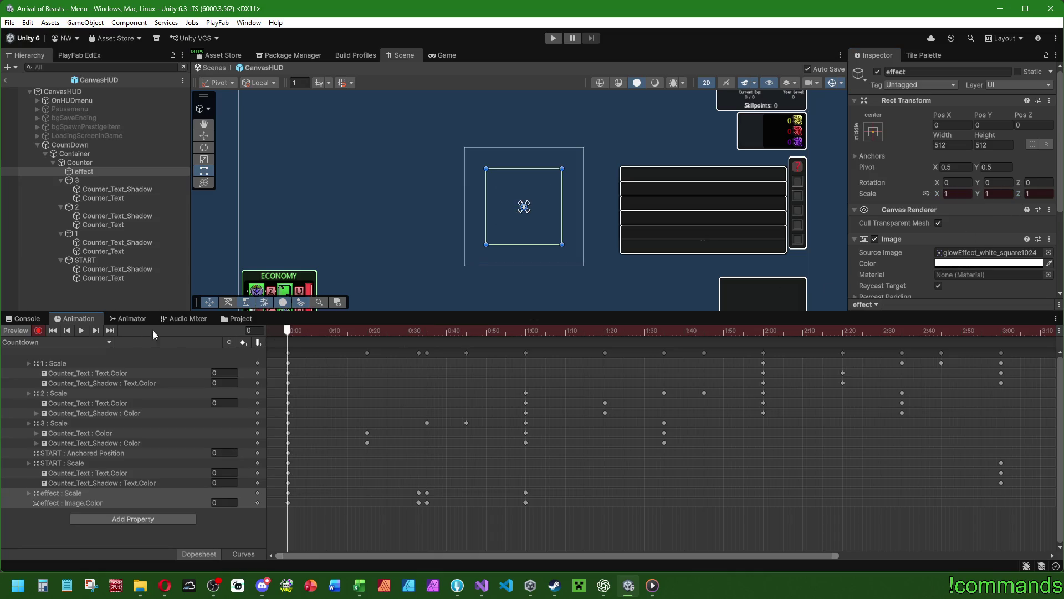
click(82, 330)
click(82, 330)
click(418, 330)
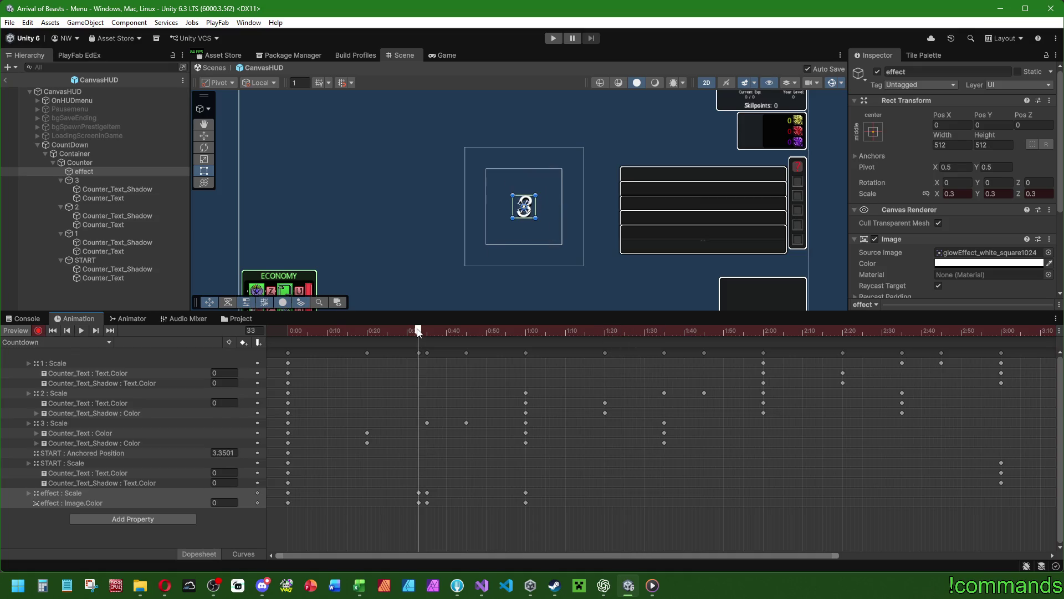
click(22, 330)
click(92, 172)
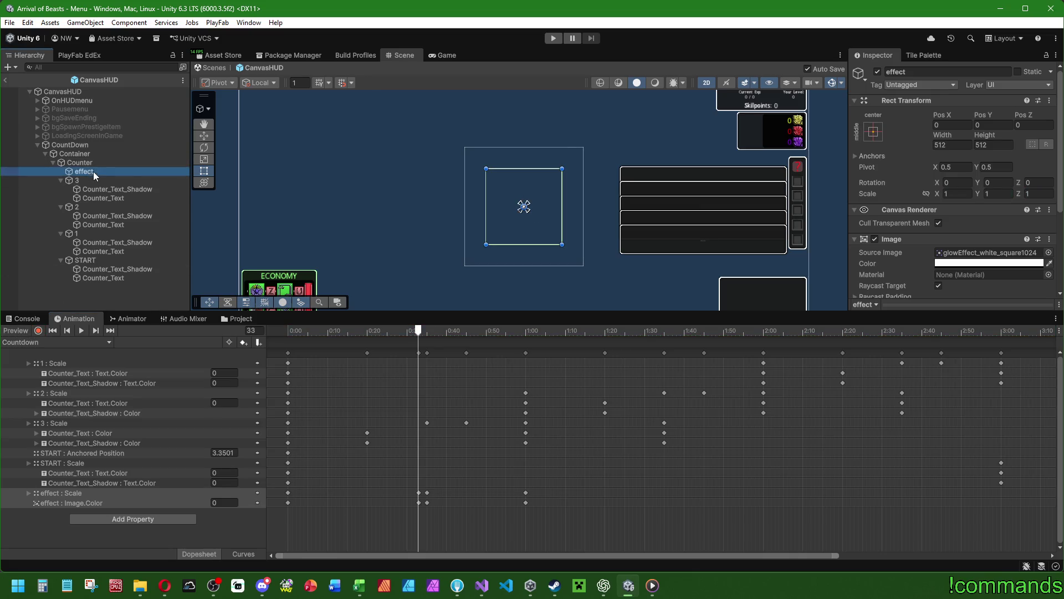
click(1048, 252)
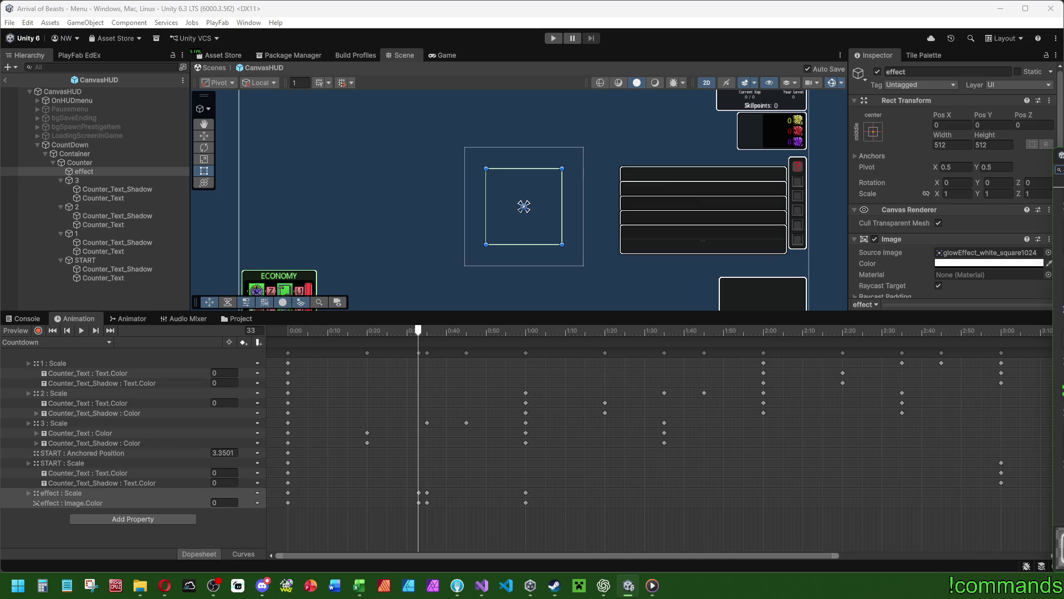
Step: Close the sprite picker, replay the countdown, and reselect the effect
click(780, 346)
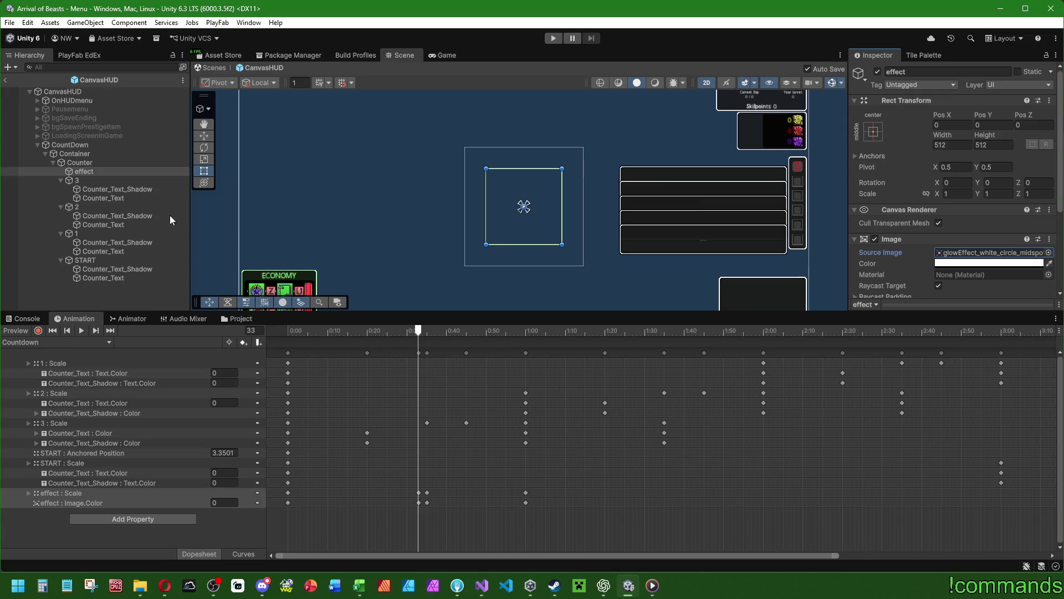
click(183, 285)
click(271, 329)
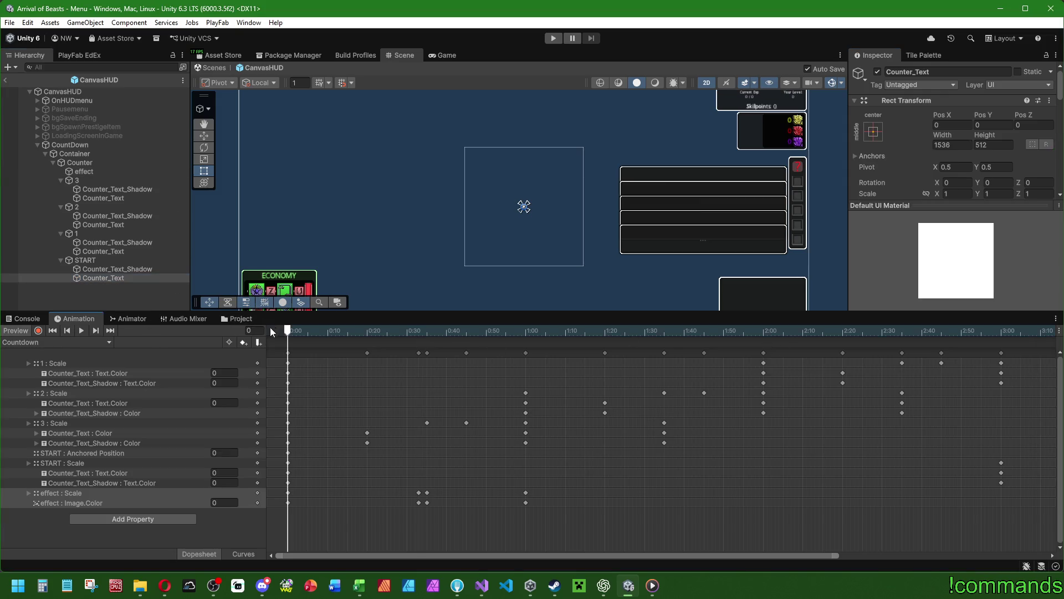
click(82, 331)
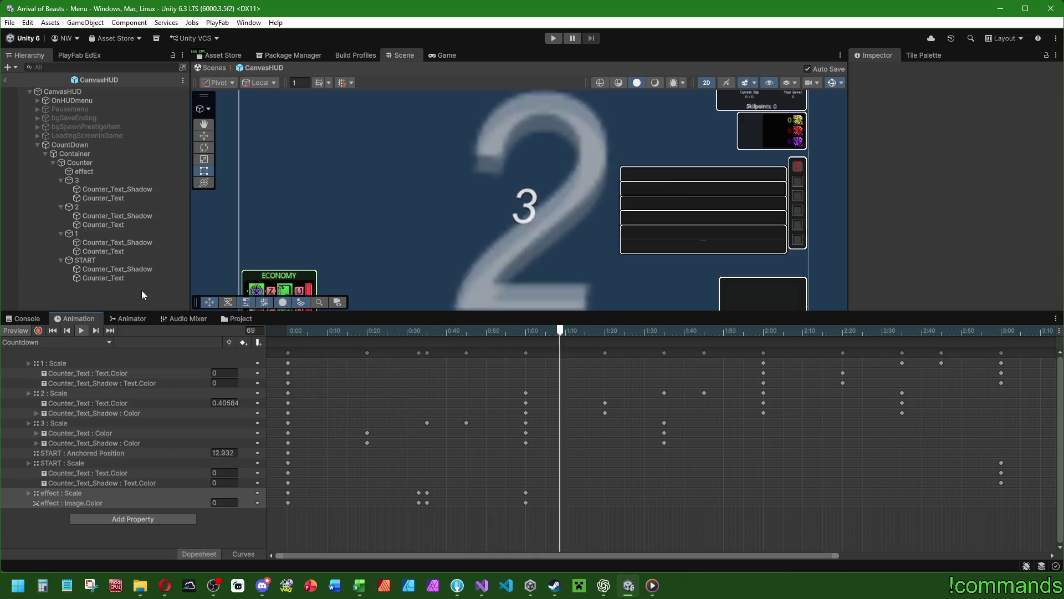
click(24, 328)
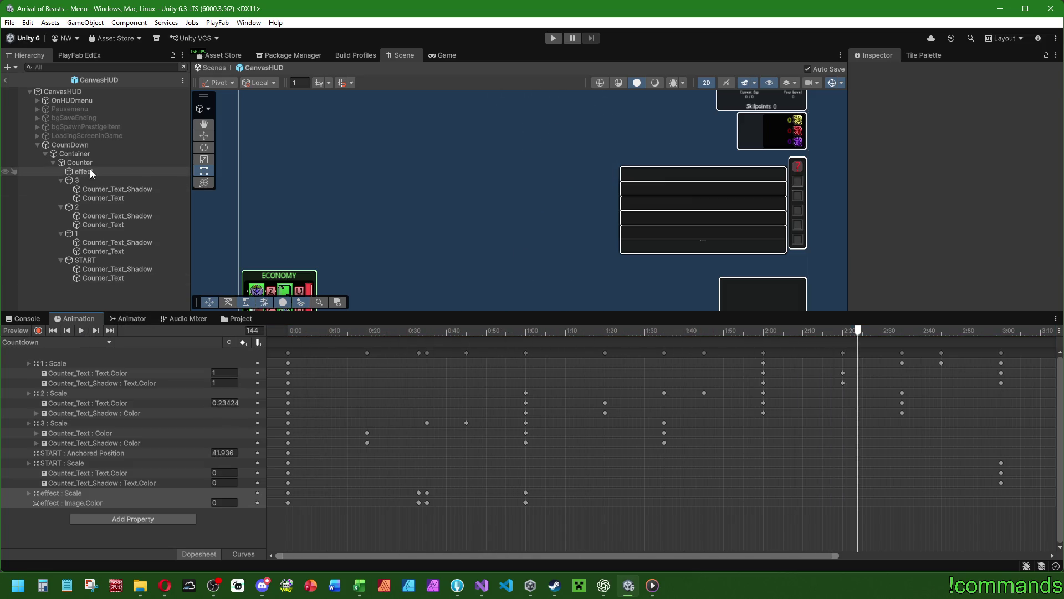
click(85, 171)
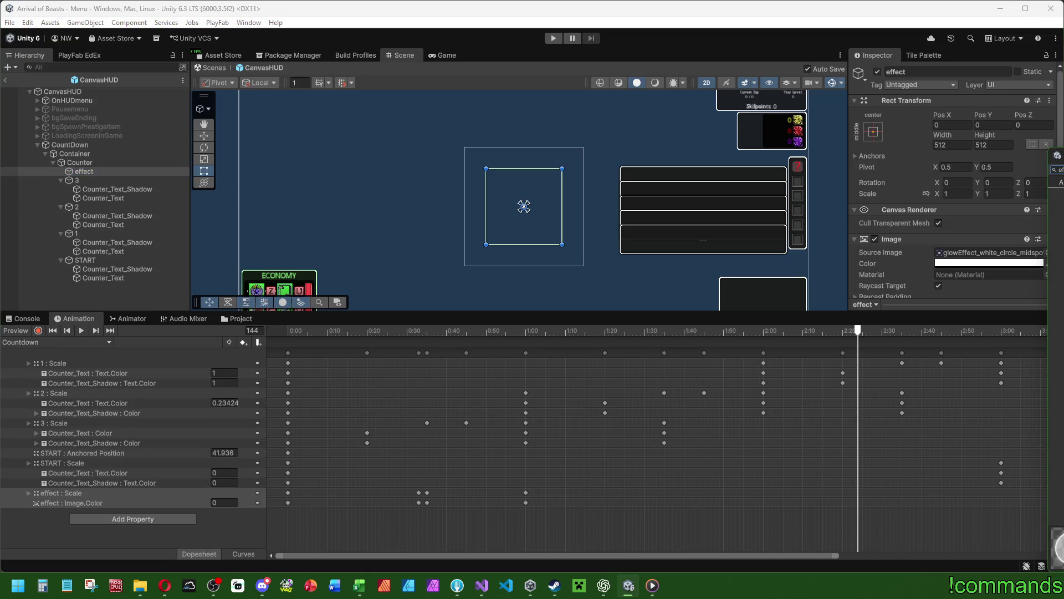
Step: Assign glowEffect_white_square1024 via a 'glow' search, then copy the glow keys to about 1:30
drag(1062, 161, 442, 118)
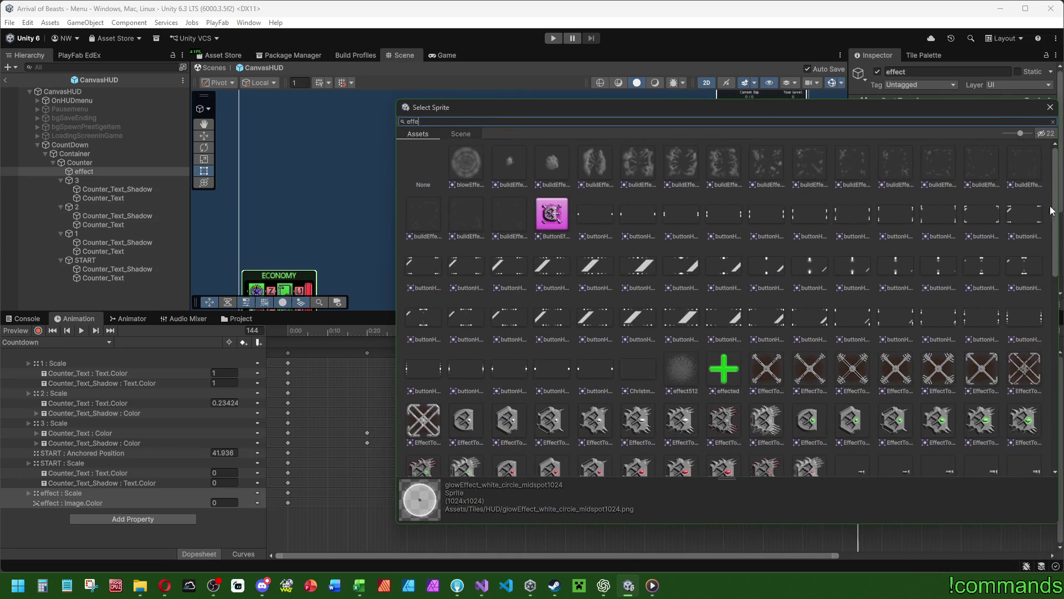
mouse_move(1056, 216)
mouse_down()
mouse_move(1056, 313)
mouse_move(1061, 304)
mouse_move(1044, 425)
mouse_up()
scroll(1026, 324, up, 5)
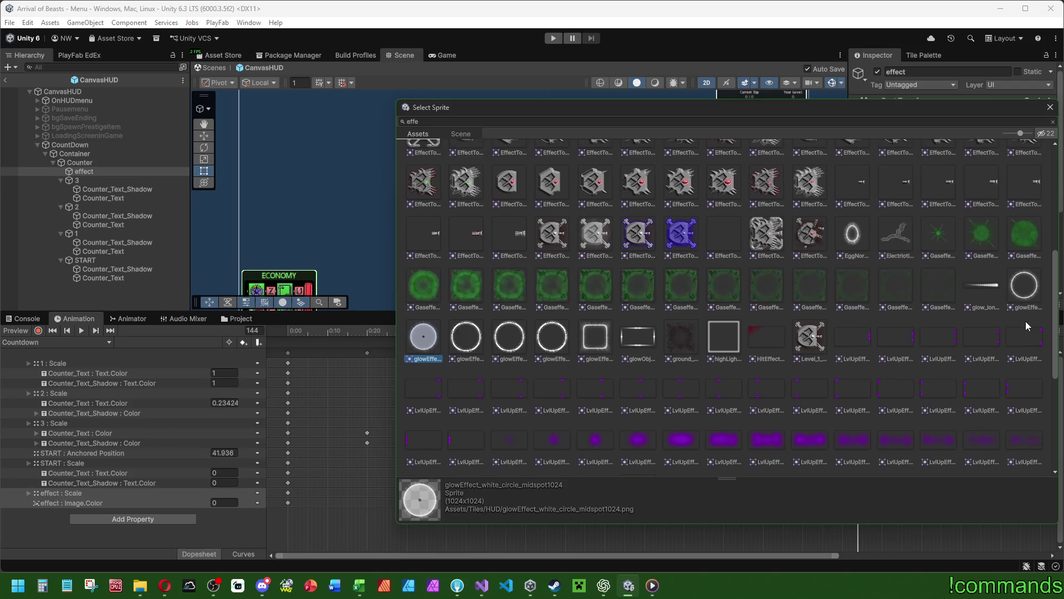
scroll(1026, 321, up, 1)
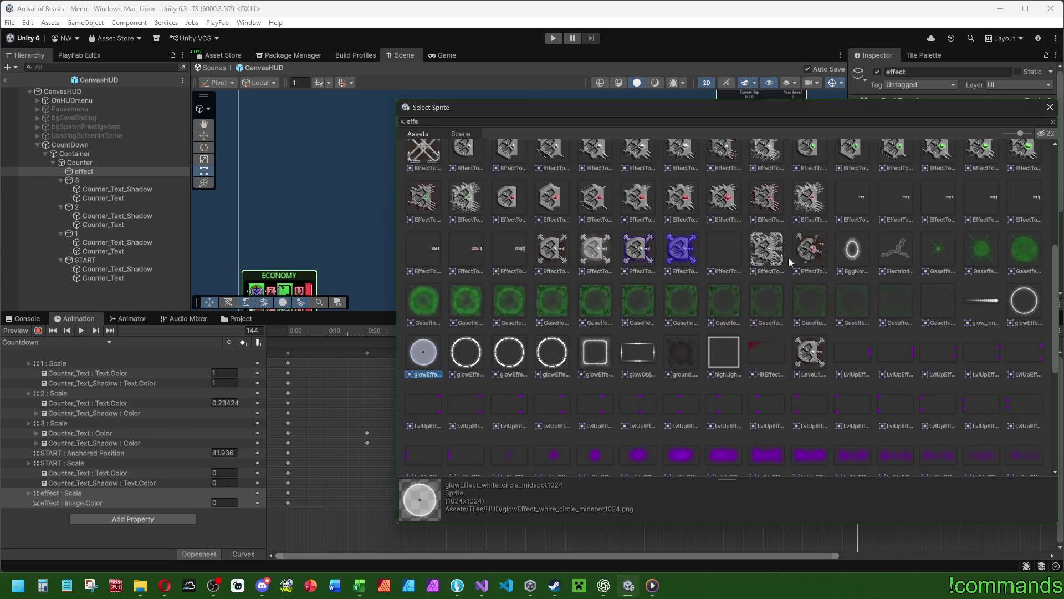
key(ctrl+a)
text(glow)
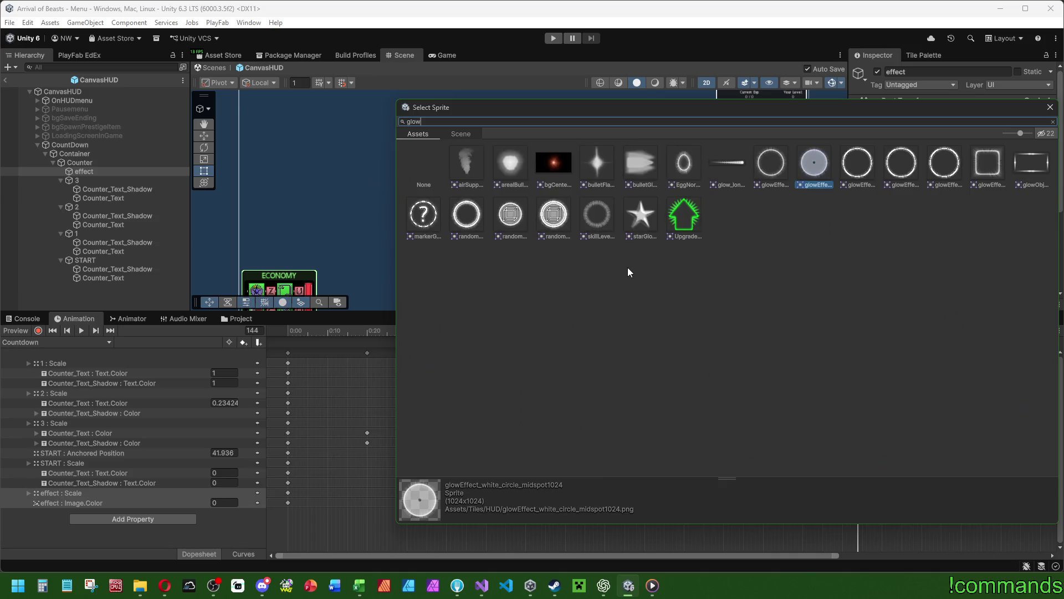
double_click(985, 165)
drag(547, 520, 361, 487)
drag(531, 492, 761, 497)
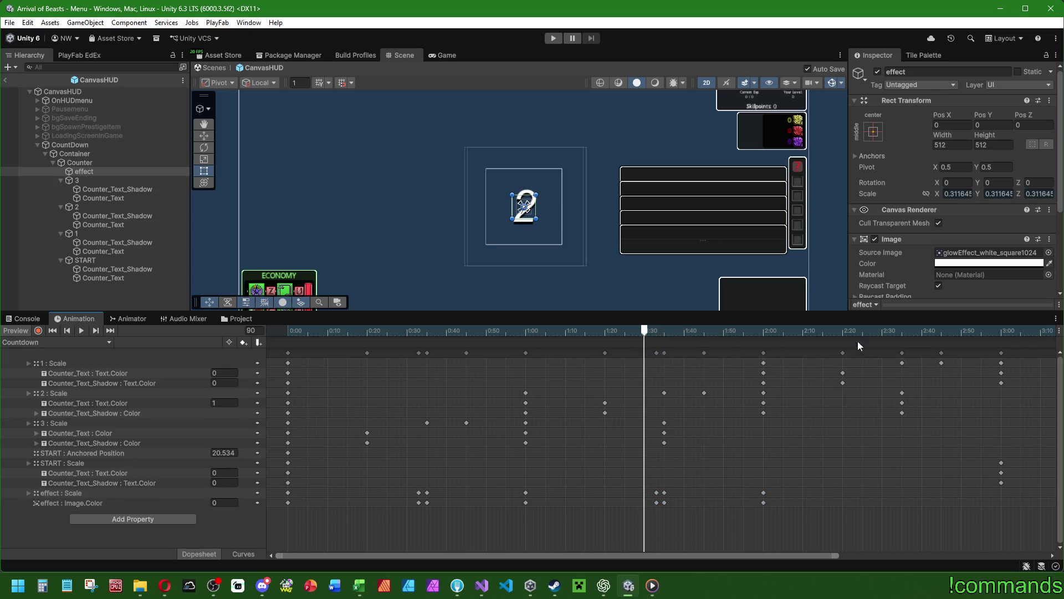
Step: Place the copied glow keyframes at about 2:30–3:00 behind the 1 beat
drag(689, 493, 887, 478)
drag(950, 496, 1001, 497)
click(278, 330)
click(68, 294)
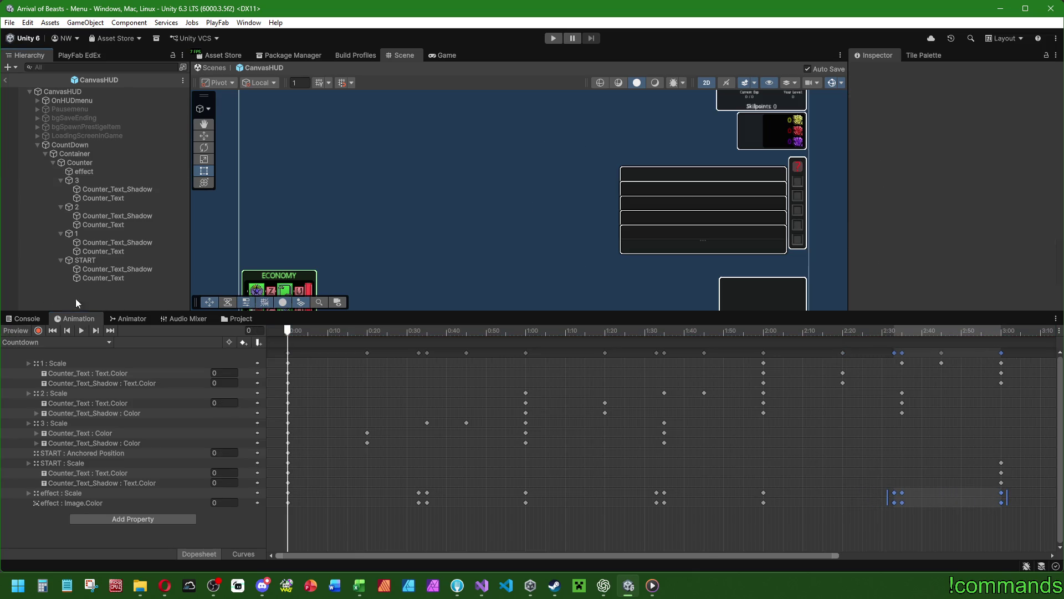
Step: Preview the countdown clip, then add an empty animation event at frame 60
click(82, 330)
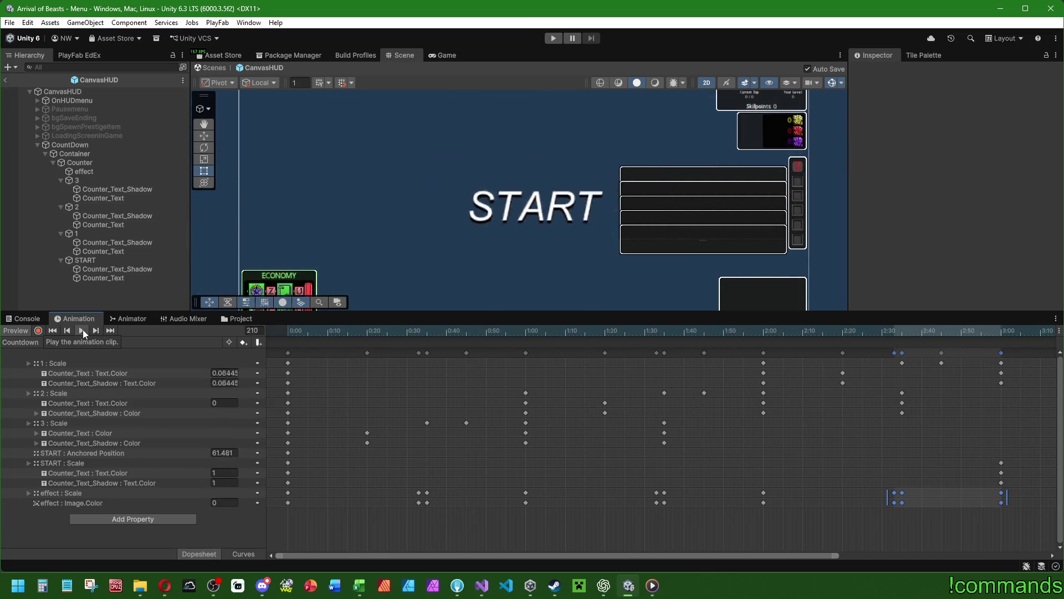
click(458, 331)
drag(458, 331, 526, 332)
click(258, 343)
scroll(388, 396, down, 3)
Step: Make the events at frames 60 and 120 call the destroy_afteranim play method
click(962, 98)
mouse_move(963, 109)
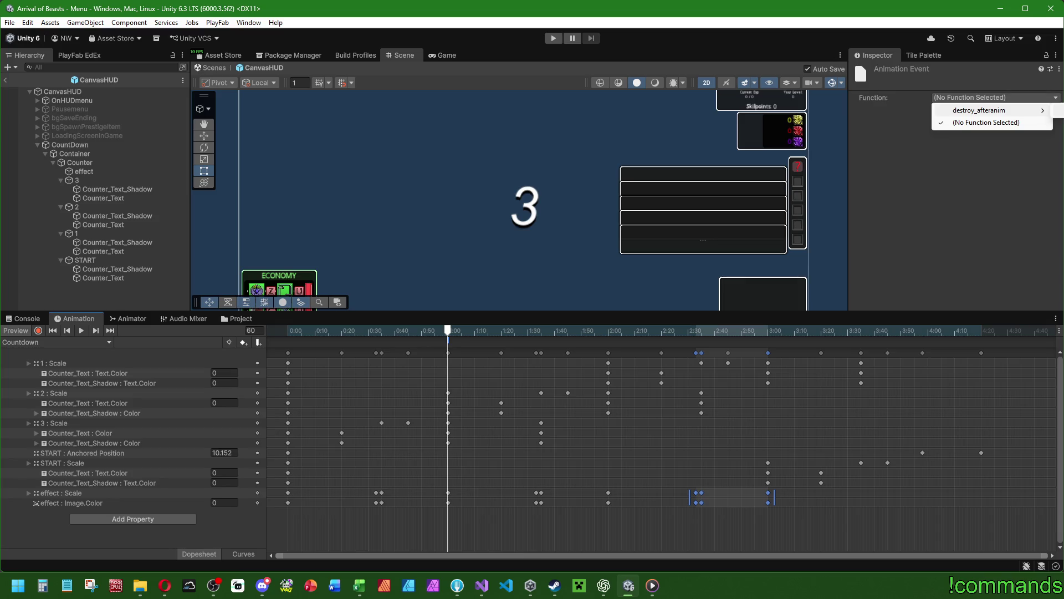
click(1060, 110)
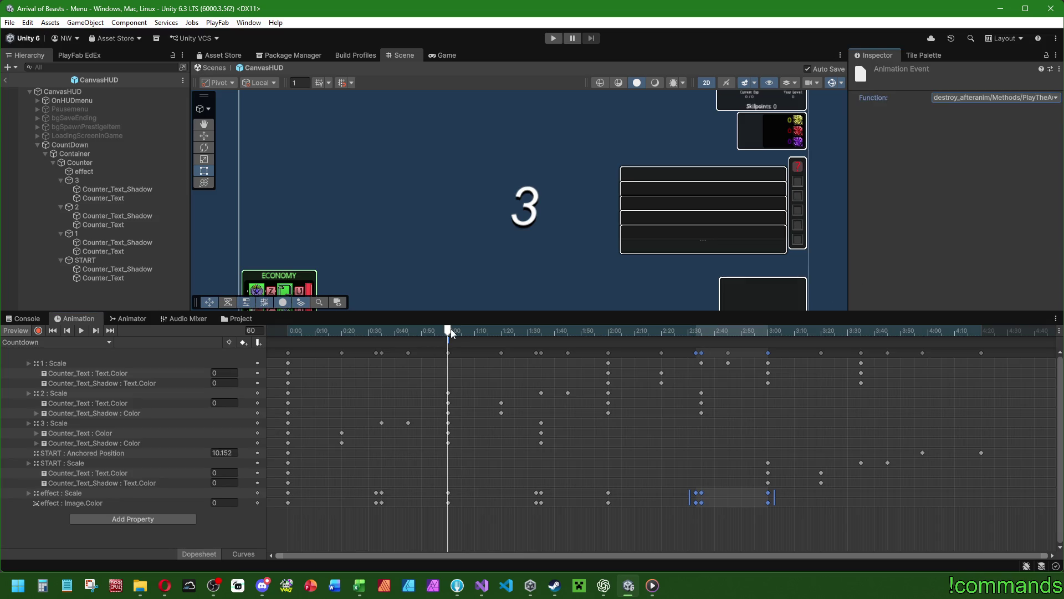
drag(451, 332, 609, 333)
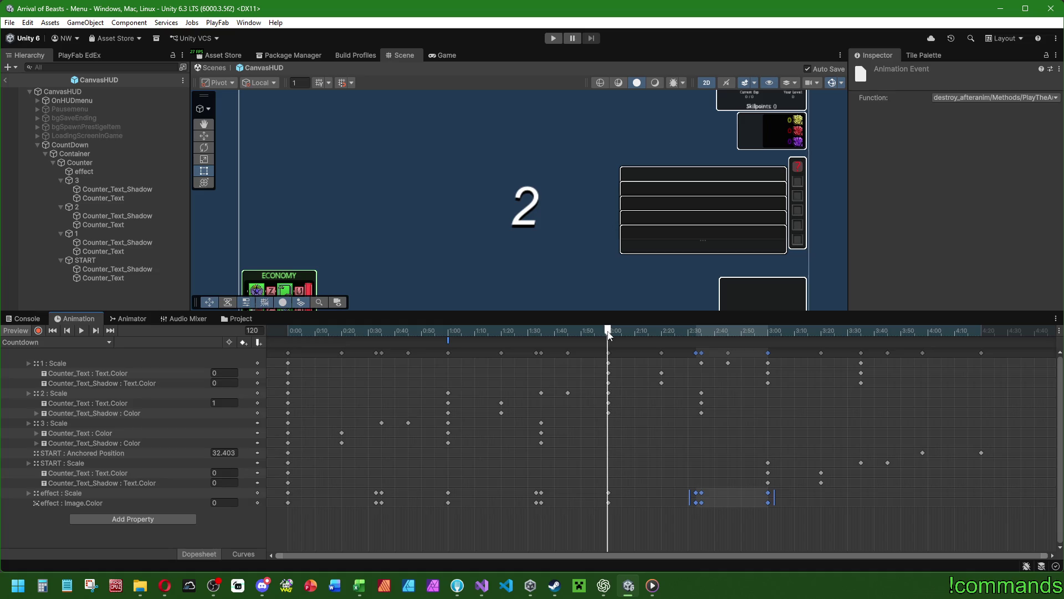
click(259, 342)
click(968, 98)
mouse_move(978, 110)
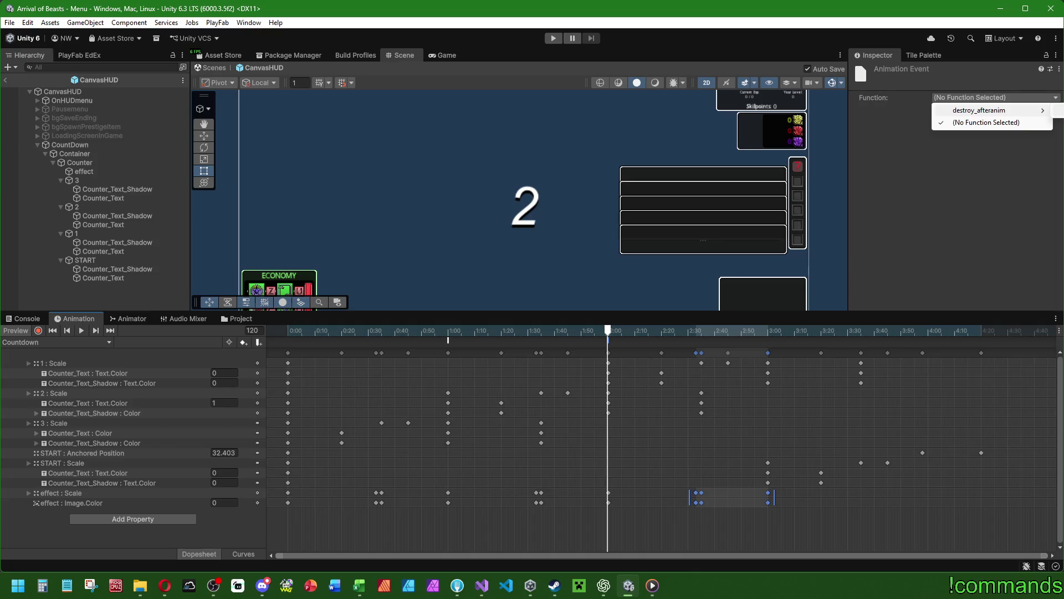
click(1058, 110)
Step: Add a frame-180 event calling destroy_afteranim's play method and verify its function
mouse_move(610, 331)
mouse_down()
mouse_move(799, 325)
mouse_move(769, 331)
mouse_up()
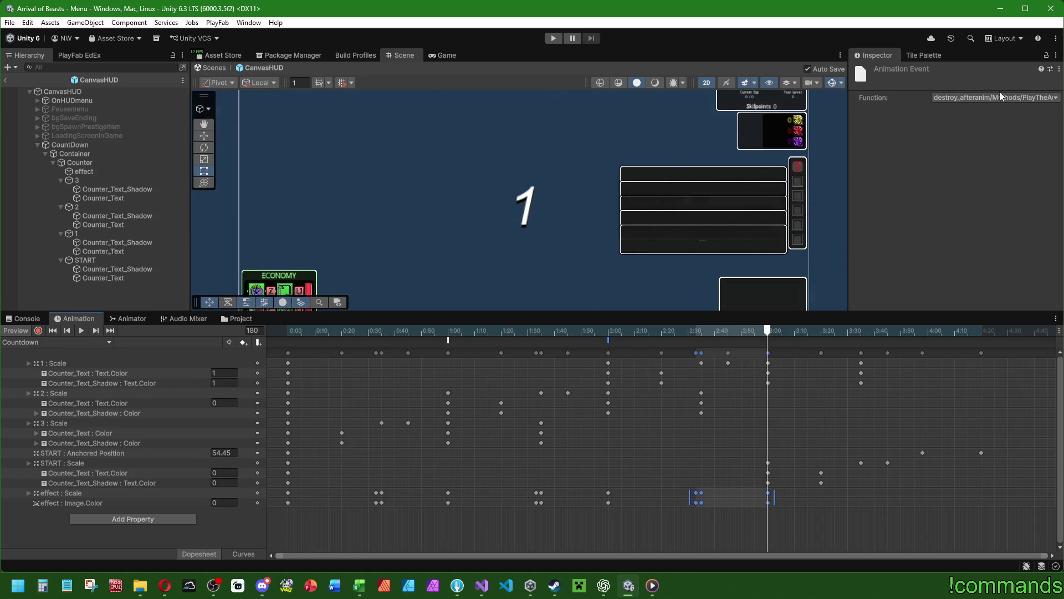
click(255, 343)
click(992, 97)
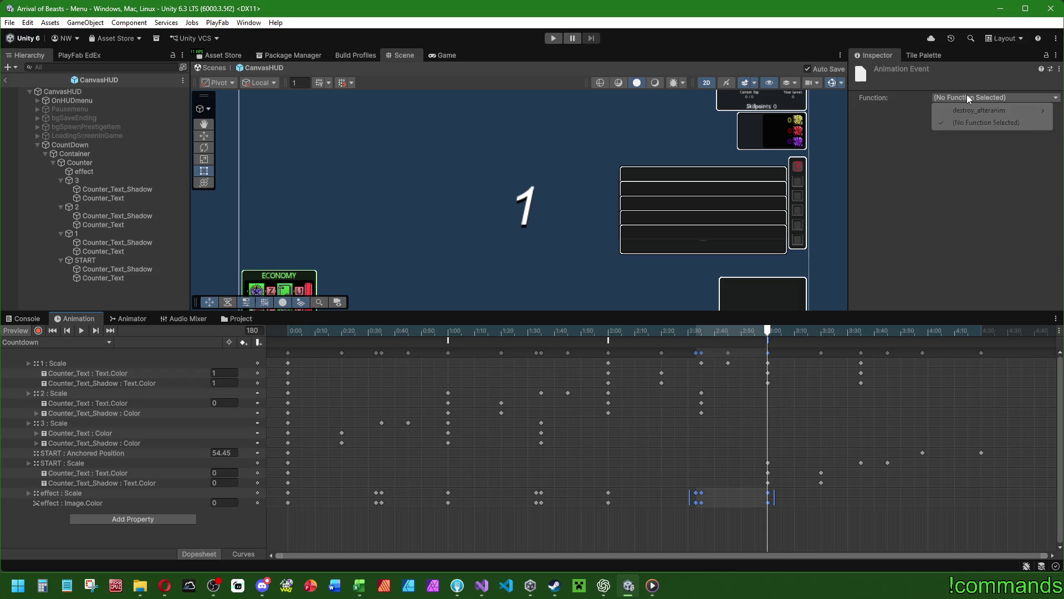
mouse_move(978, 111)
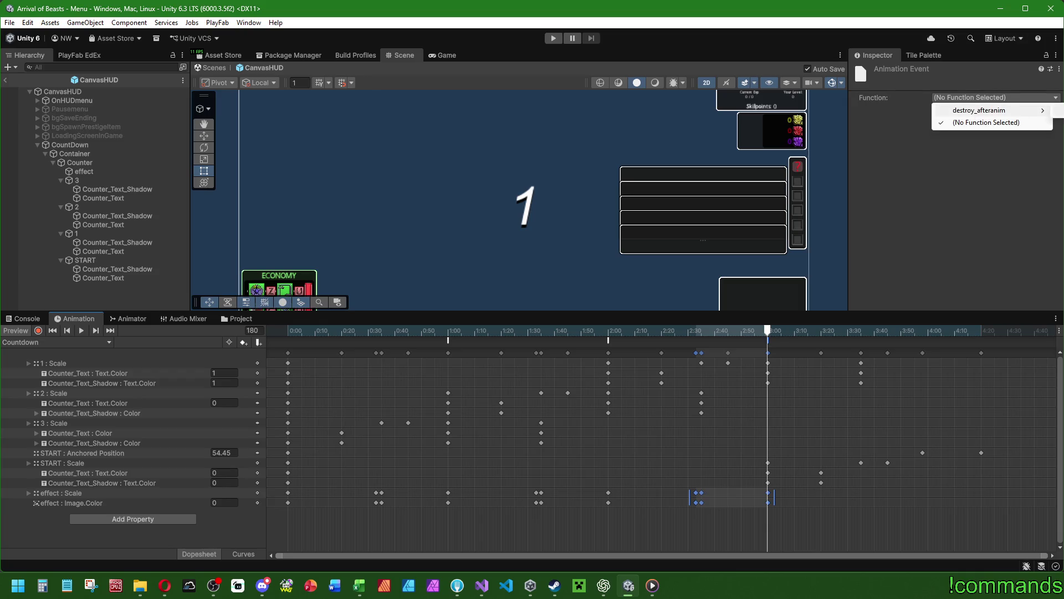
click(1059, 110)
click(608, 340)
click(992, 97)
mouse_move(1008, 111)
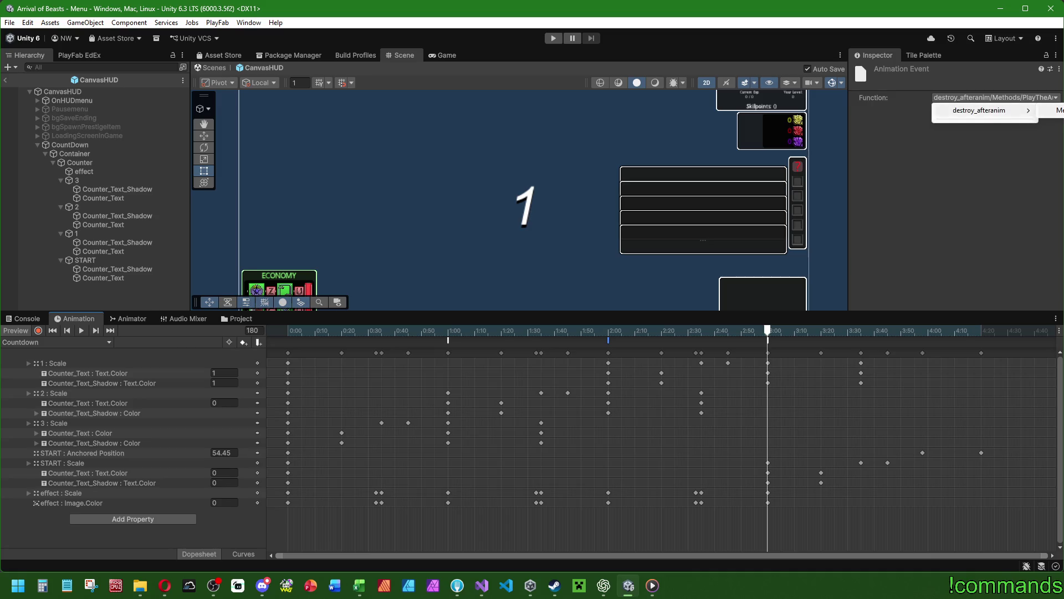
click(83, 308)
click(76, 305)
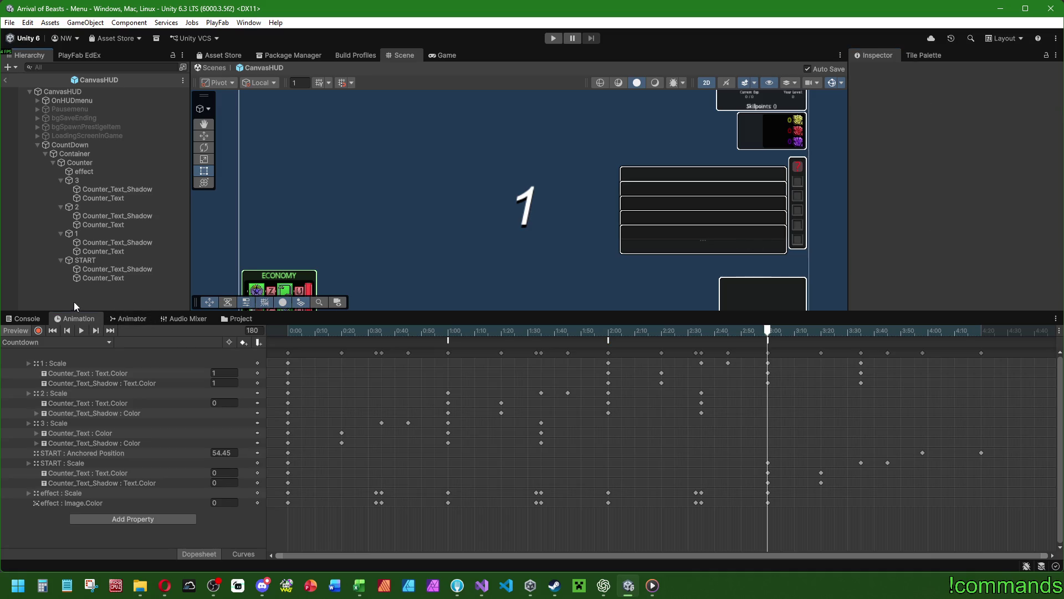
Step: Add a frame-258 event calling destroy_afteranim's destroy method and show the Console
scroll(808, 358, down, 3)
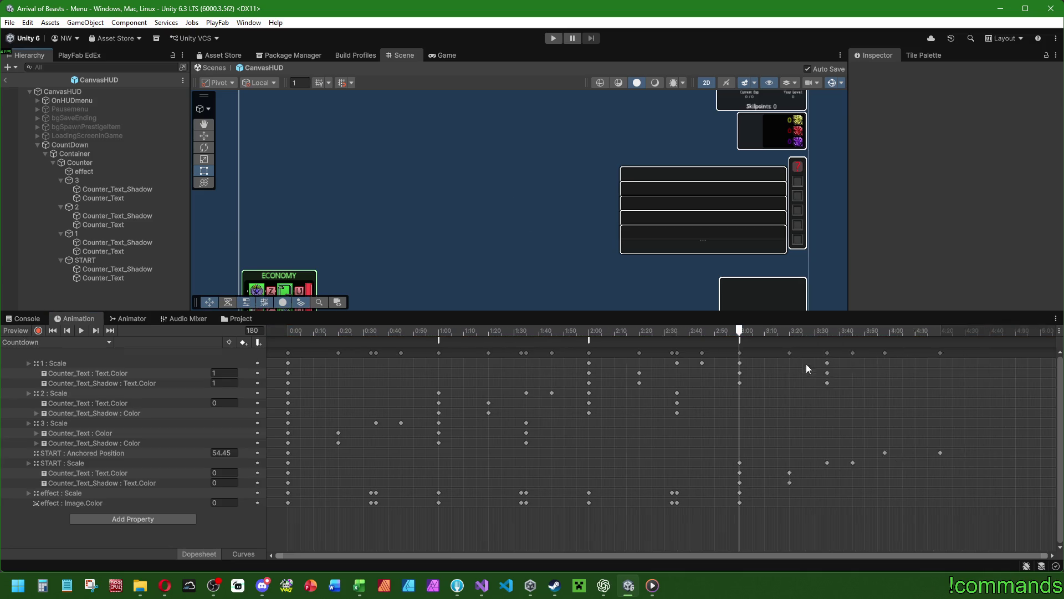
mouse_move(853, 331)
mouse_down()
mouse_move(868, 332)
mouse_move(814, 331)
mouse_move(860, 331)
mouse_up()
click(258, 342)
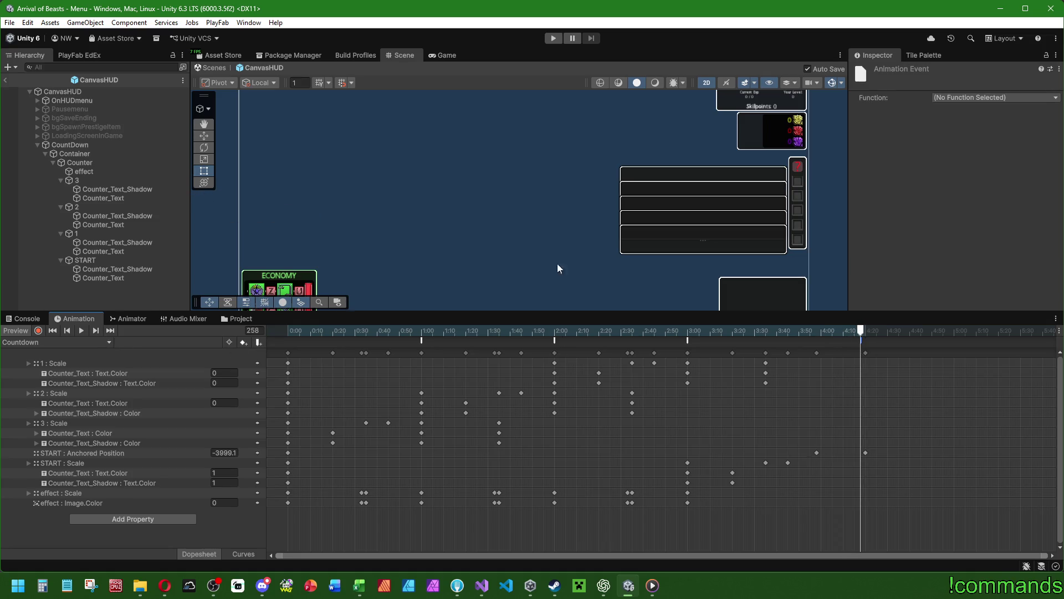
click(946, 98)
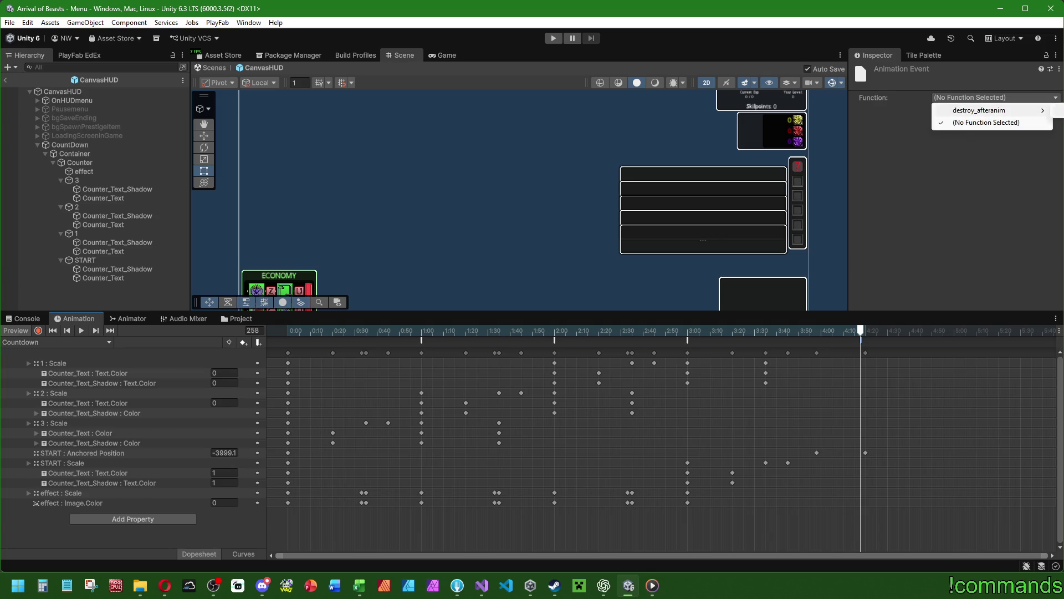
click(1060, 110)
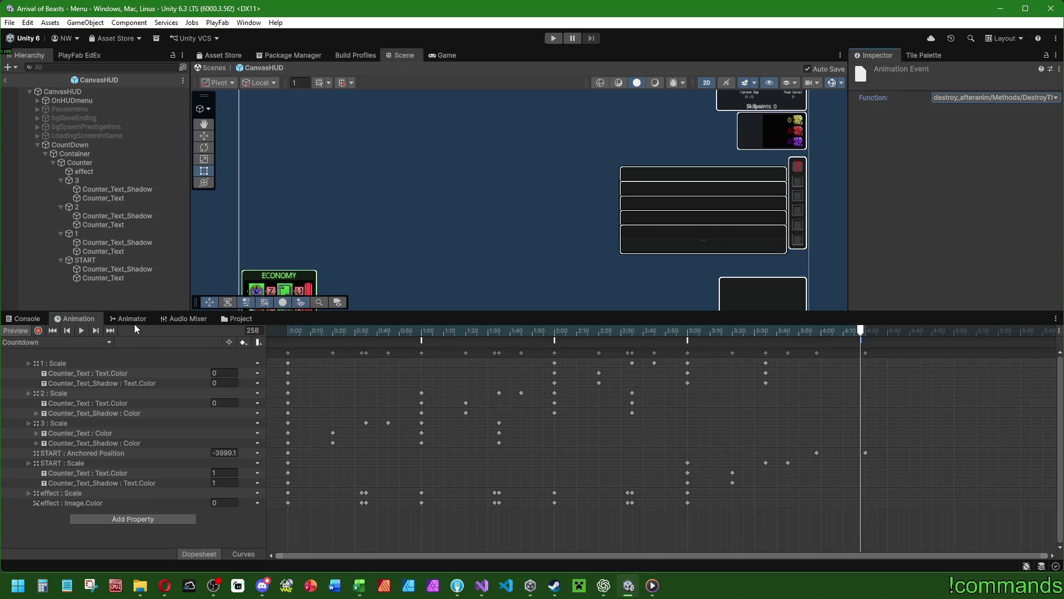
click(15, 320)
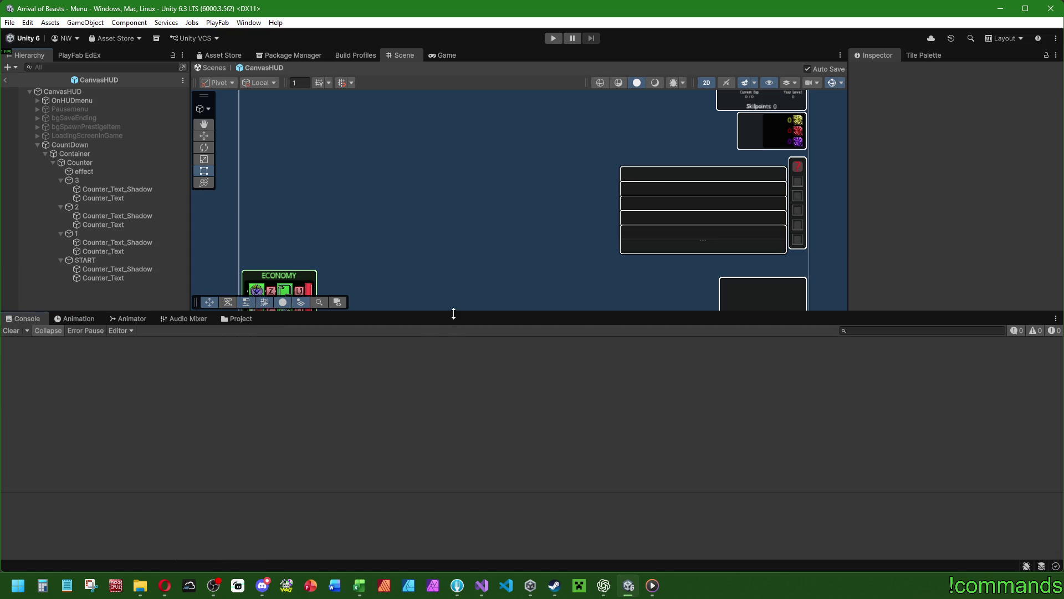
Step: Browse the Project window to the Prefabs/UIObjects/HUD folder
drag(453, 314, 450, 424)
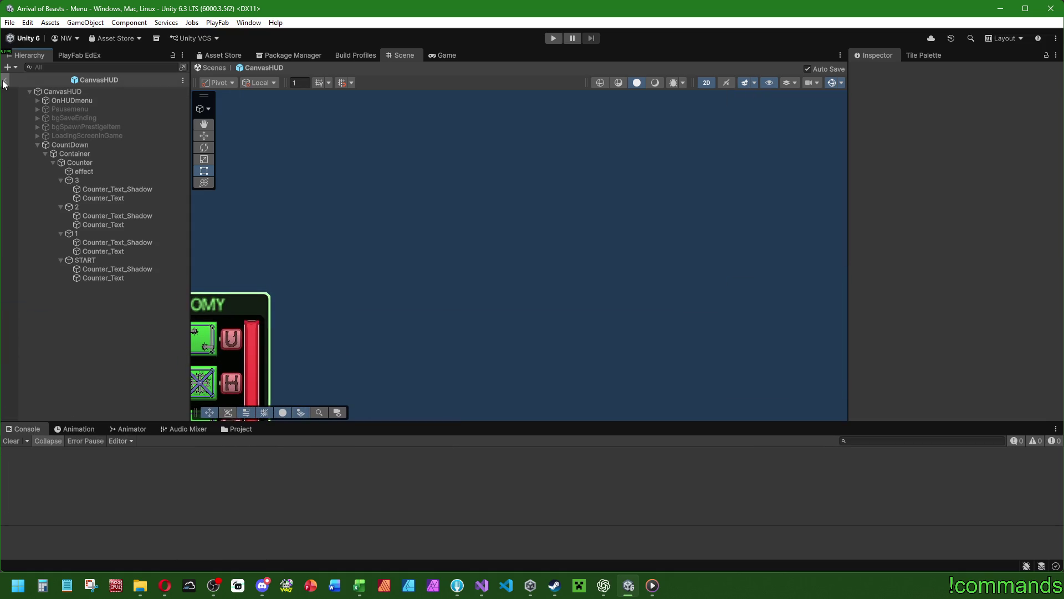
click(227, 430)
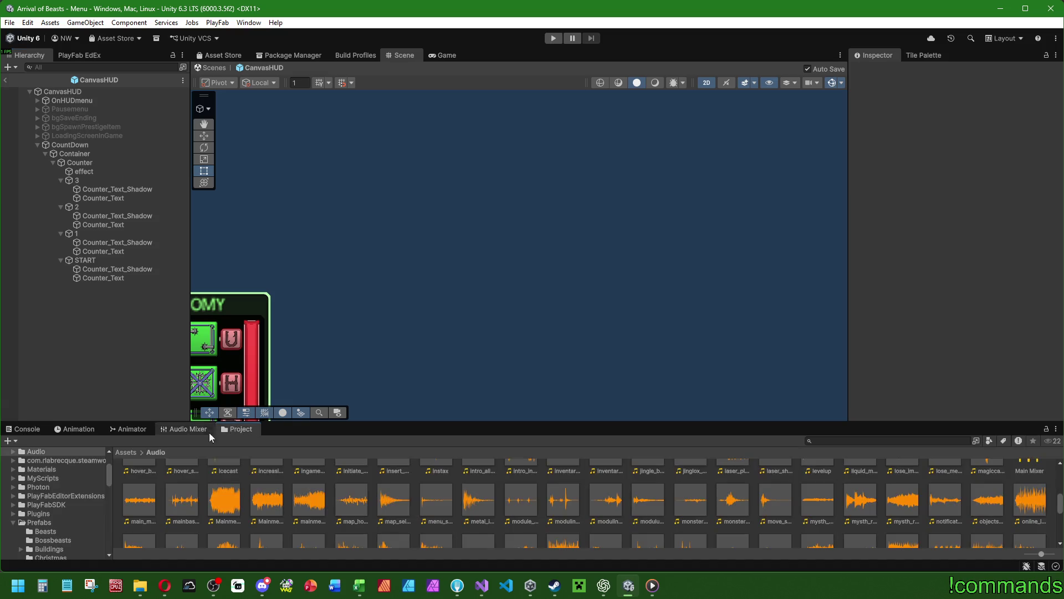
click(117, 451)
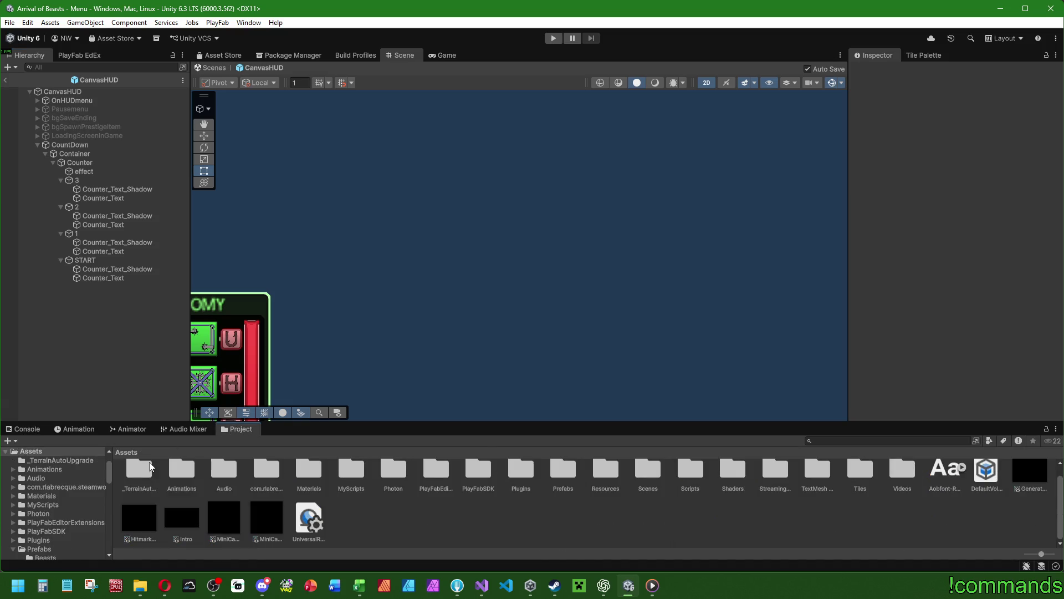
double_click(560, 481)
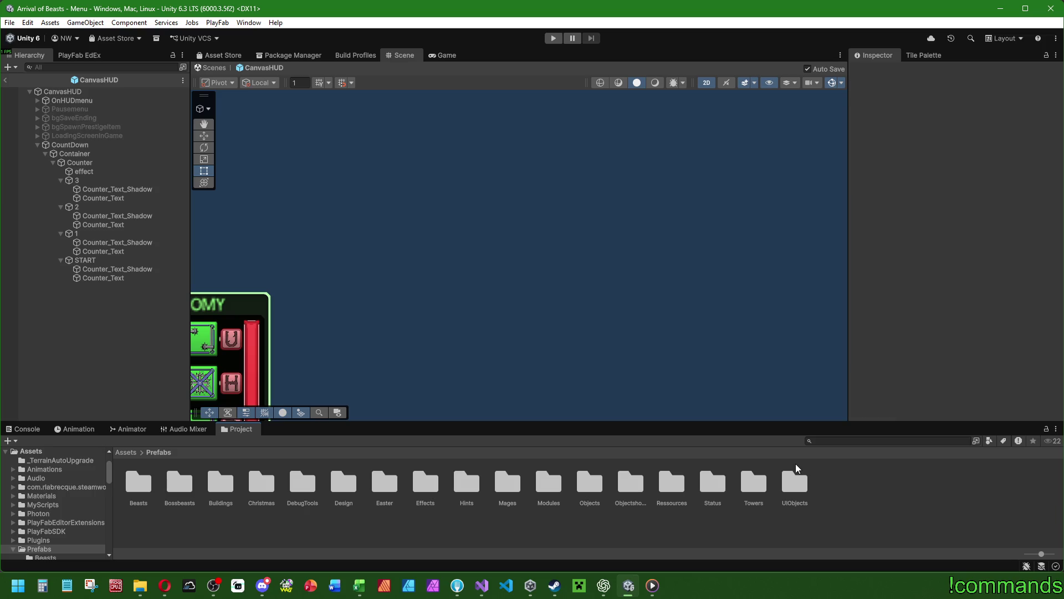
double_click(795, 480)
double_click(220, 481)
Step: Save CountDown as a prefab in the HUD folder and delete it from CanvasHUD
mouse_move(78, 145)
mouse_down()
mouse_move(238, 186)
mouse_move(262, 524)
mouse_up()
click(69, 144)
key(Delete)
scroll(906, 314, down, 8)
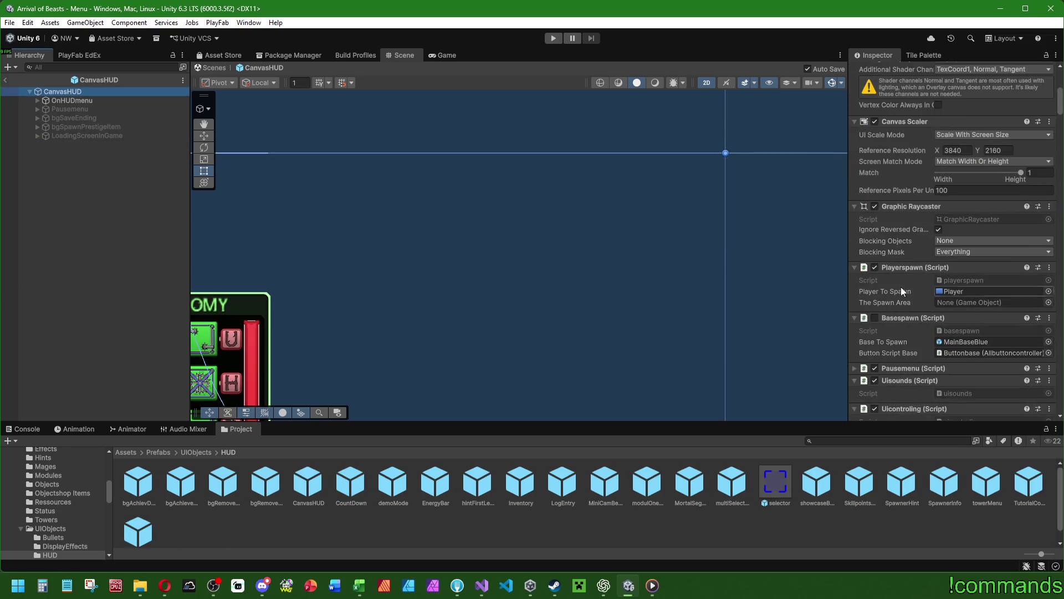
scroll(892, 265, down, 2)
scroll(907, 250, down, 15)
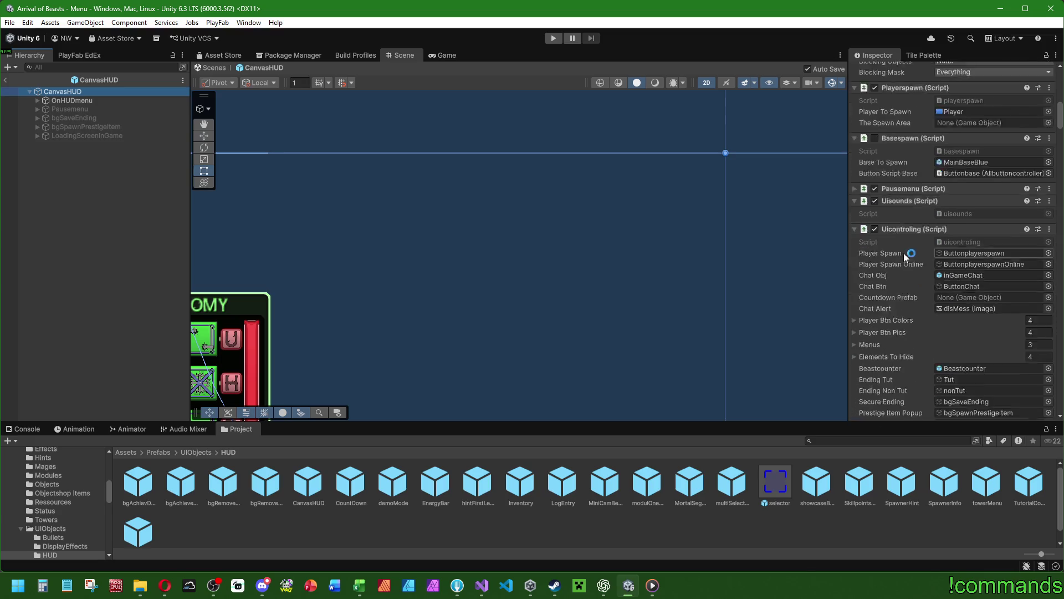
scroll(890, 346, down, 5)
scroll(897, 338, up, 14)
scroll(887, 355, up, 6)
Step: Assign the CountDown prefab to Uicontroling's Countdown Prefab field and drag it toward CanvasHUD
mouse_move(351, 483)
mouse_down()
mouse_move(969, 272)
mouse_move(969, 298)
mouse_up()
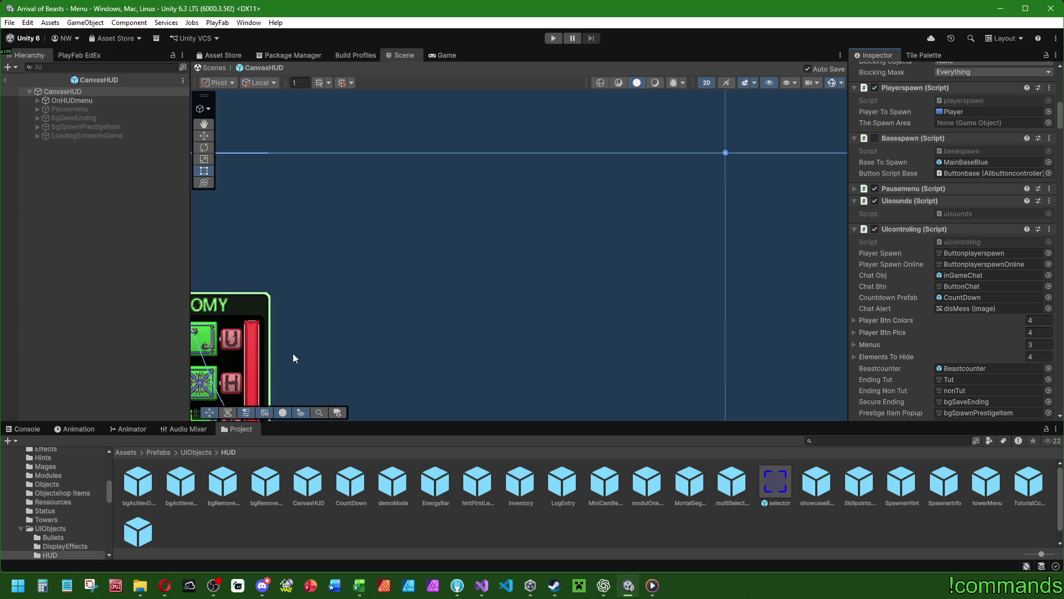
scroll(506, 347, down, 5)
scroll(506, 347, down, 1)
drag(351, 482, 128, 190)
drag(83, 92, 82, 90)
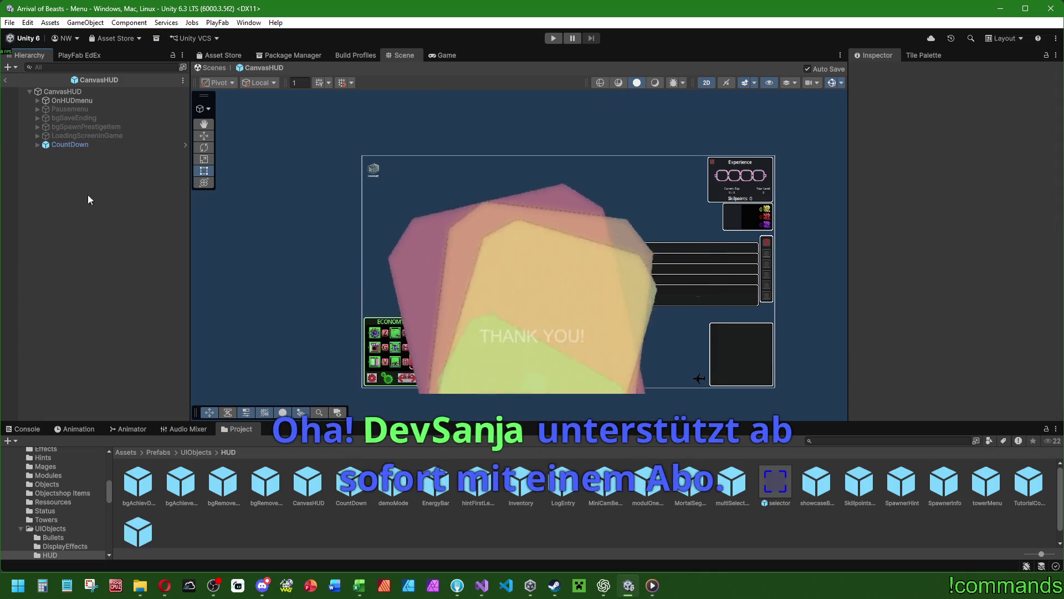
click(66, 136)
key(ctrl+z)
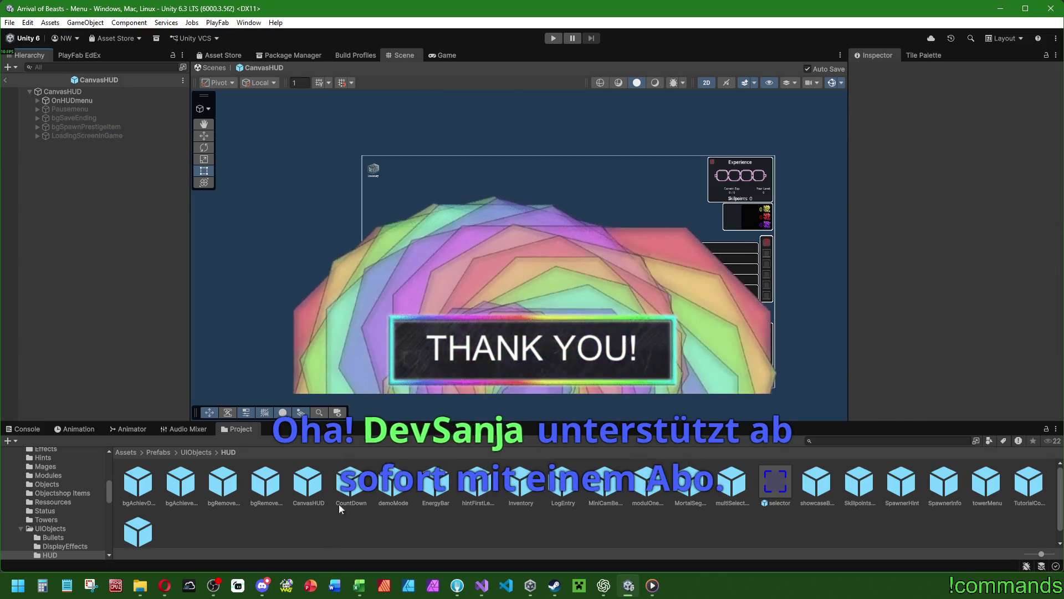
click(339, 502)
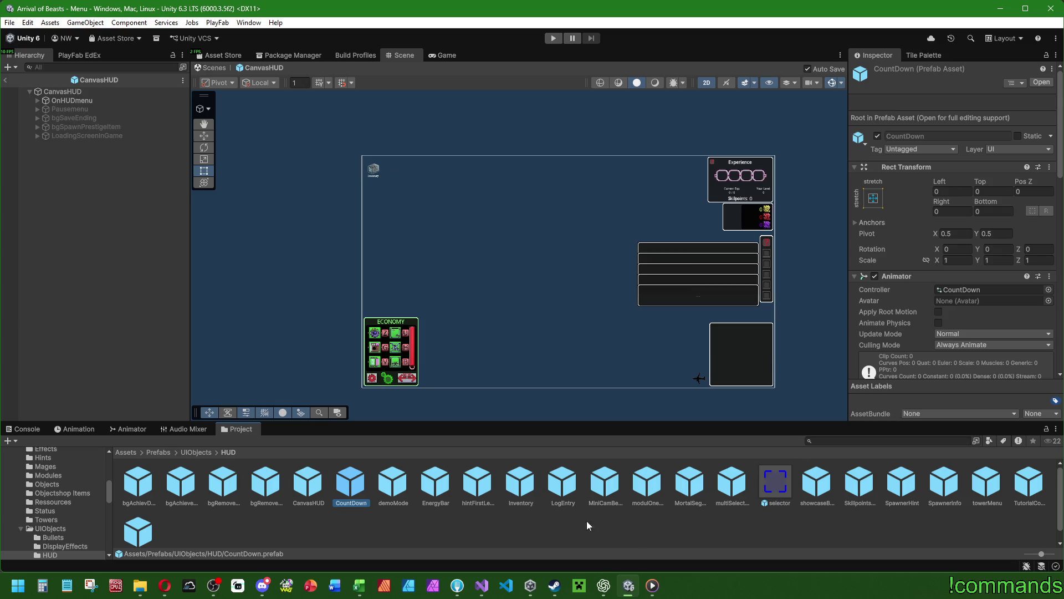
double_click(341, 484)
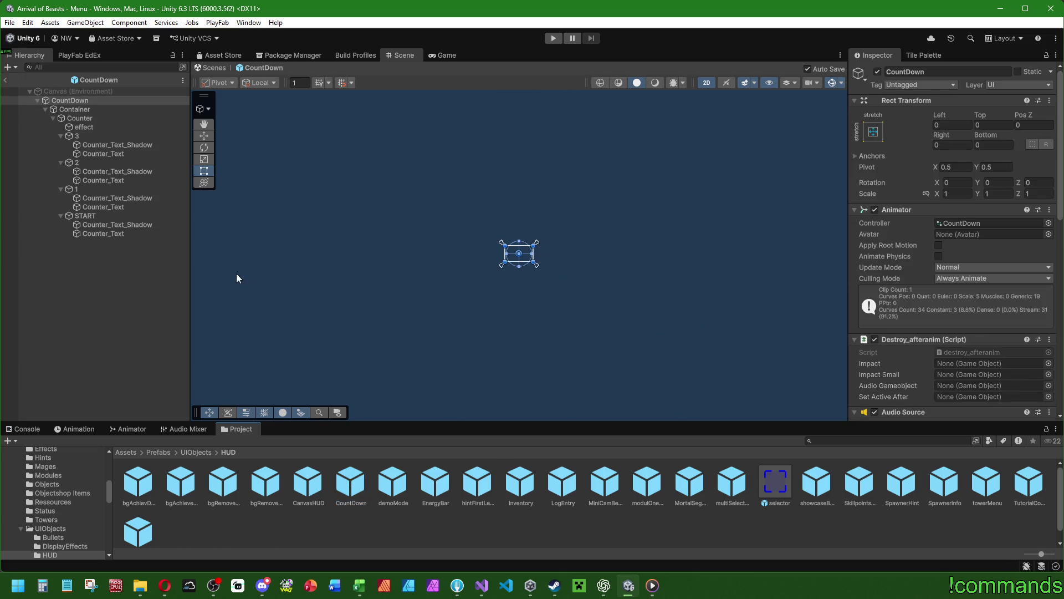
click(6, 81)
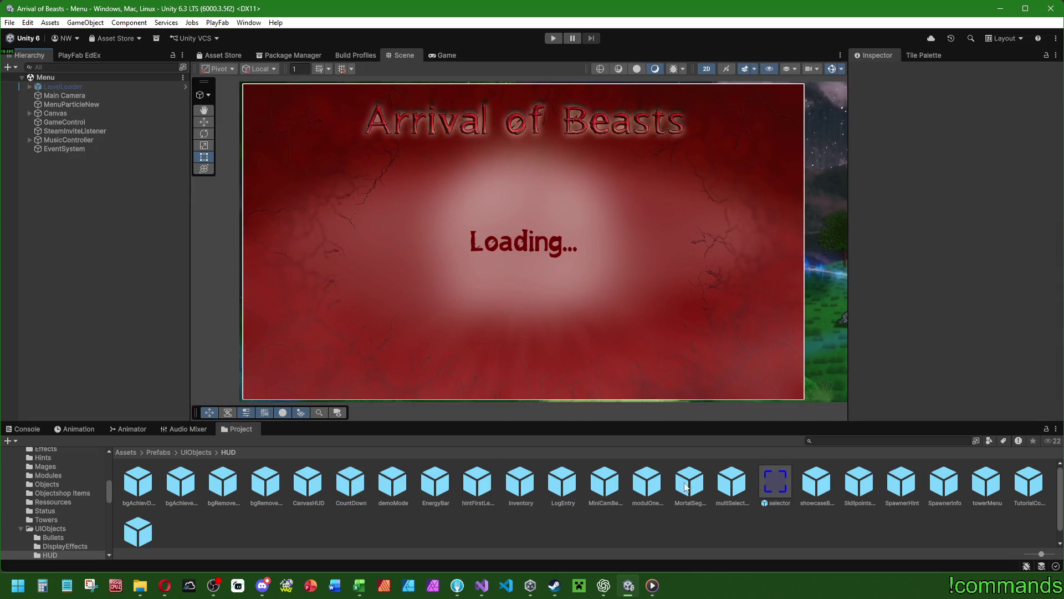
double_click(319, 492)
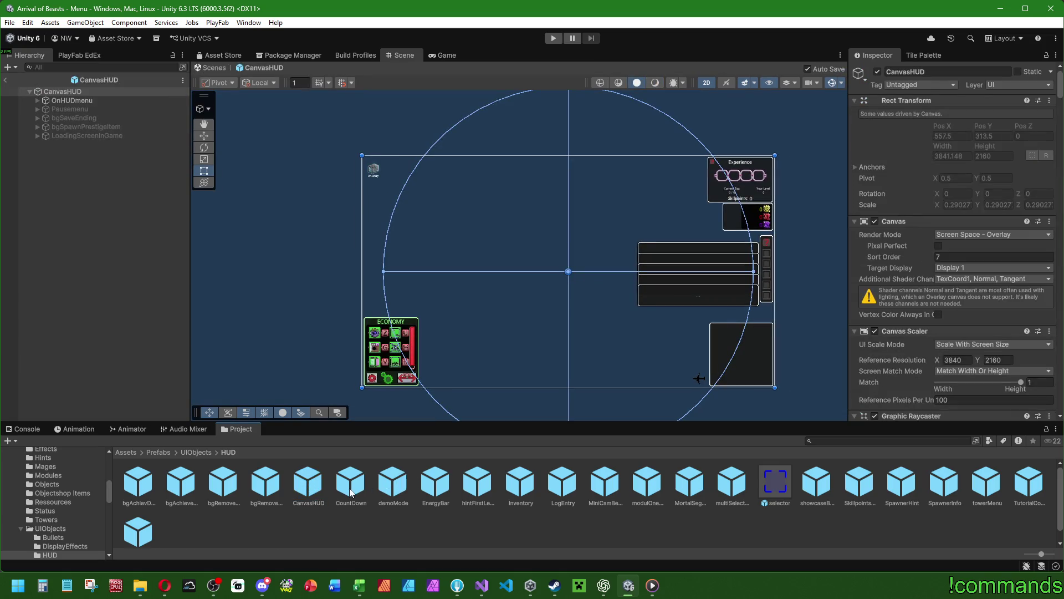
Step: Add a CountDown prefab instance as a child of CanvasHUD, replacing a misplaced one
click(79, 55)
click(28, 55)
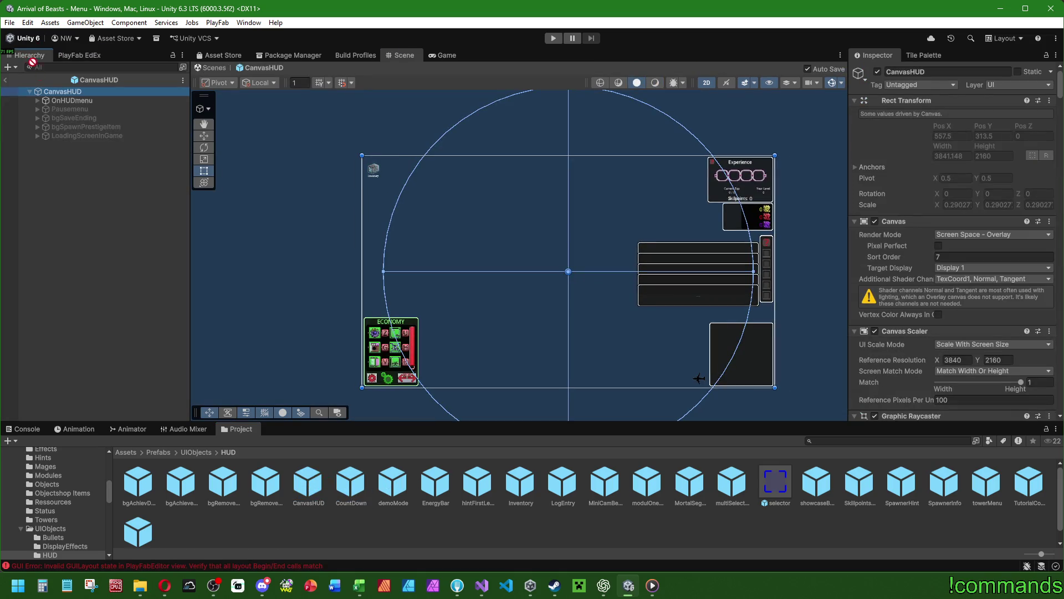
drag(351, 482, 535, 201)
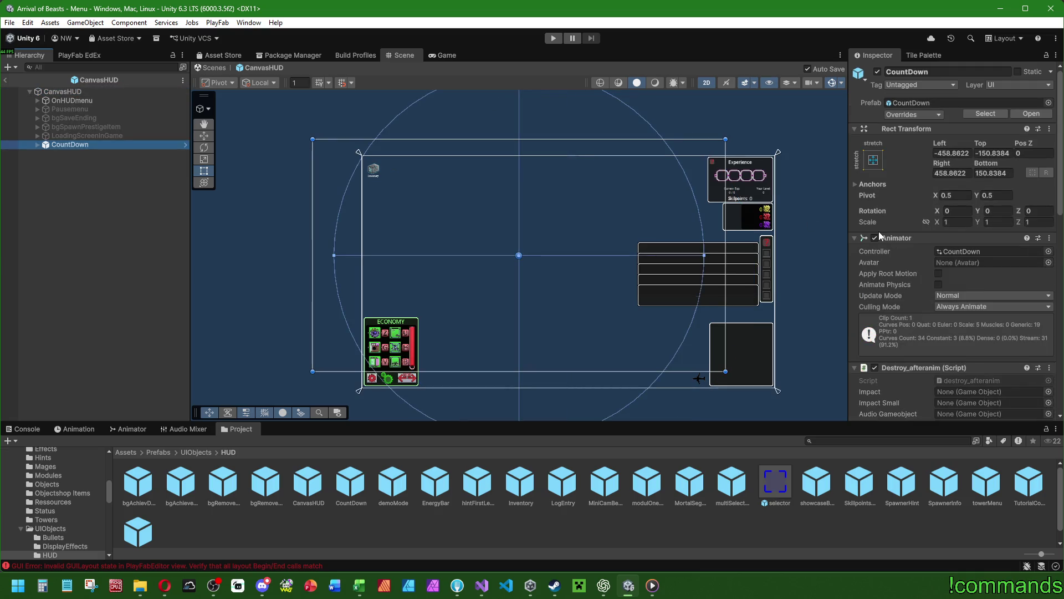
key(Delete)
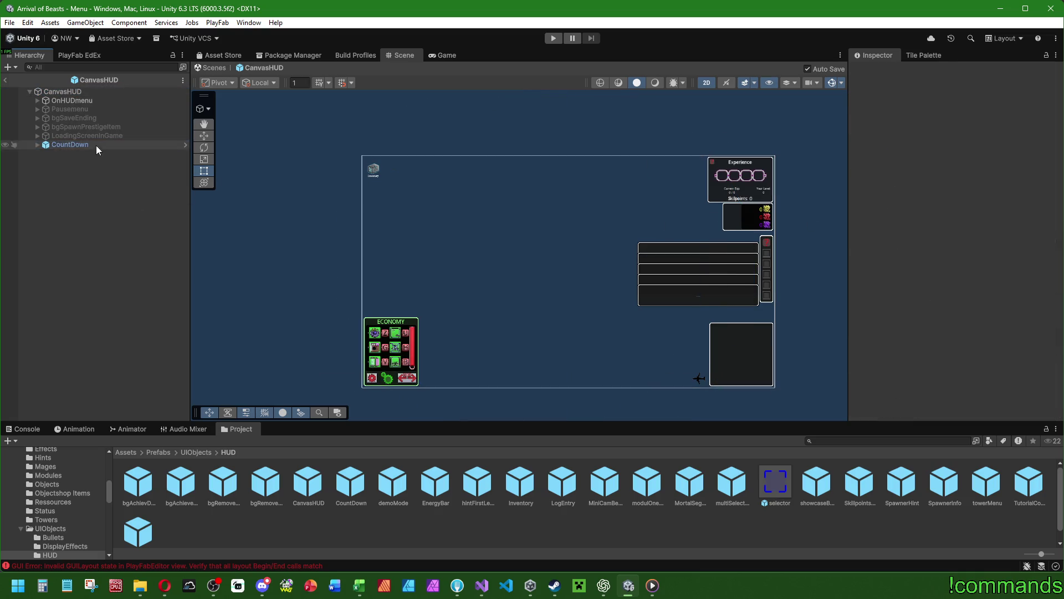
click(342, 482)
drag(342, 482, 75, 262)
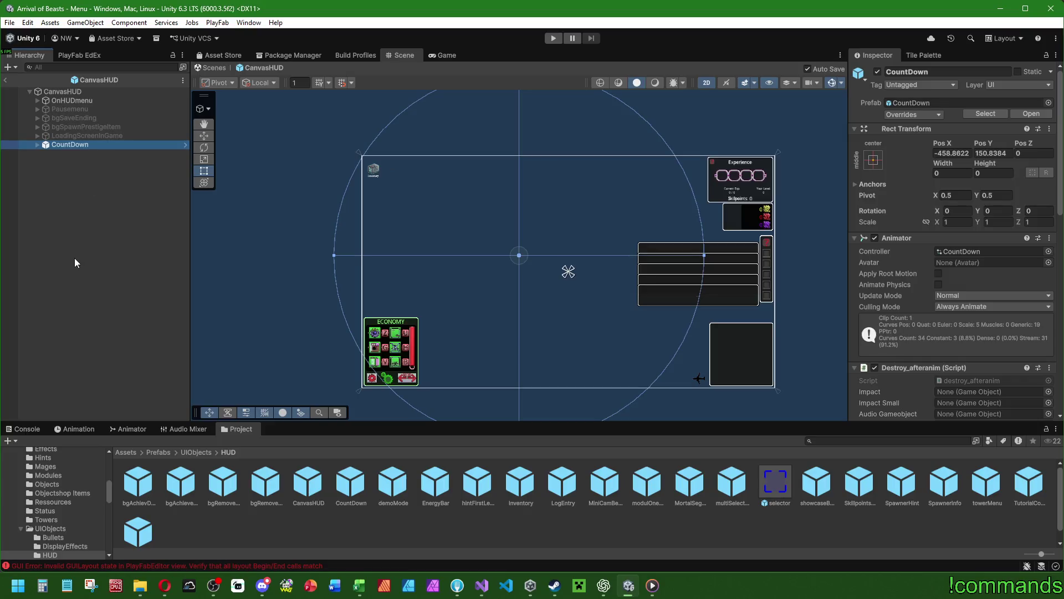
click(122, 228)
click(83, 144)
Step: Centre CountDown by setting Pos X and Pos Y to 0
click(205, 172)
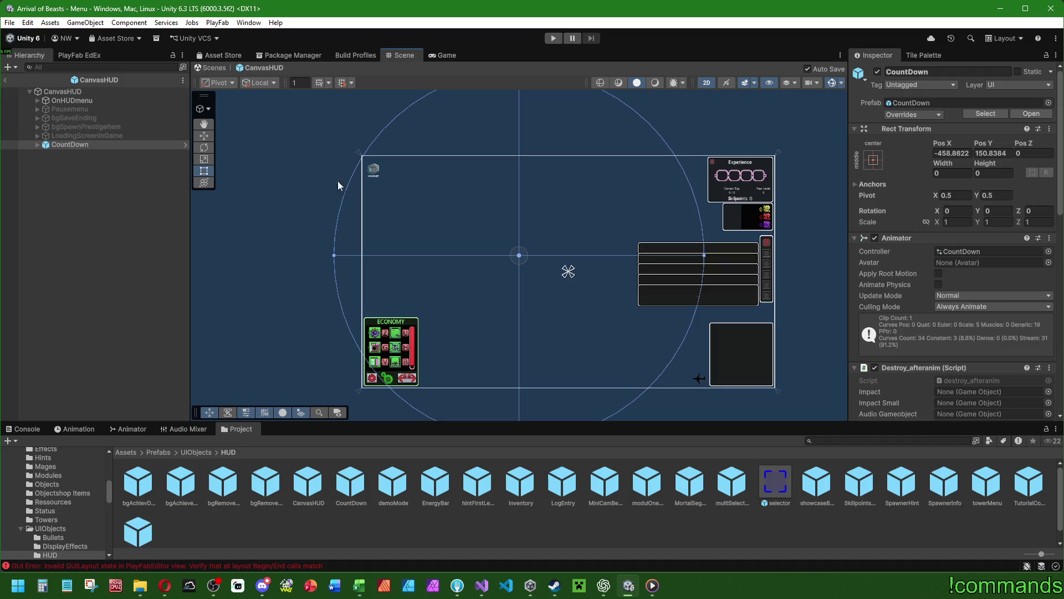
click(960, 153)
text(0)
key(Tab)
text(0)
key(Return)
scroll(607, 303, up, 2)
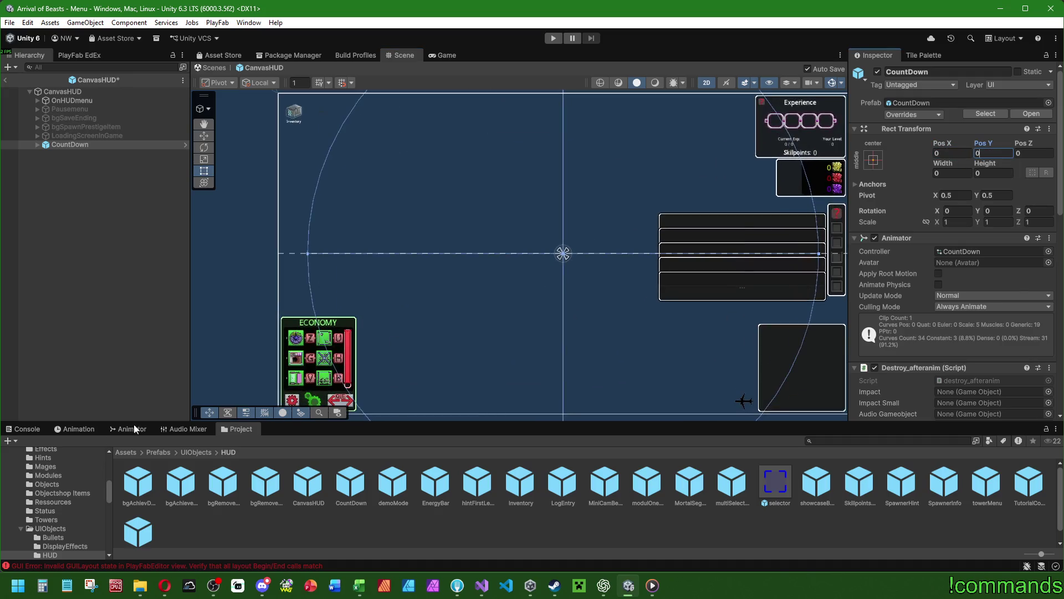
Step: Preview the 3-2-1-START countdown animation, then exit CanvasHUD Prefab Mode
click(99, 429)
click(81, 441)
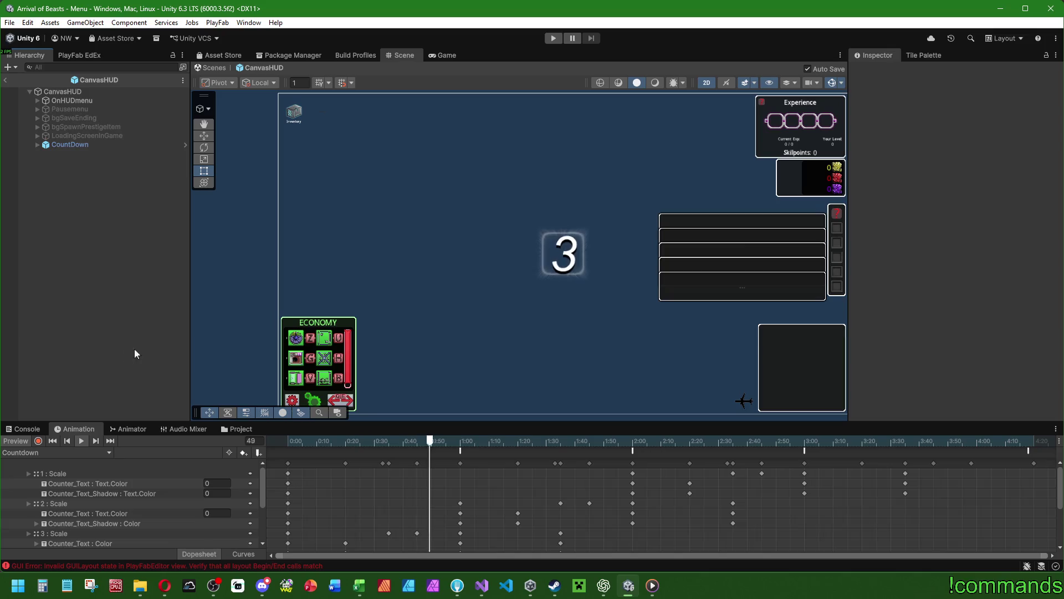
drag(561, 264, 558, 264)
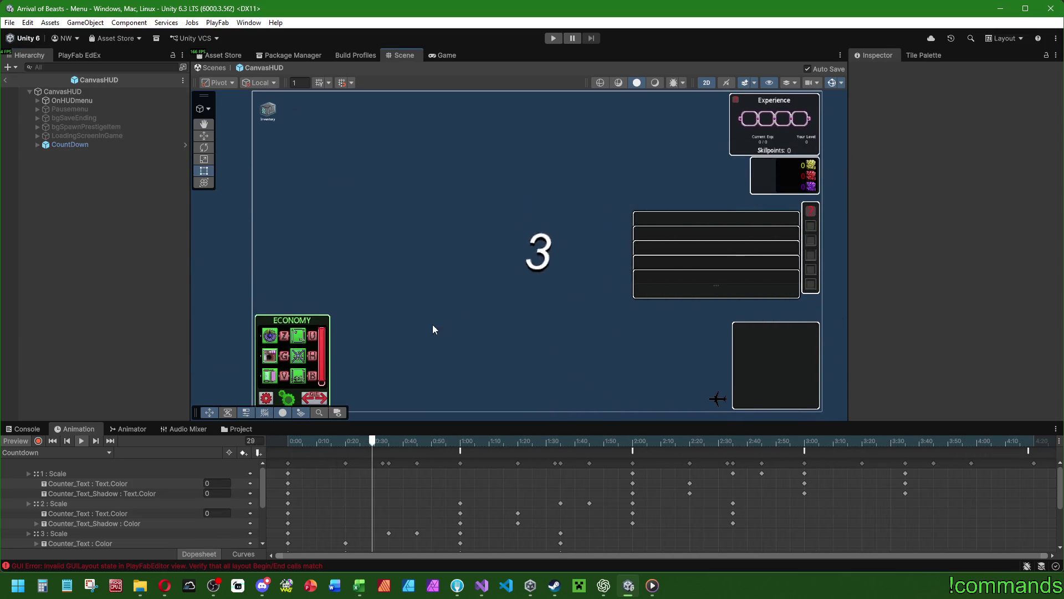
click(69, 144)
click(5, 80)
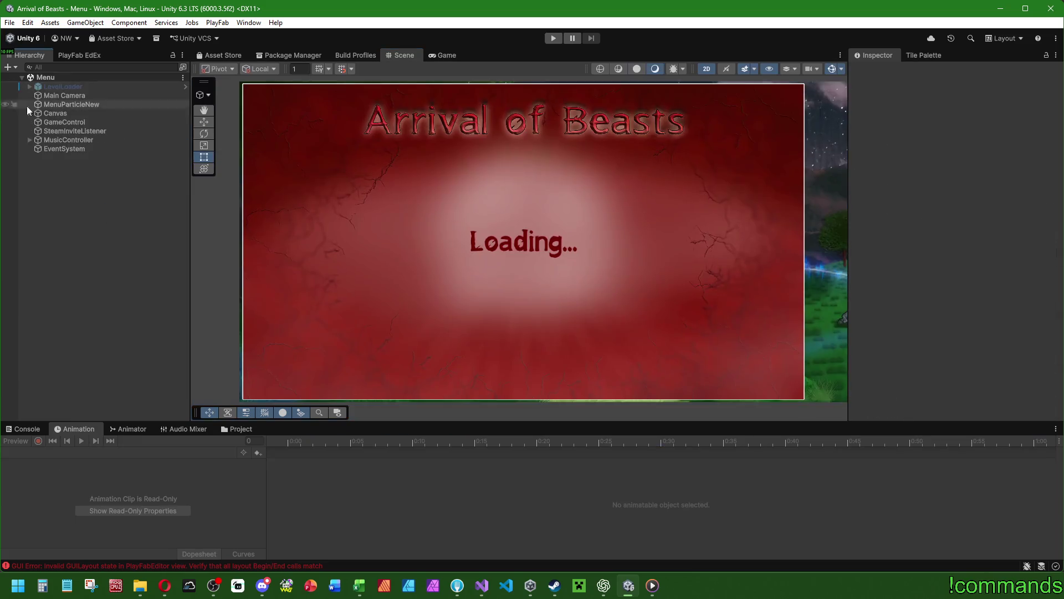
Step: Clear the Console errors and open then close the CanvasHUD prefab
click(25, 428)
click(11, 440)
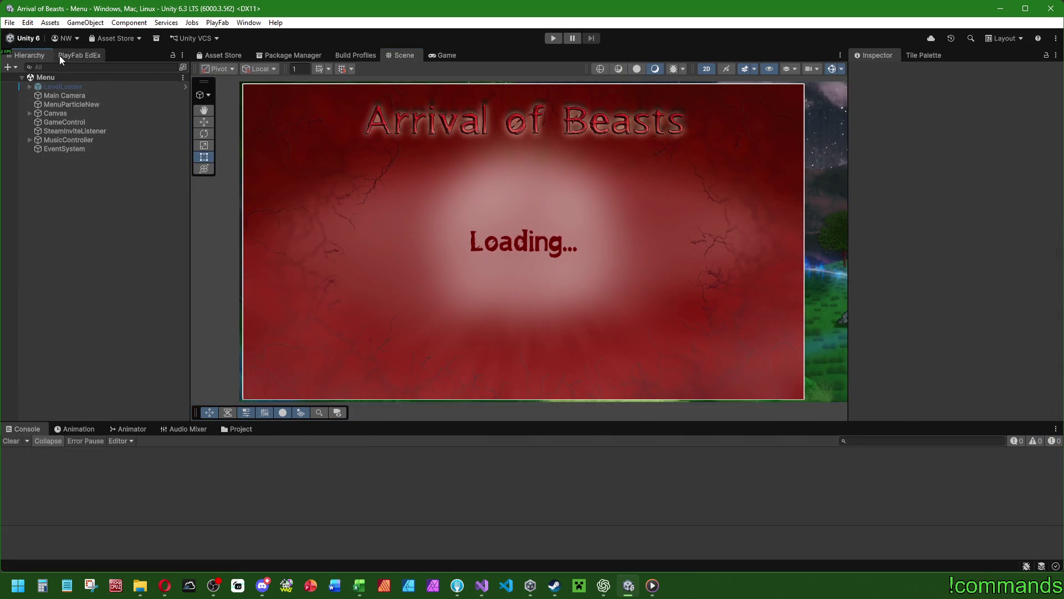
click(232, 429)
double_click(297, 474)
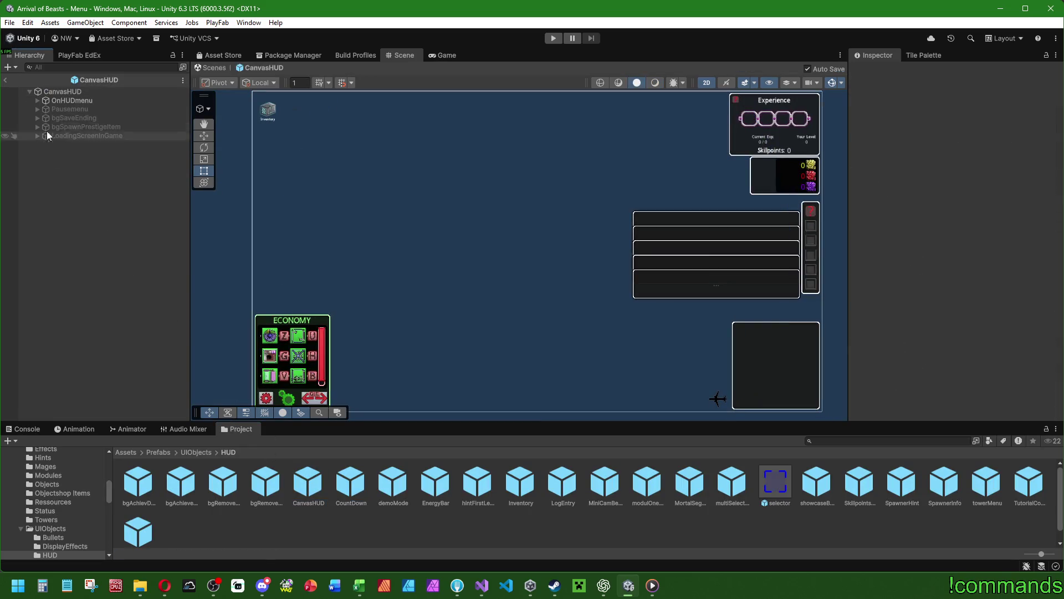
click(5, 80)
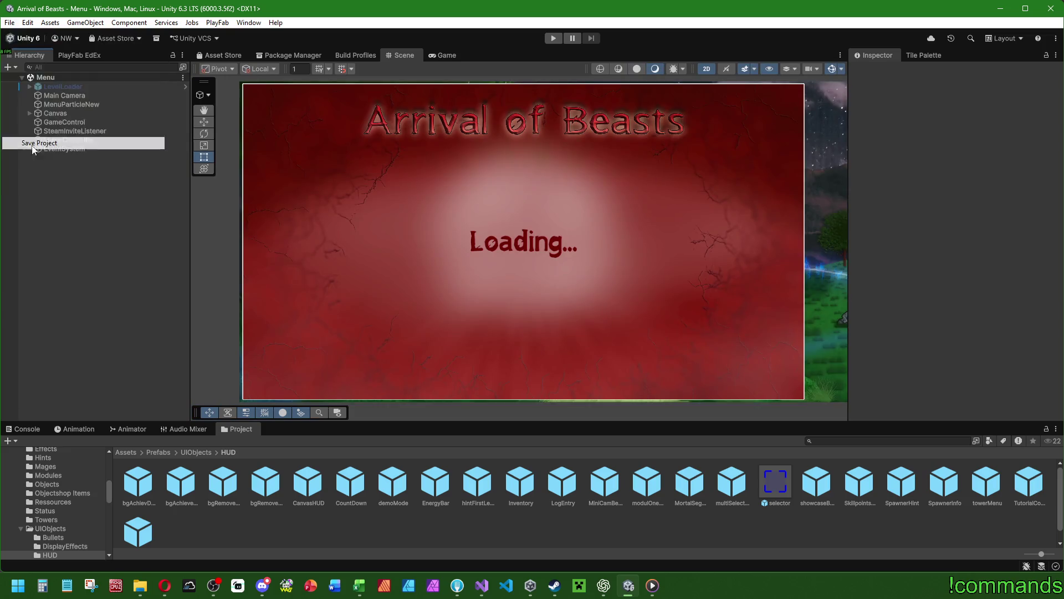
Step: Save the project via File > Save Project
click(10, 23)
click(22, 76)
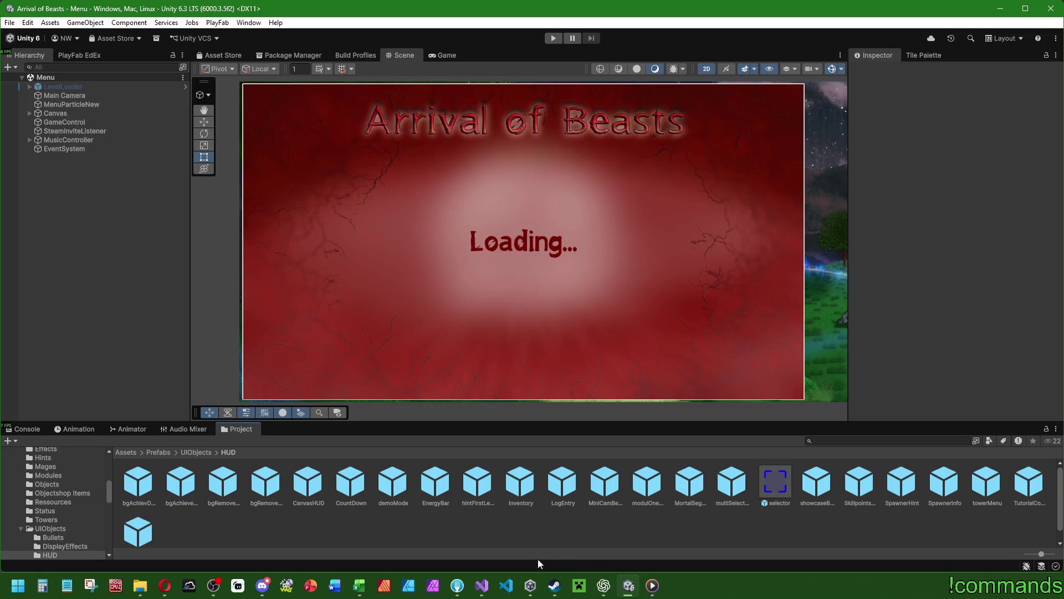
click(482, 586)
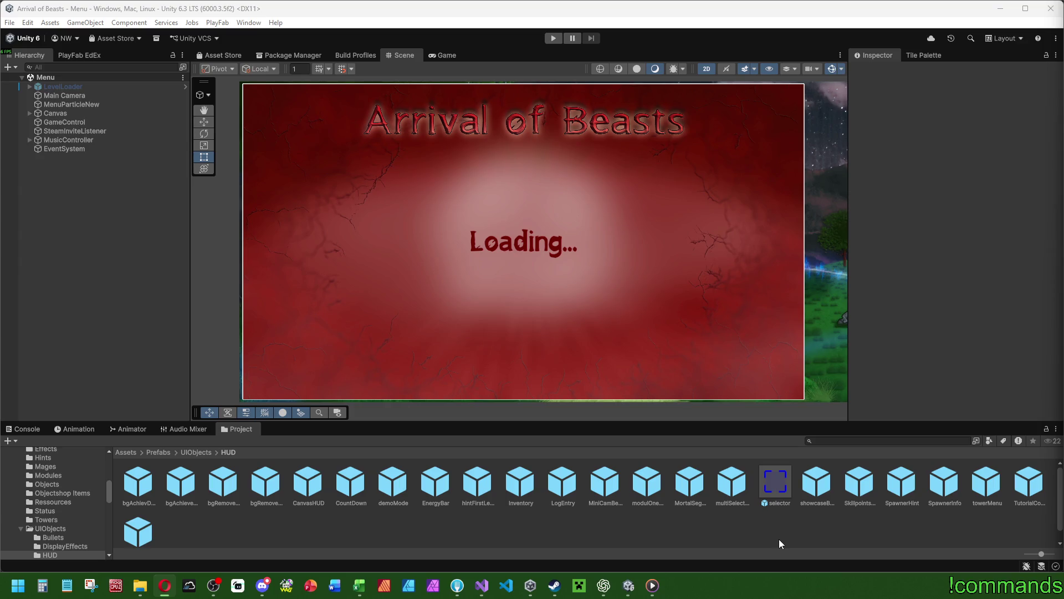
Step: Save the Menu scene and bring up StartCountdown in Visual Studio's uicontroling.cs
click(25, 428)
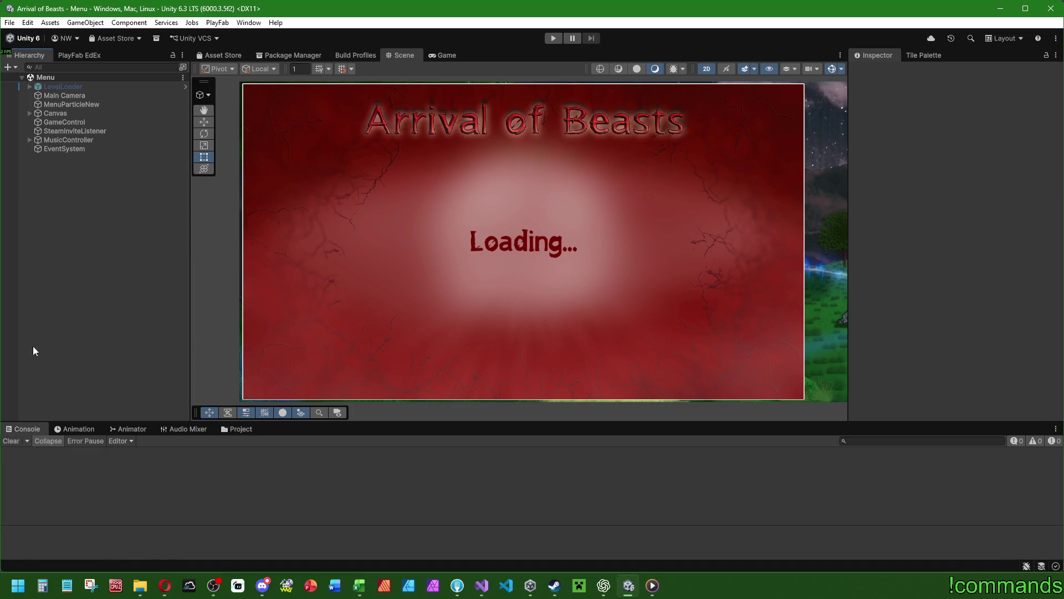
click(9, 22)
click(10, 23)
click(10, 22)
click(36, 81)
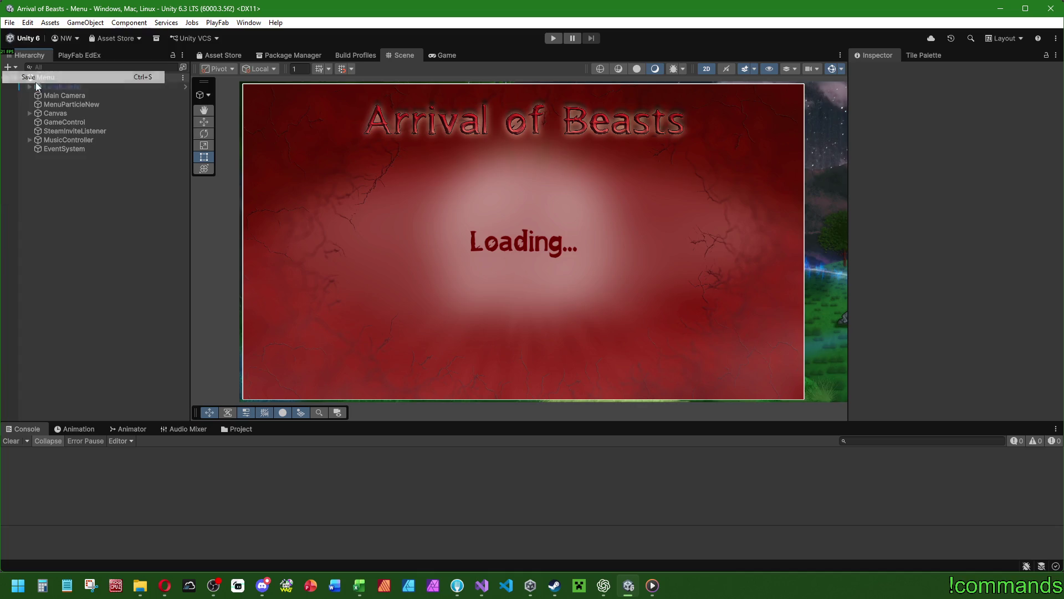
click(488, 589)
click(482, 278)
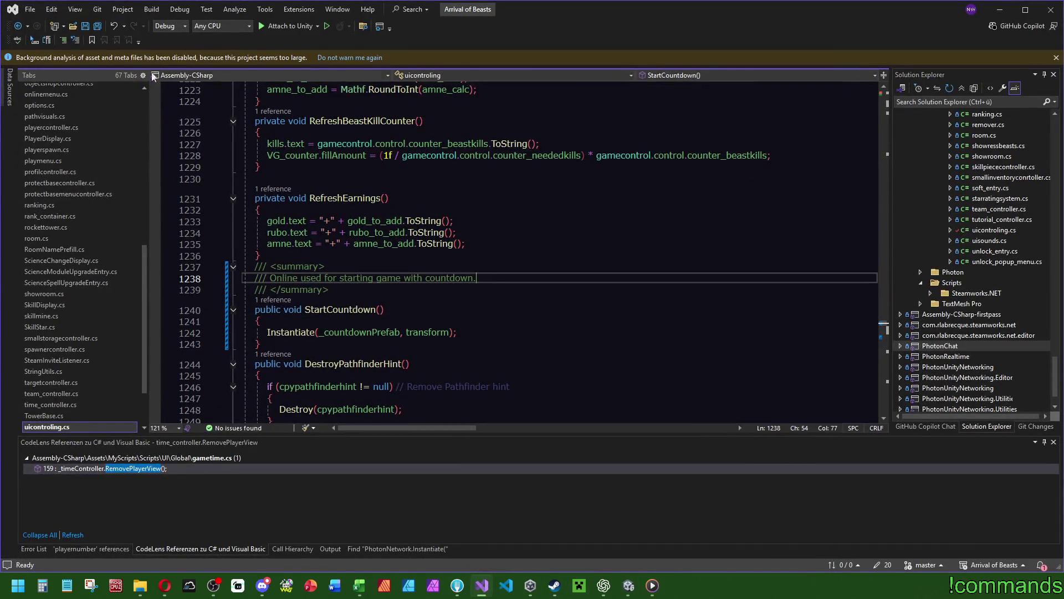
Step: Save all files and follow StartCountdown's CodeLens reference to RPC_StartCountdown in time_controller.cs
click(97, 28)
scroll(776, 294, down, 6)
scroll(882, 326, up, 4)
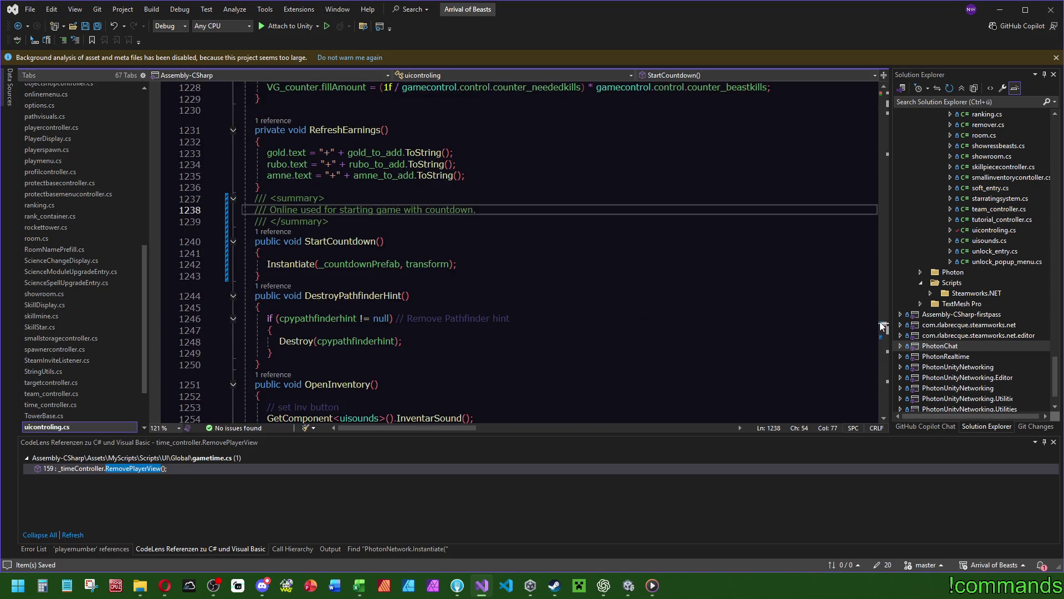
scroll(883, 326, down, 5)
scroll(883, 328, up, 5)
scroll(677, 319, up, 3)
click(273, 338)
double_click(315, 300)
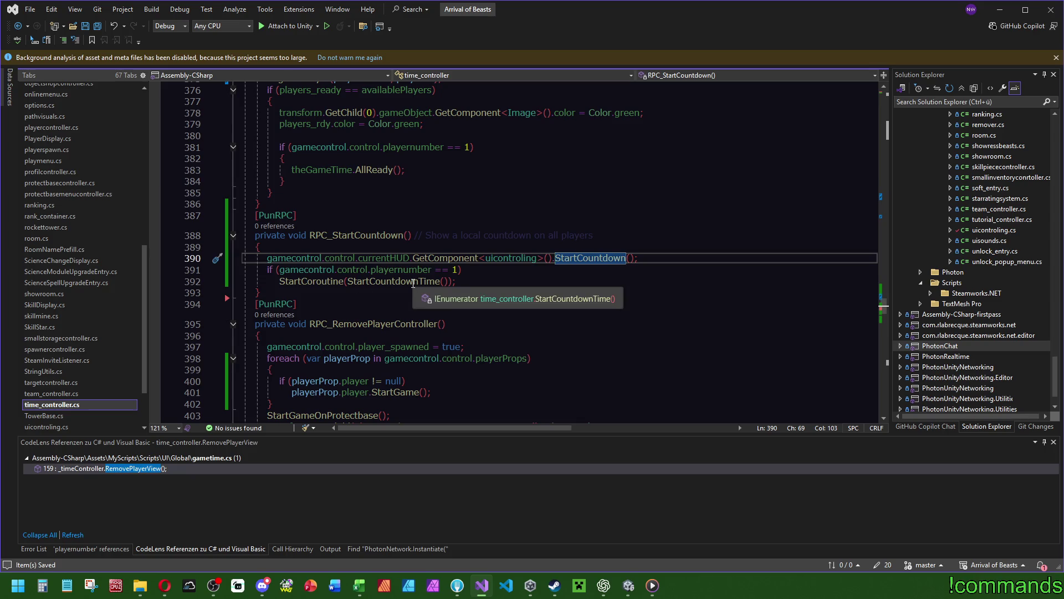
Step: Change StartCountdownTime's WaitForSeconds from 3.1f to 3.05f
click(377, 284)
key(F12)
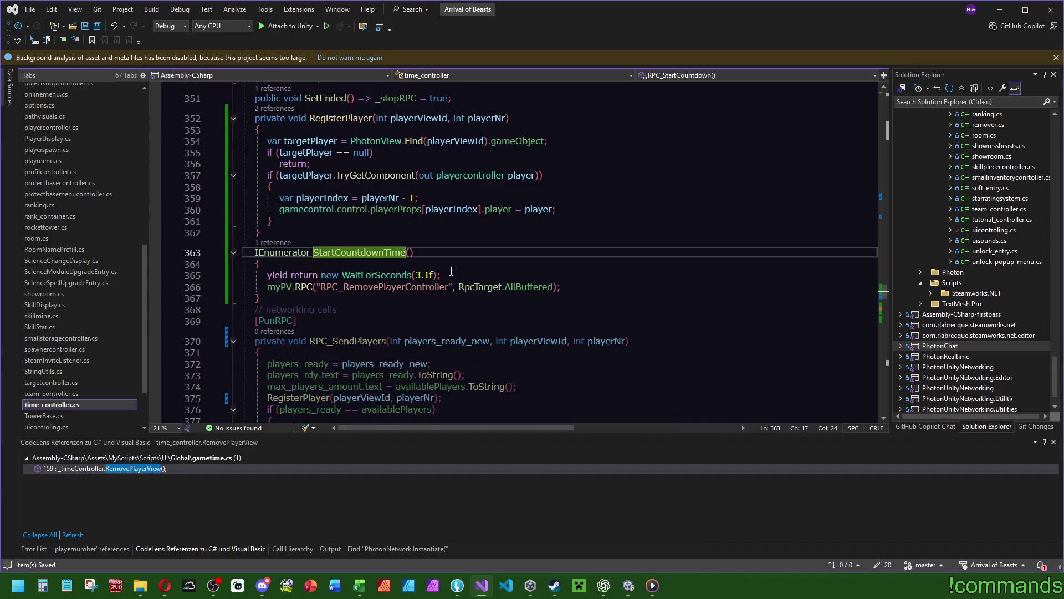
key(Up)
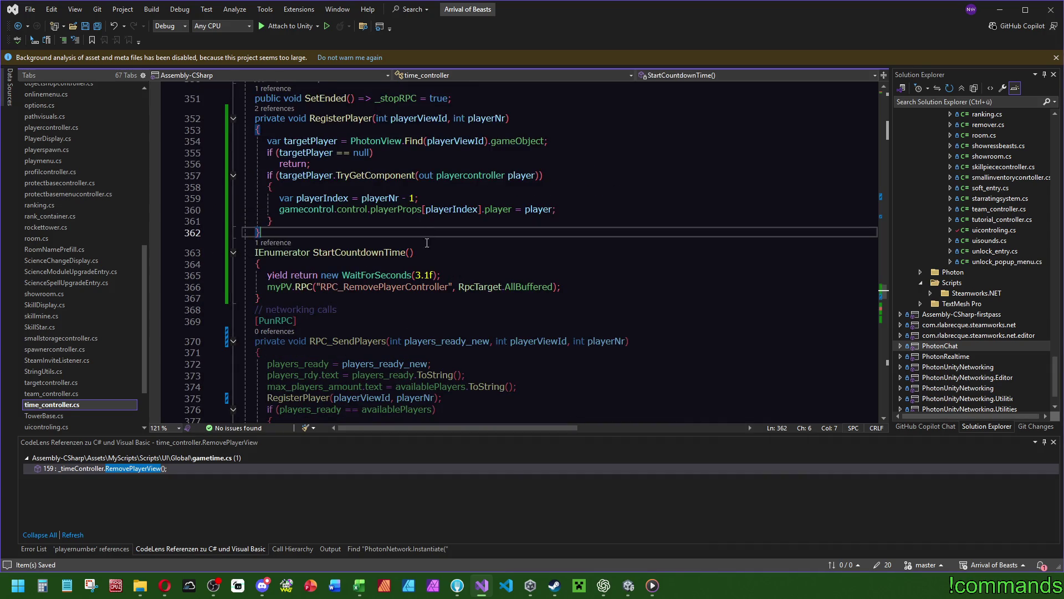
click(422, 275)
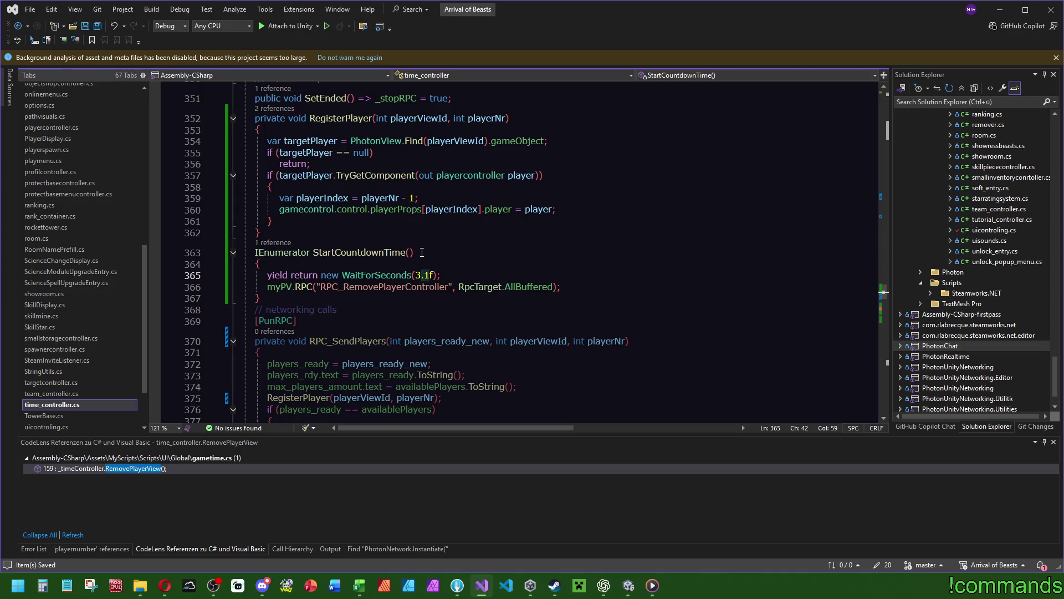
key(Delete)
key(Delete)
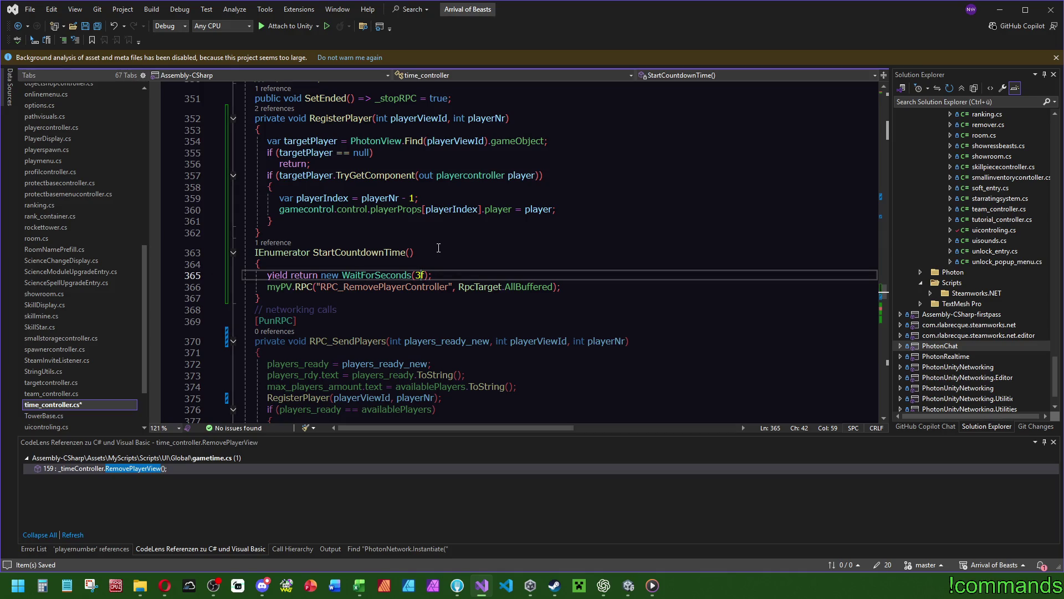
text(.05)
Step: Look up the RPC_RemovePlayerController method in time_controller.cs
click(479, 227)
click(413, 286)
double_click(412, 287)
key(ctrl+f)
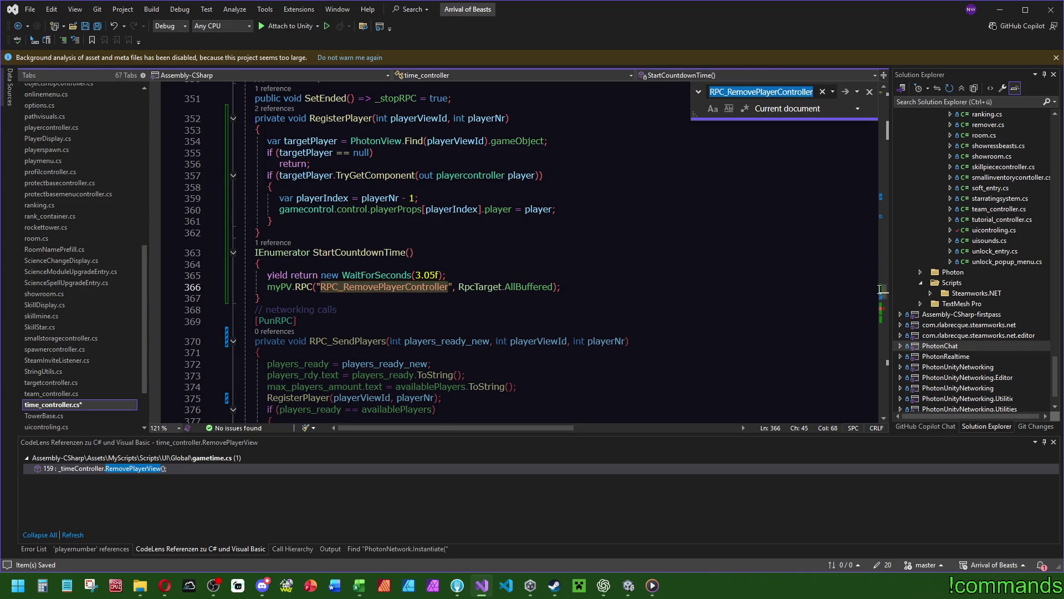
key(Return)
scroll(831, 288, down, 4)
click(715, 252)
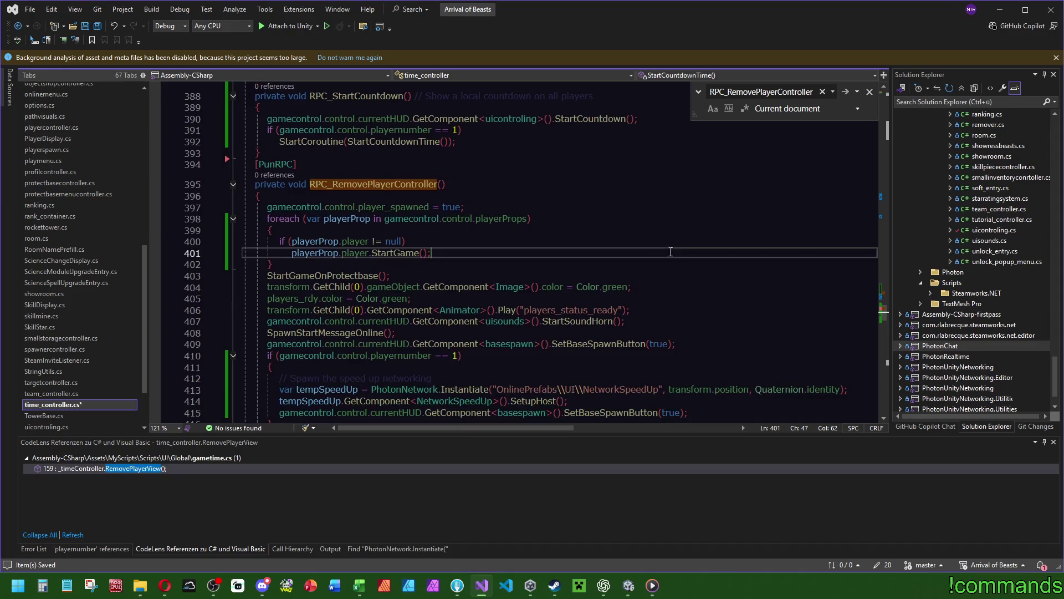
Step: Save time_controller.cs and return to the Unity editor
click(98, 26)
click(531, 149)
click(631, 587)
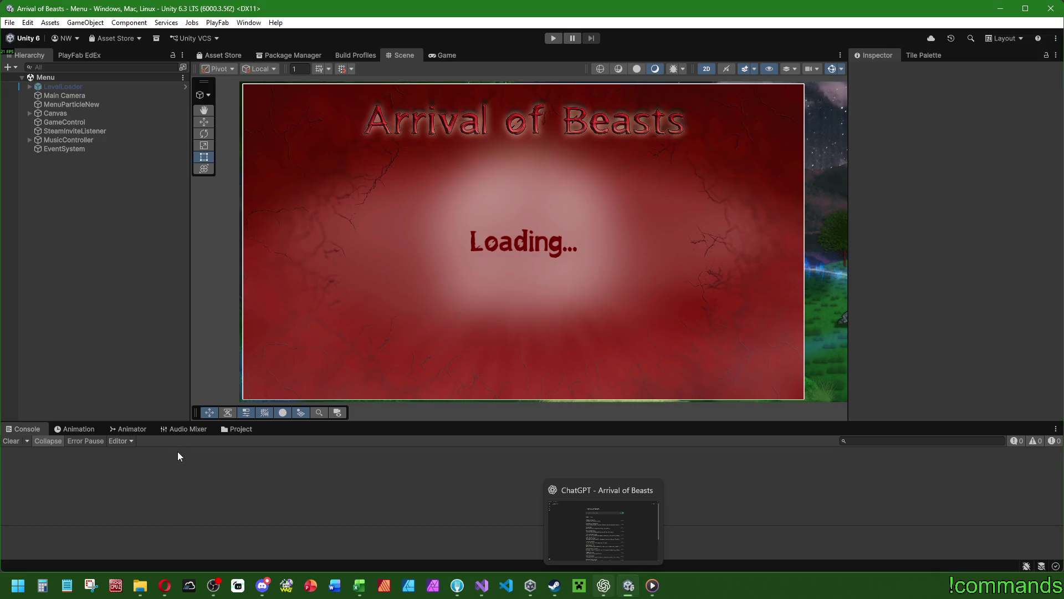
Step: Start a Windows build from Build Profiles with CoopTest as the output folder
click(9, 23)
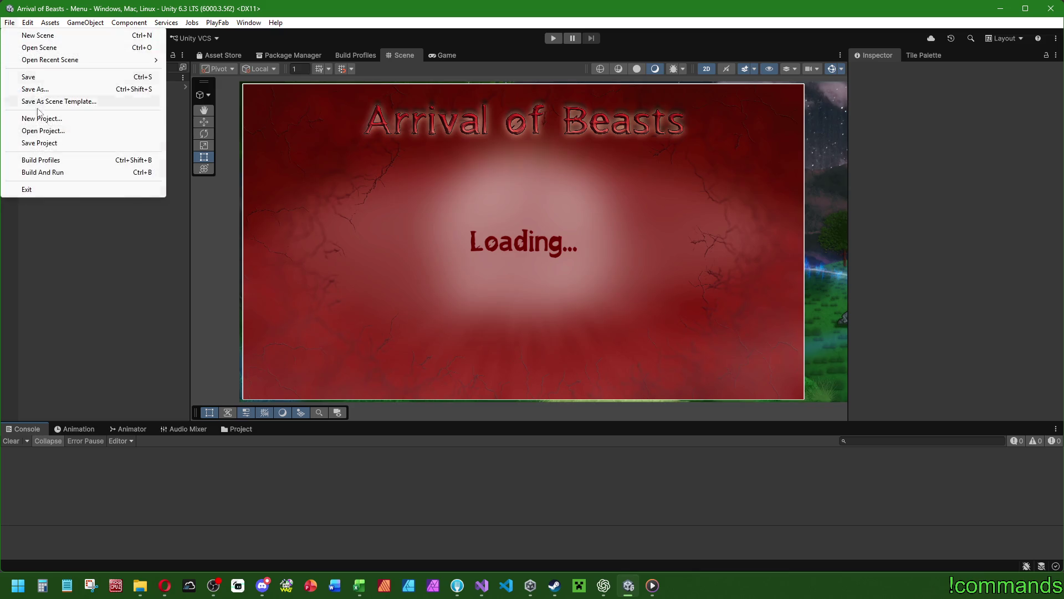
click(10, 24)
click(10, 23)
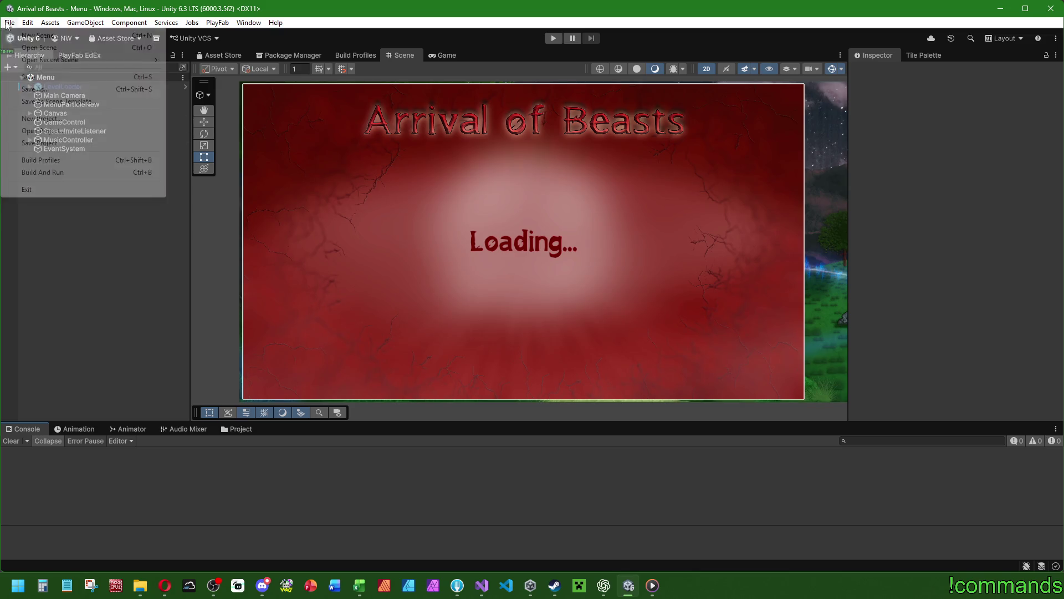
click(33, 159)
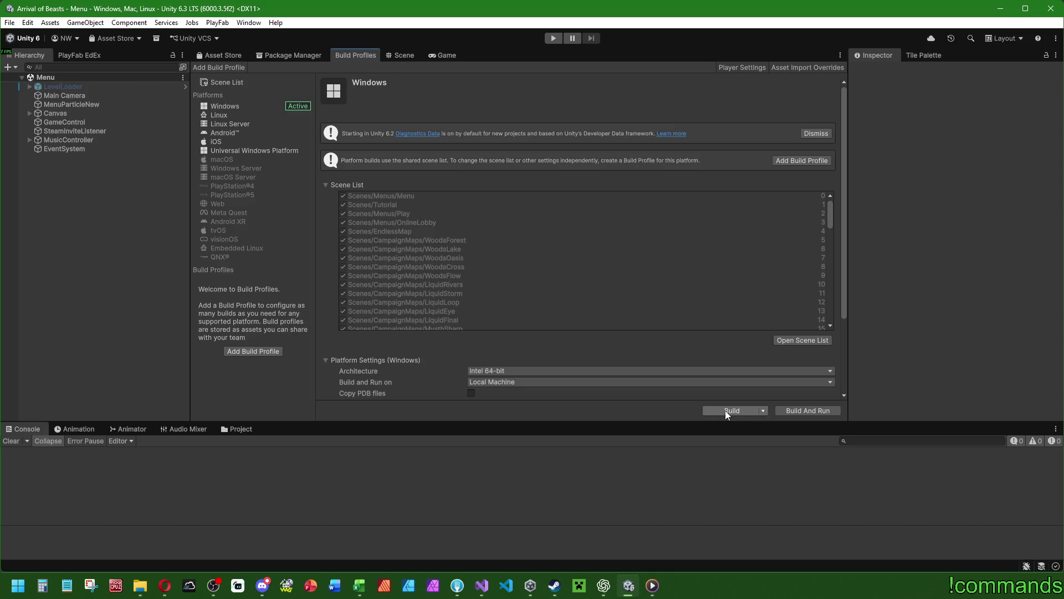
click(726, 410)
double_click(321, 194)
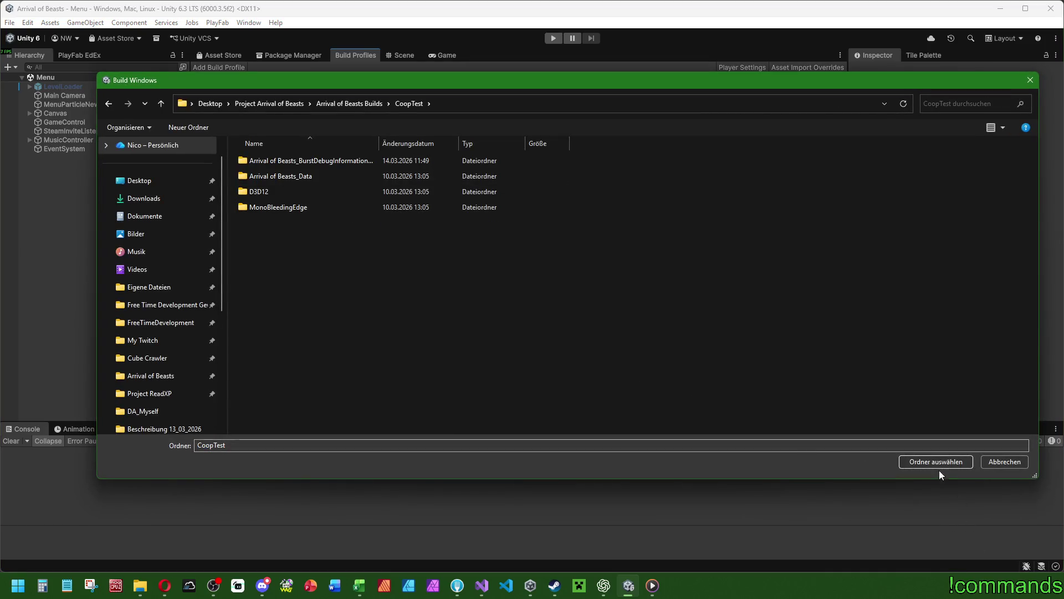
click(936, 464)
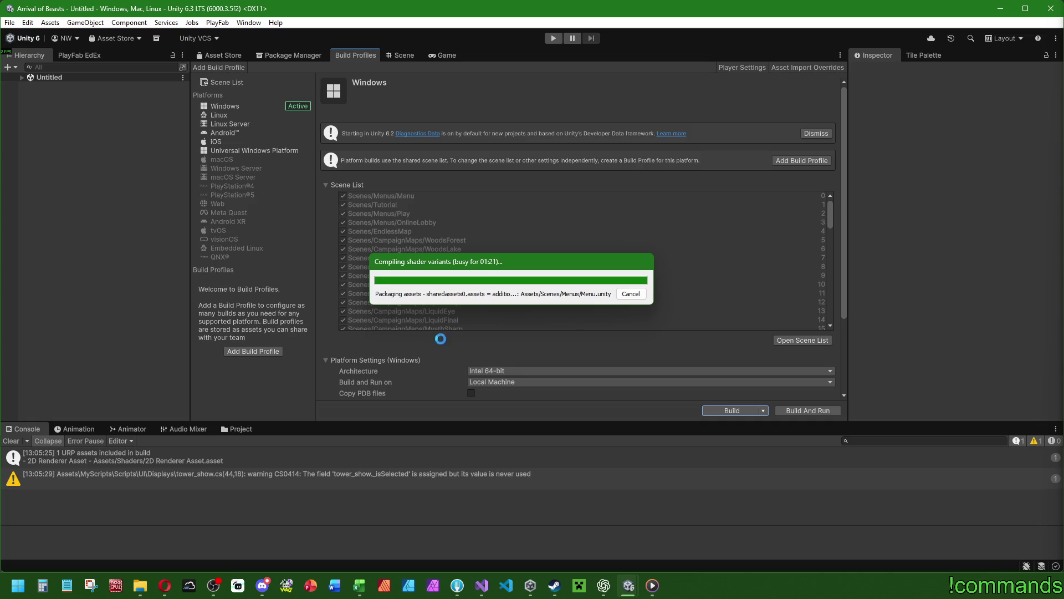
Step: Move the build progress dialog aside while the Windows build finishes
drag(485, 268, 622, 275)
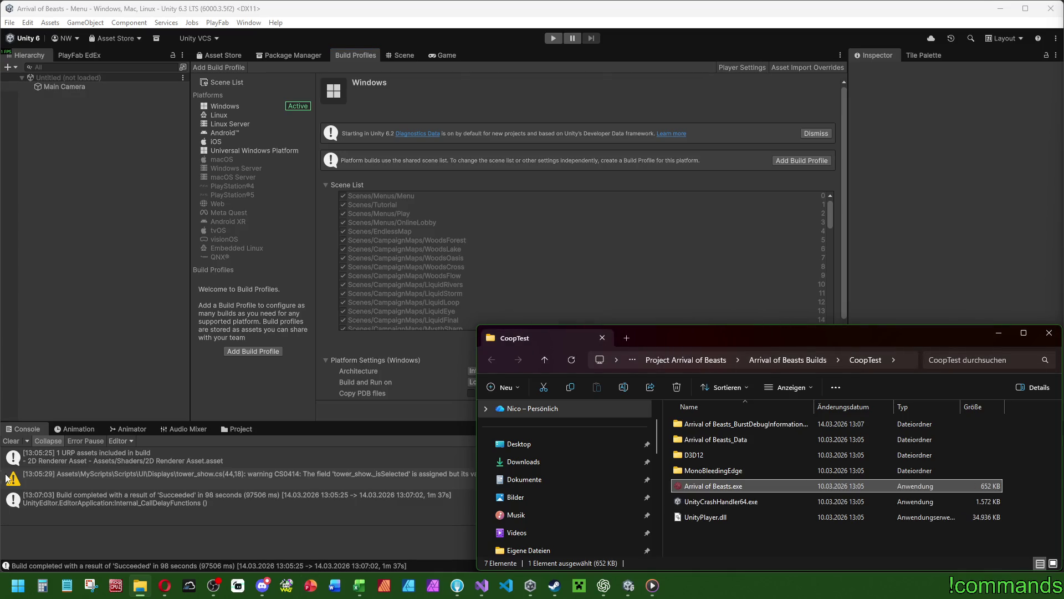
Step: Enter Play mode in the editor and launch another instance from Arrival of Beasts.exe
click(11, 441)
click(557, 38)
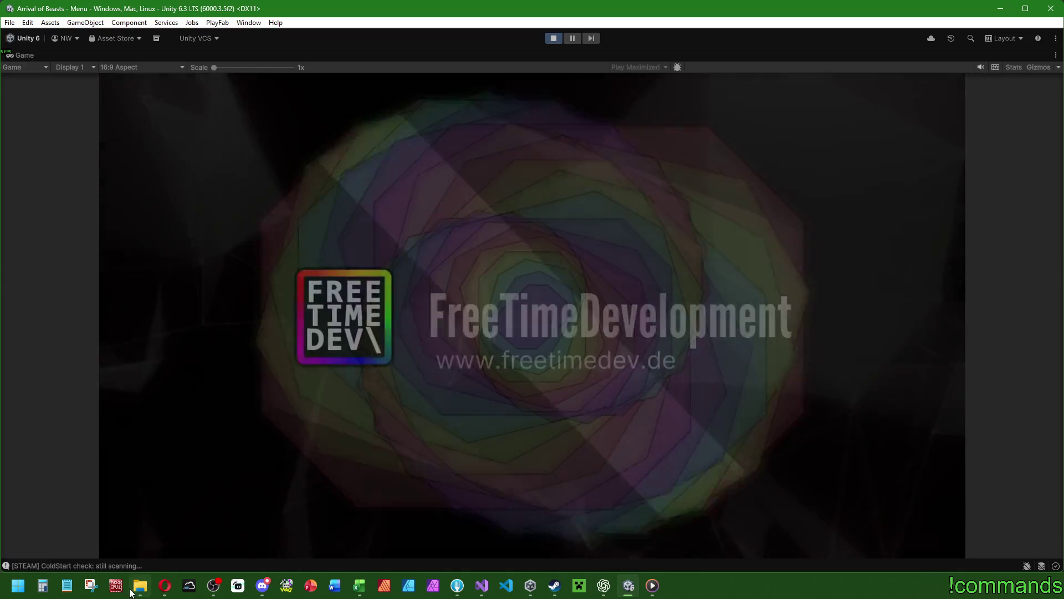
click(140, 585)
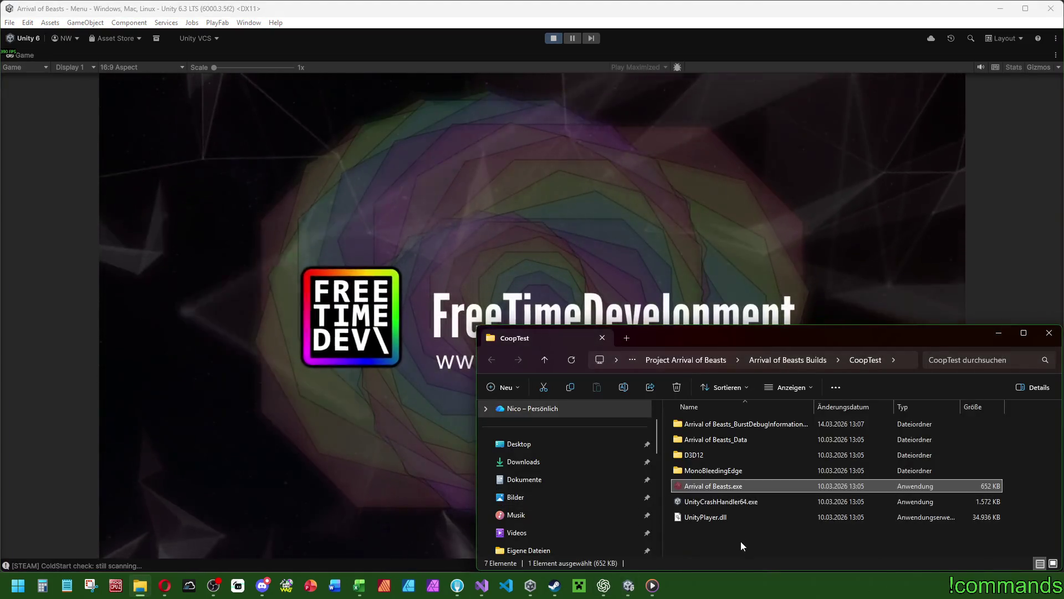
double_click(726, 486)
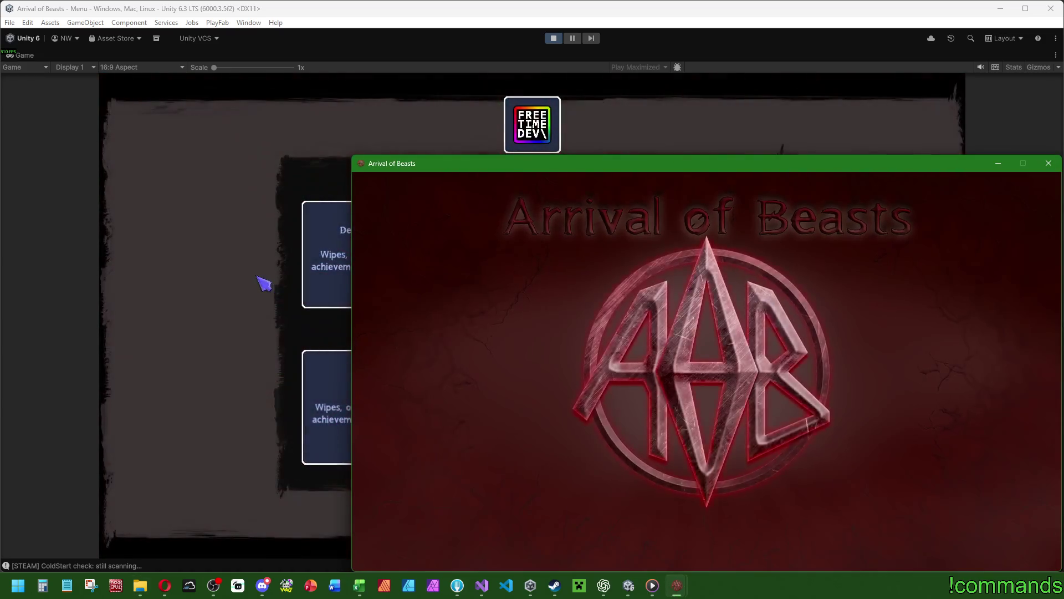
Step: Choose Play Online in the editor's game to complete the Steam login
click(503, 339)
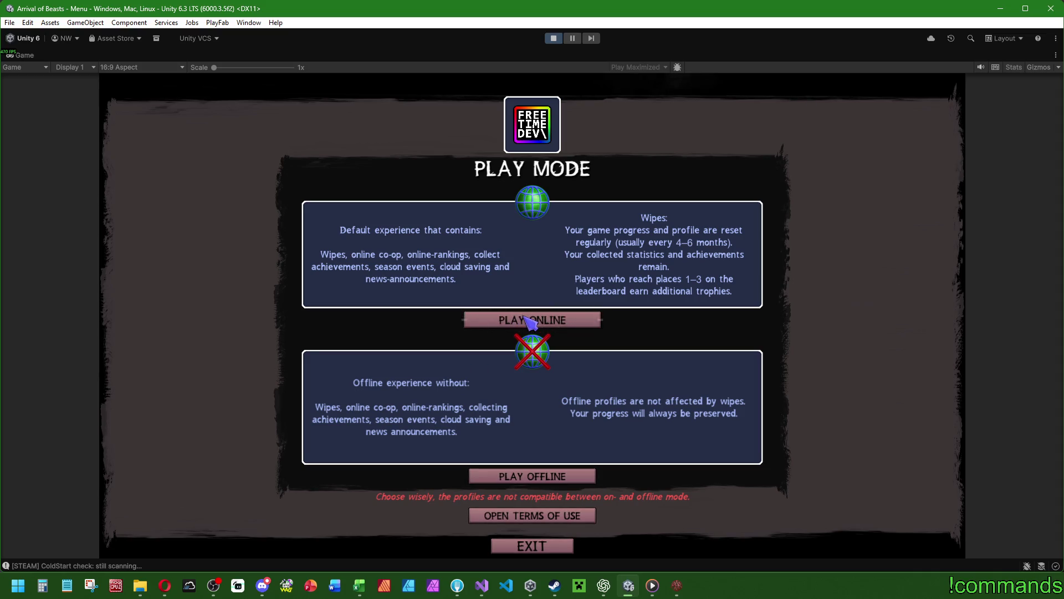
click(530, 321)
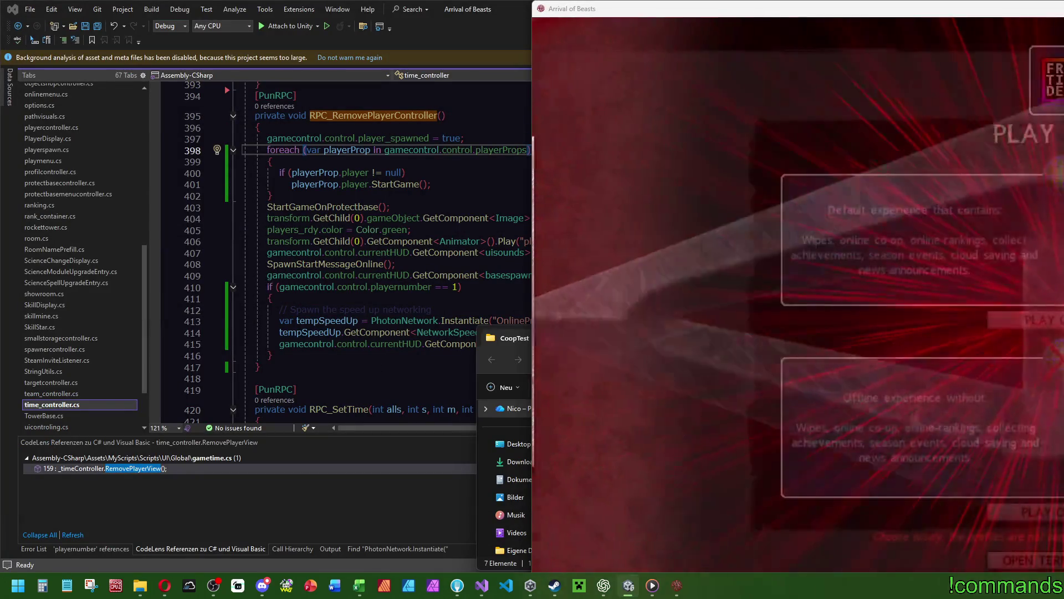
click(924, 136)
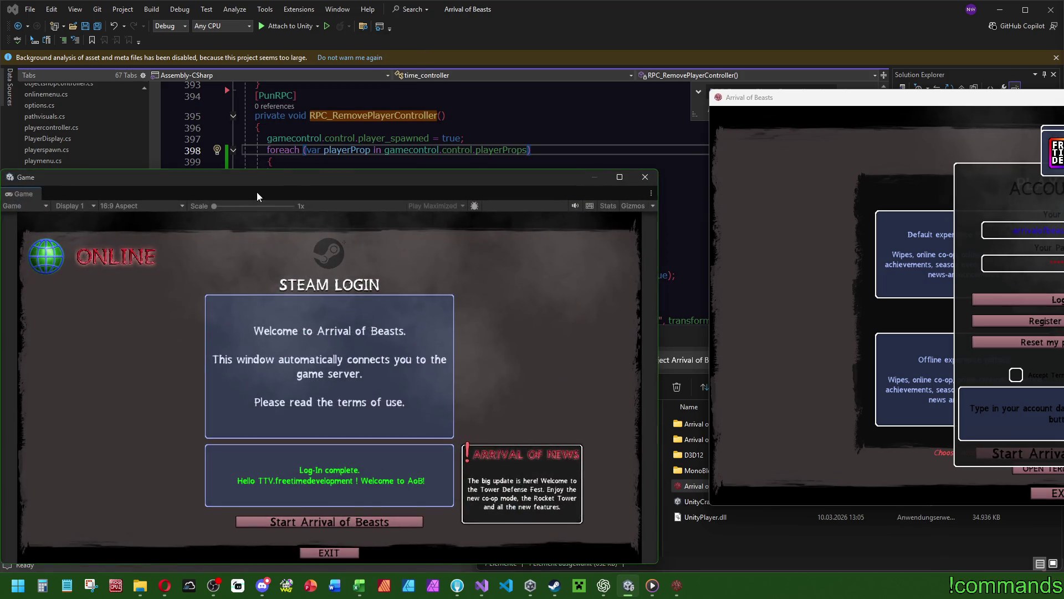
Step: Undock and resize the Game window, and arrange the three game windows across the screen
mouse_move(257, 177)
mouse_down()
mouse_move(281, 58)
mouse_move(264, 1)
mouse_move(254, 10)
mouse_up()
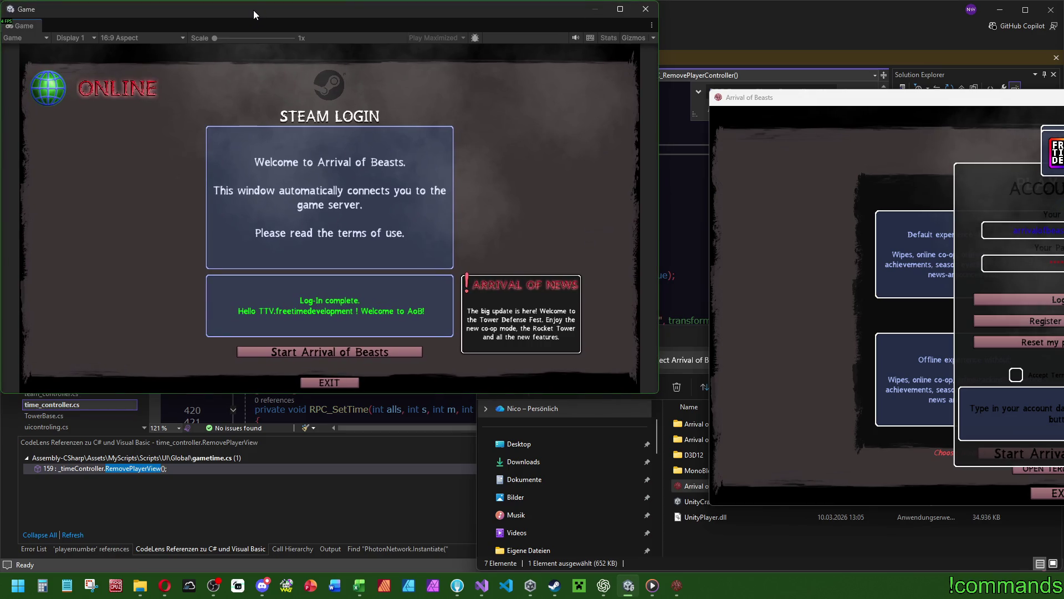
drag(659, 374, 627, 382)
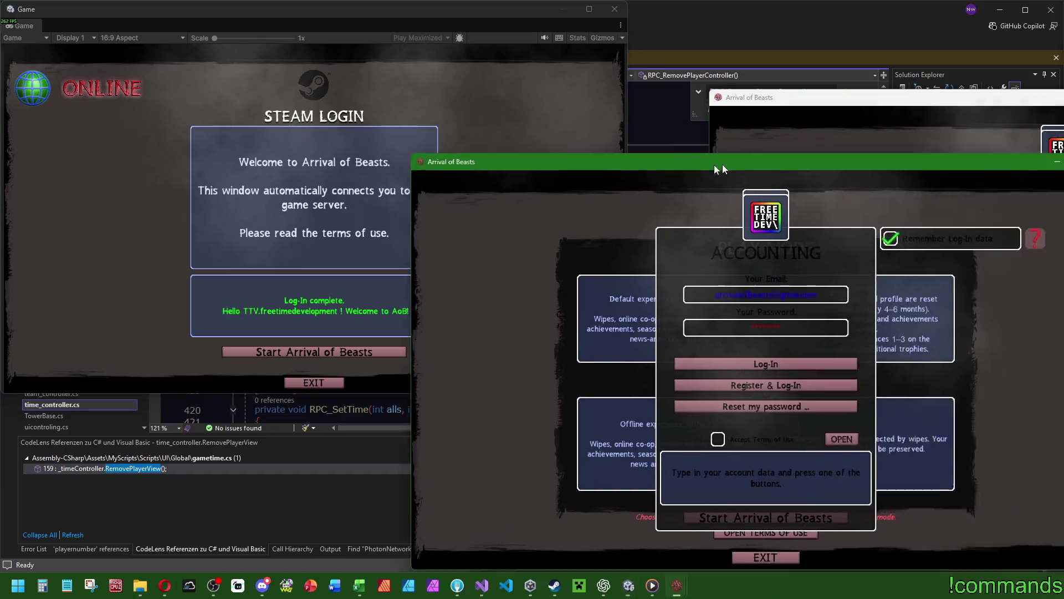
drag(734, 166, 319, 166)
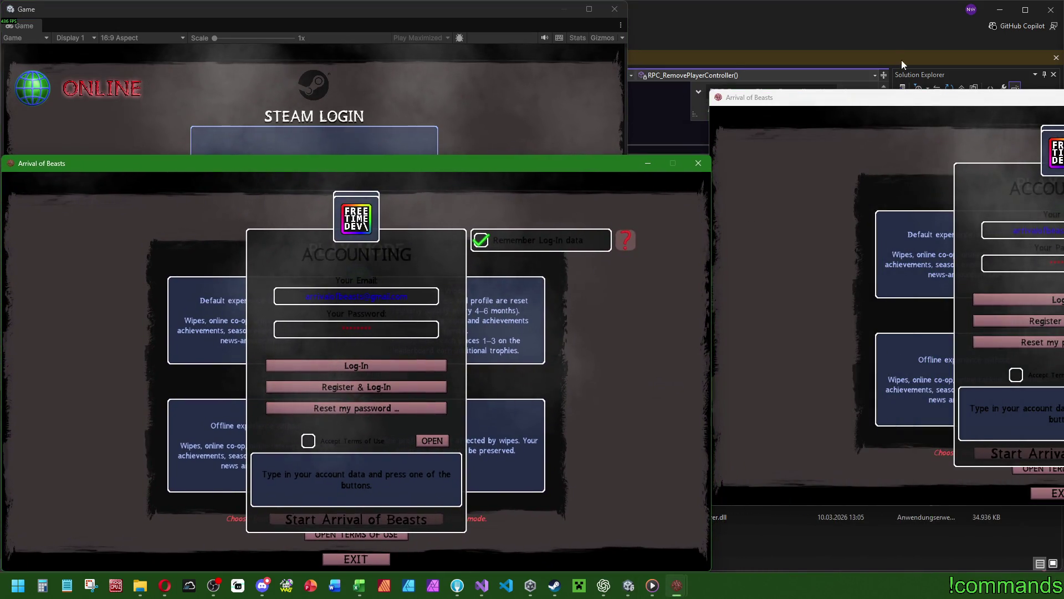
mouse_move(929, 103)
mouse_down()
mouse_move(580, 34)
mouse_move(571, 12)
mouse_up()
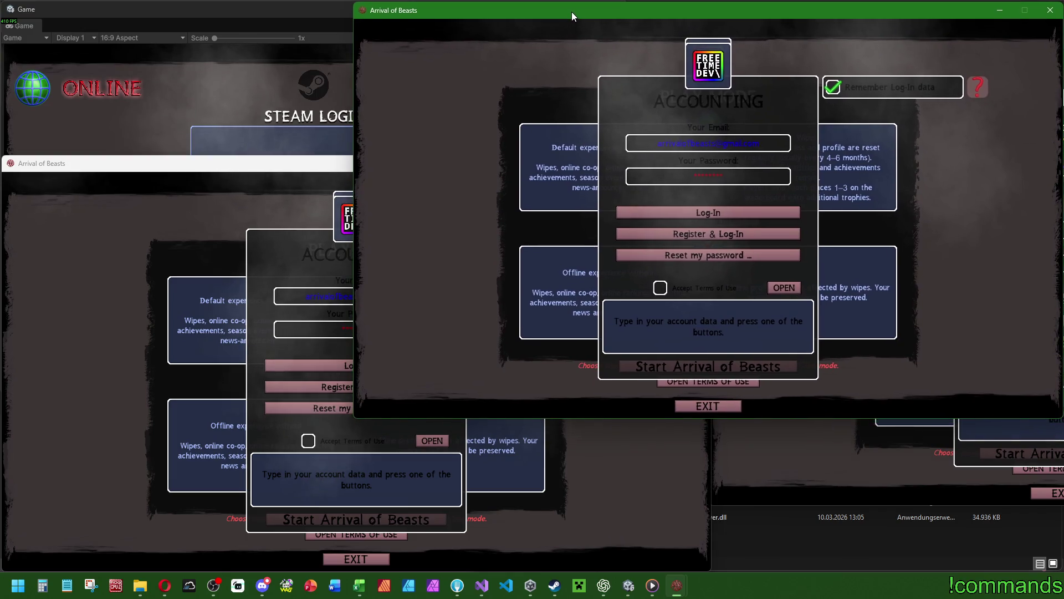
drag(1000, 108, 729, 163)
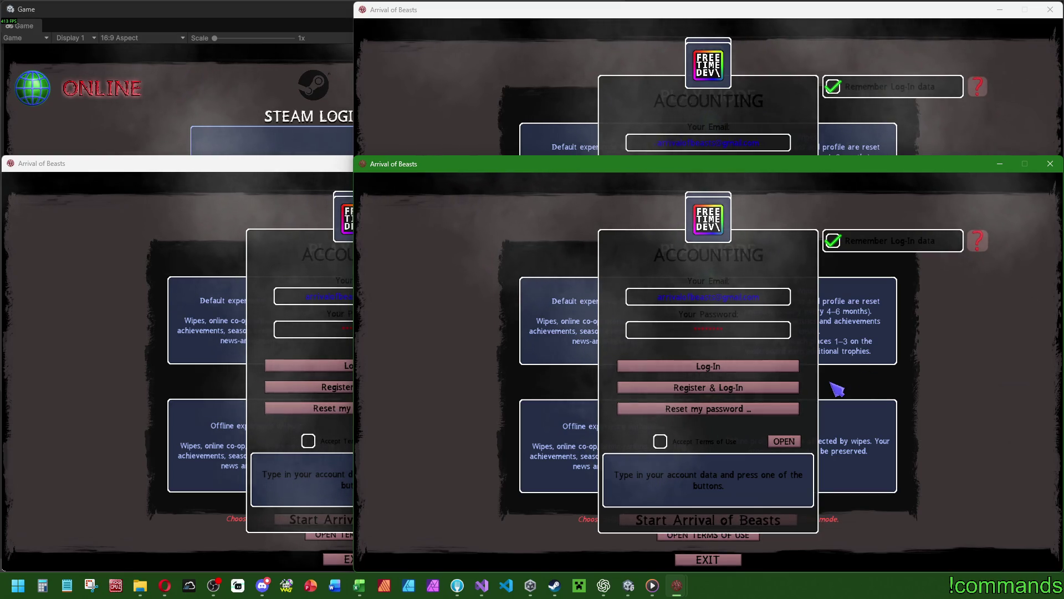
Step: Log one build into the test account and select the second local profile at the main menu
click(317, 154)
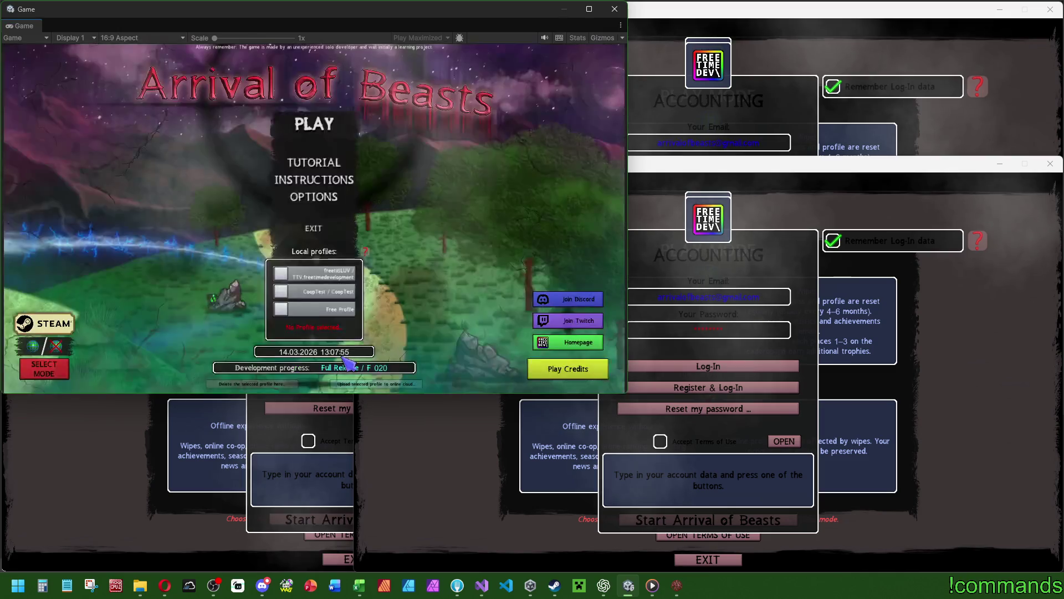
click(313, 124)
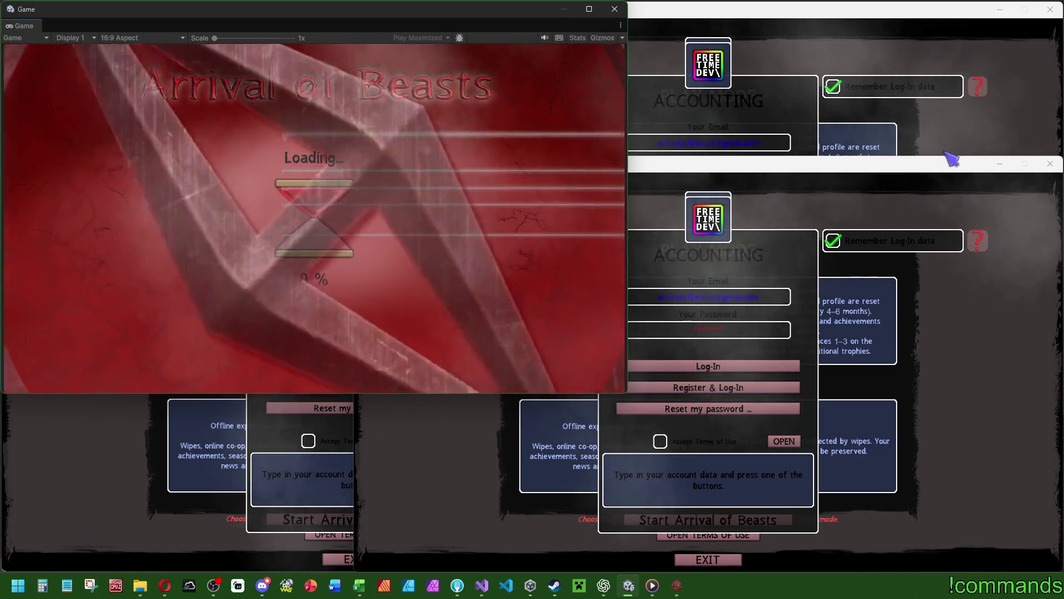
click(953, 150)
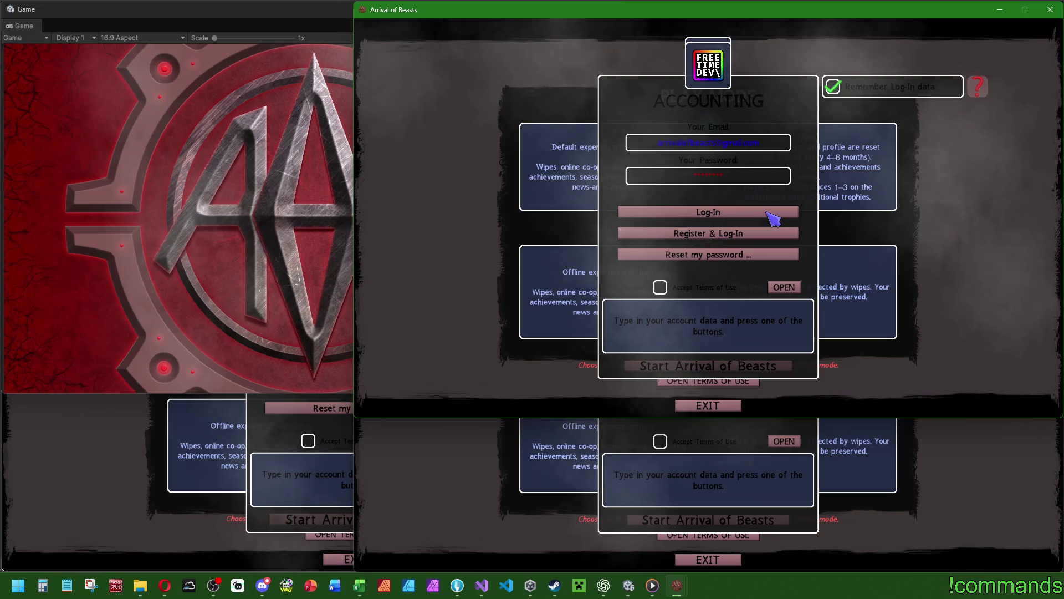
click(776, 214)
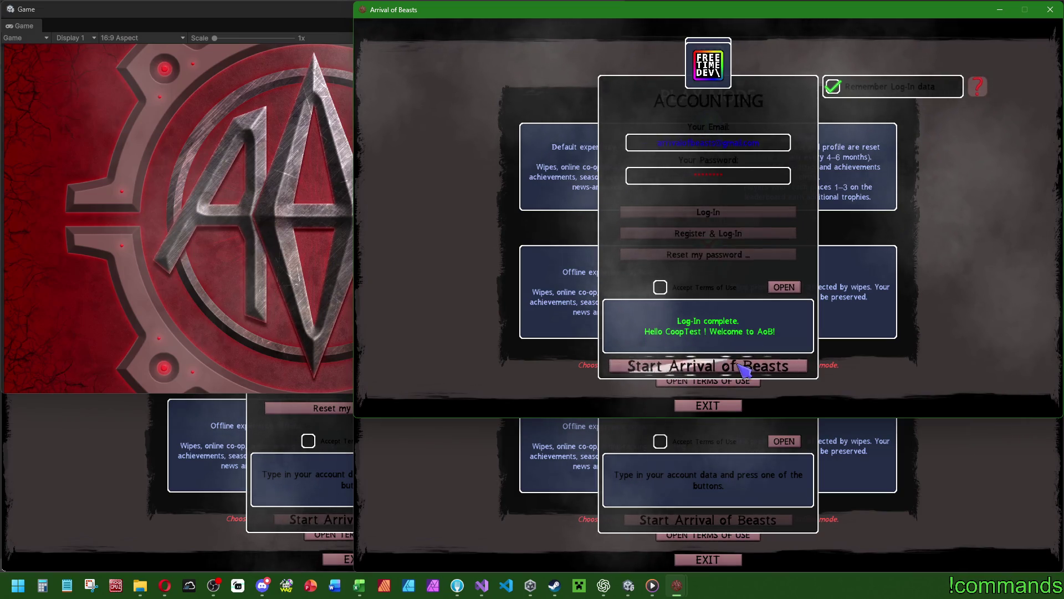
click(742, 367)
click(714, 302)
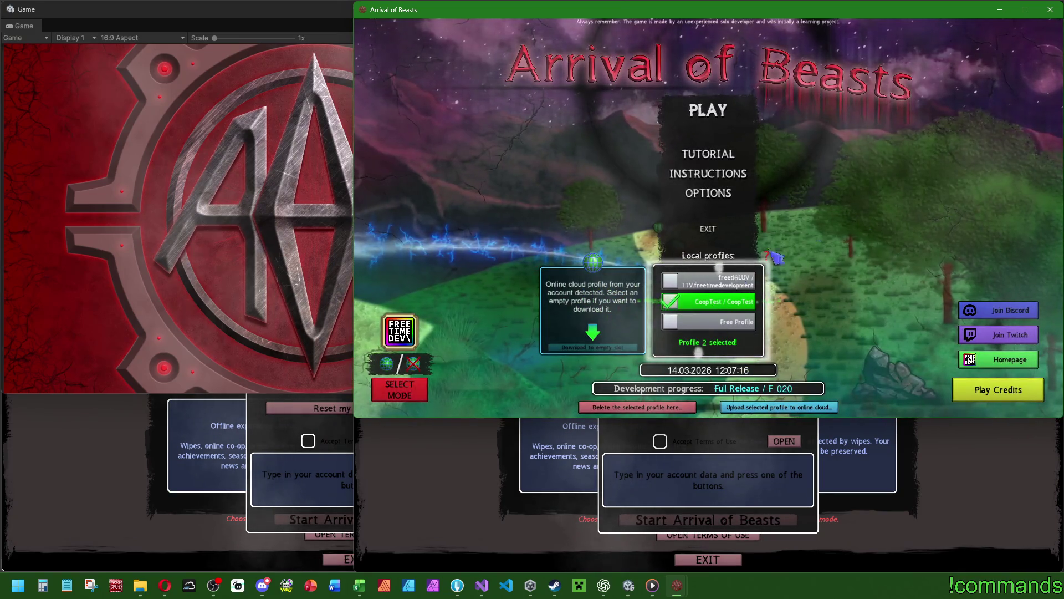
Step: Set this instance's video resolution to 1176x664 at 143.999 Hz and keep it
click(704, 193)
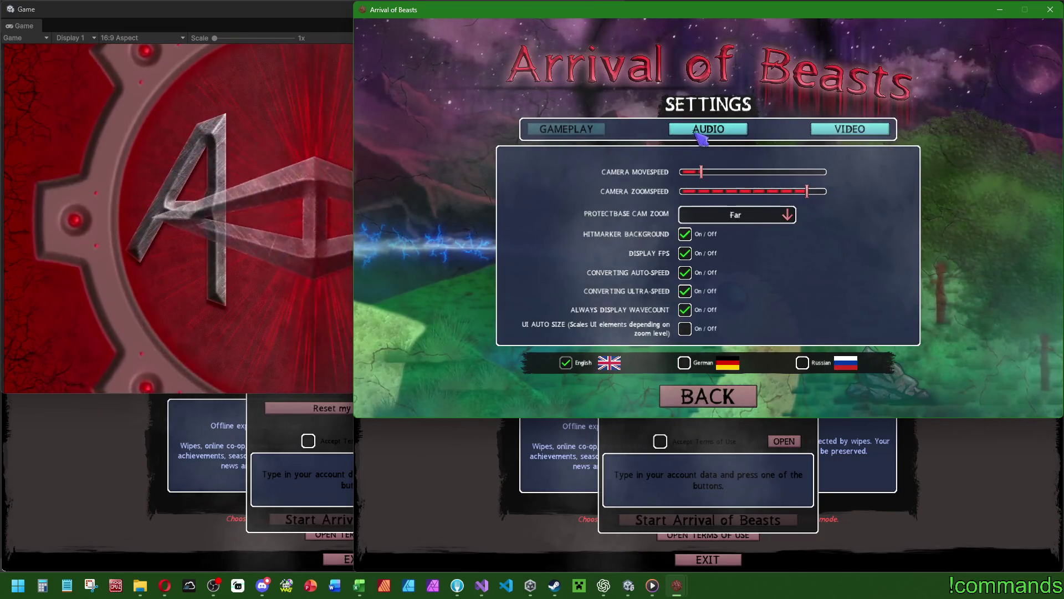
click(849, 128)
click(787, 236)
drag(801, 250, 805, 271)
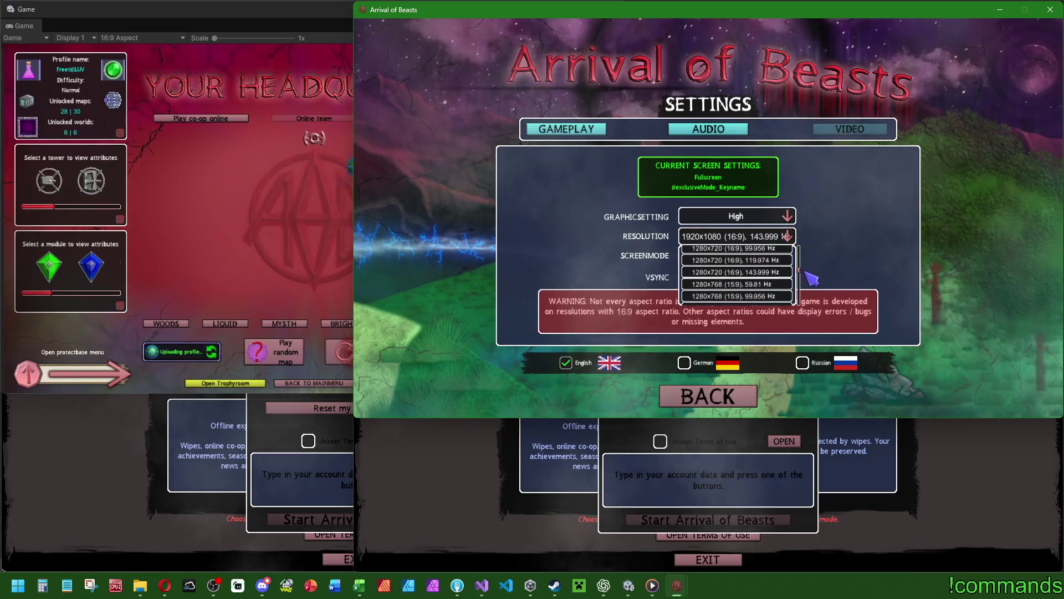
click(726, 275)
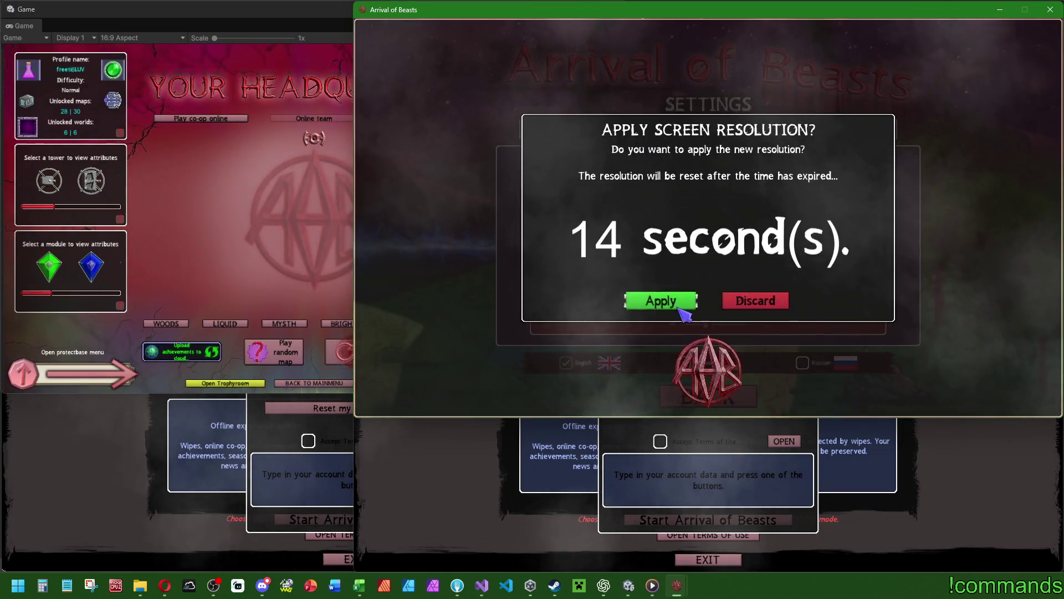
click(679, 306)
scroll(798, 257, down, 1)
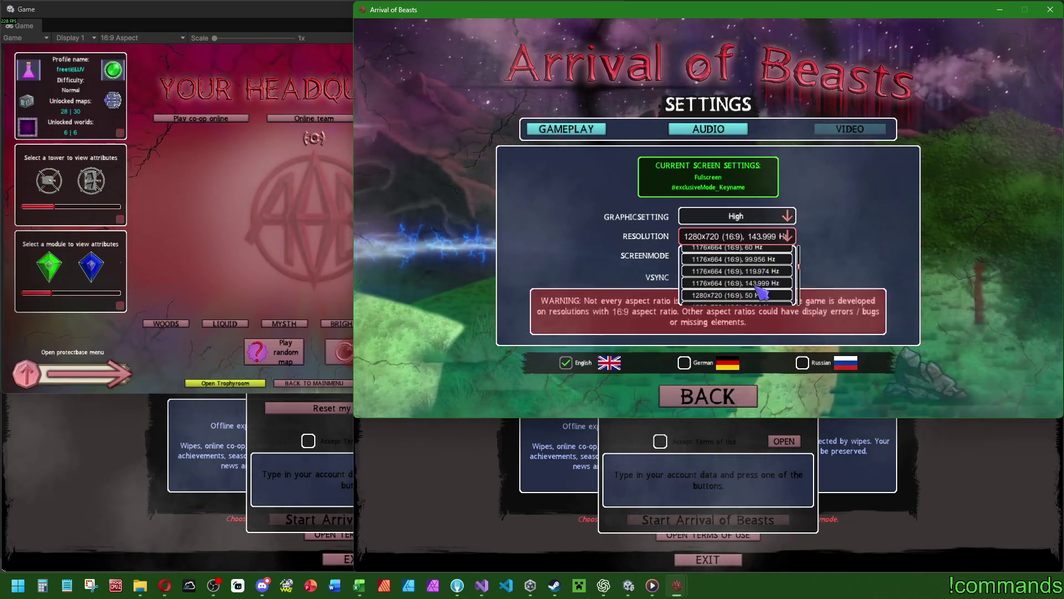
click(739, 284)
click(1019, 381)
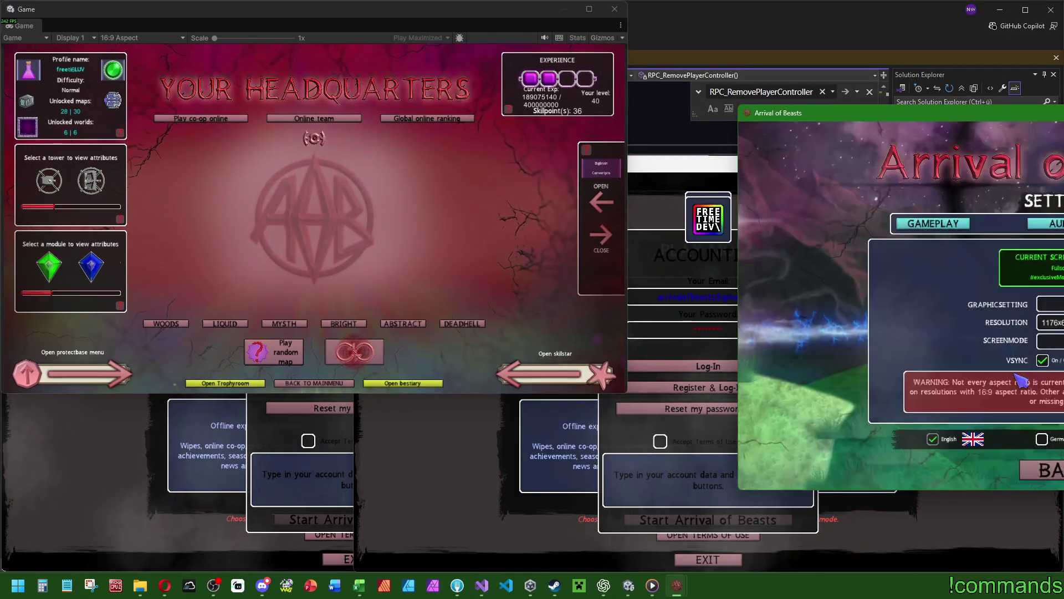
mouse_move(1033, 113)
mouse_down()
mouse_move(694, 28)
mouse_move(703, 17)
mouse_up()
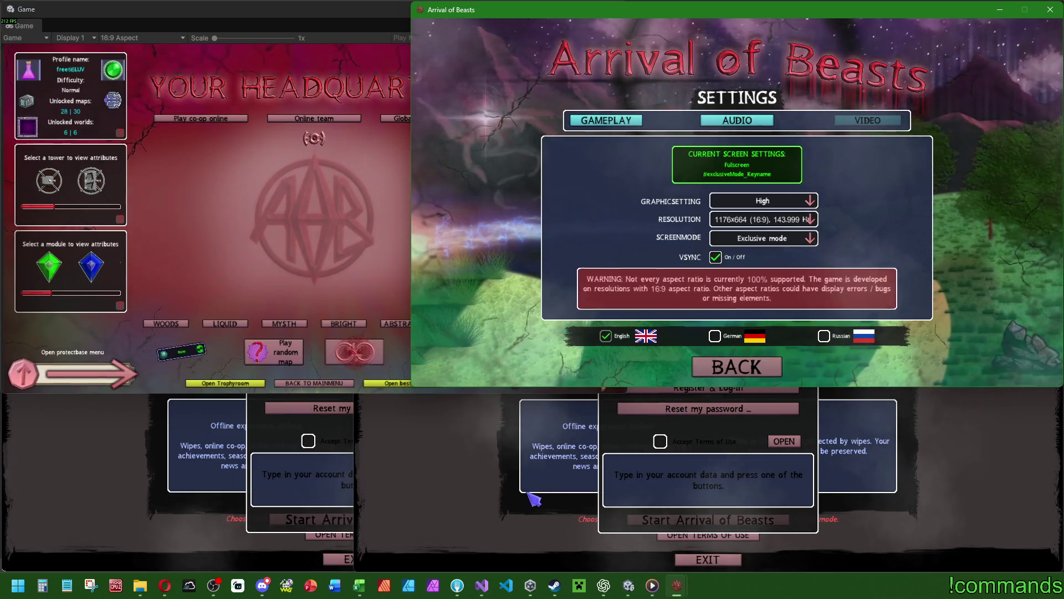
Step: Back at the main menu, select the CoopTest profile, start the game and log in
click(726, 369)
click(716, 267)
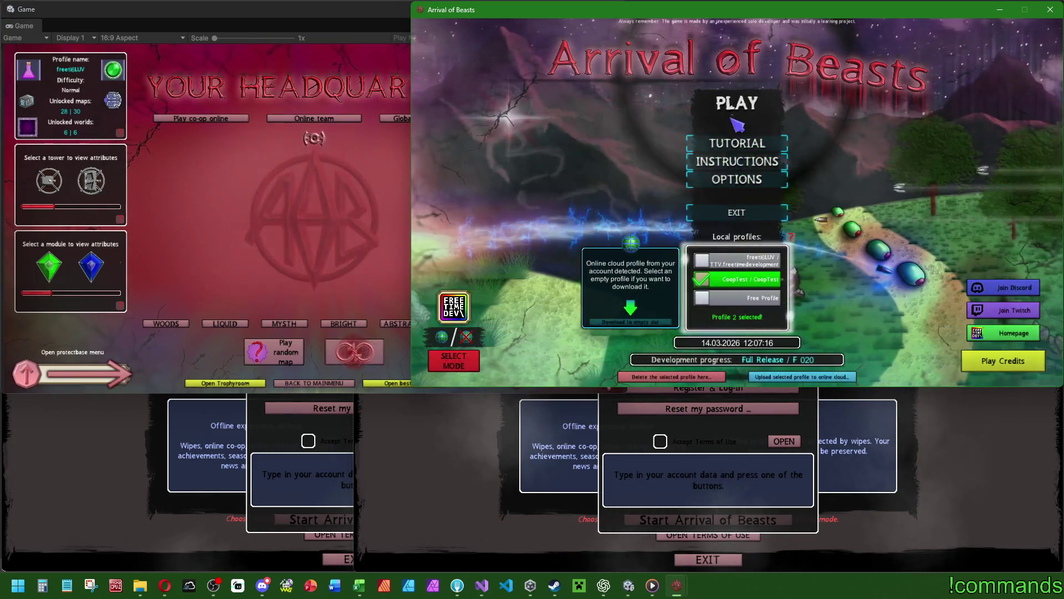
click(737, 102)
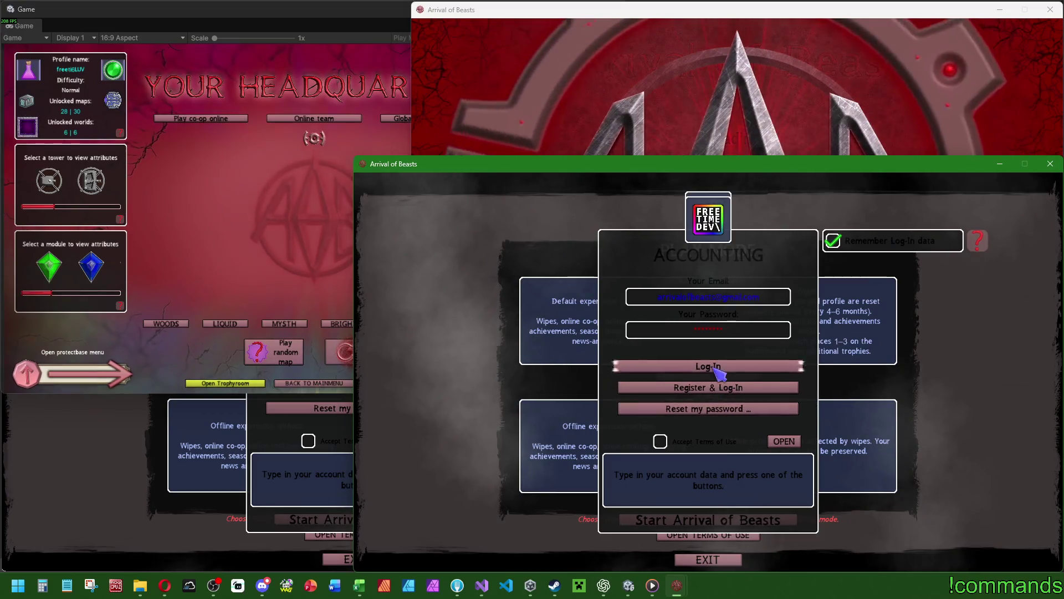
click(717, 368)
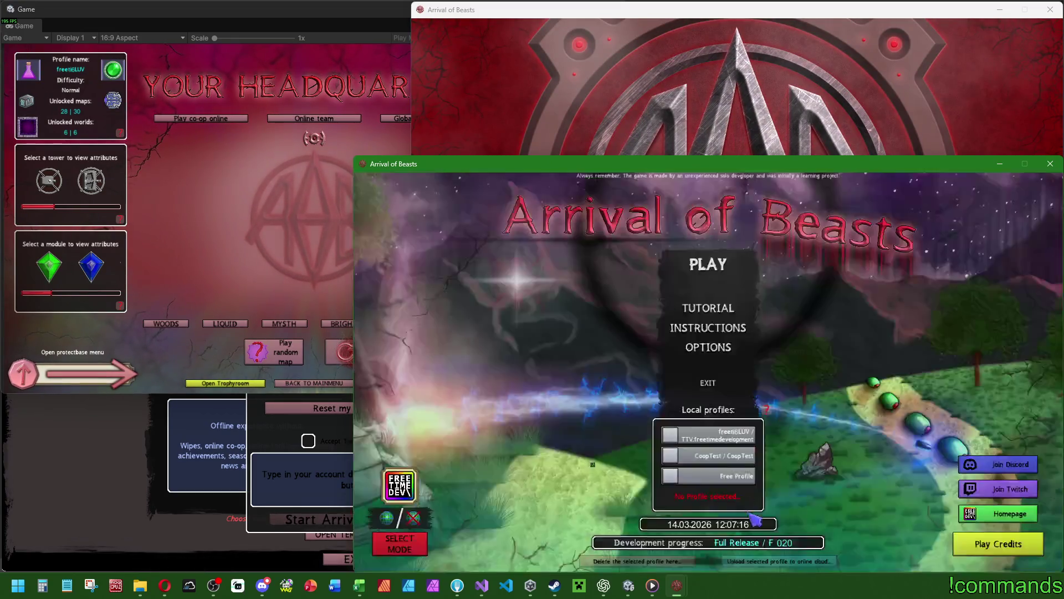
click(711, 456)
Step: Set a second instance to 1176x664 and start it with the CoopTest profile
click(707, 346)
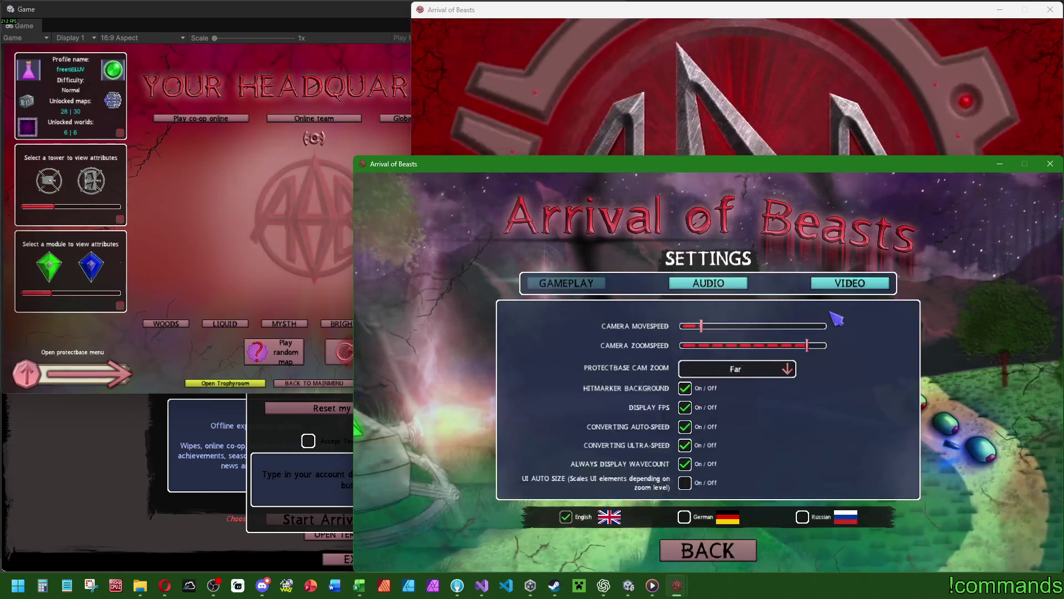
click(795, 392)
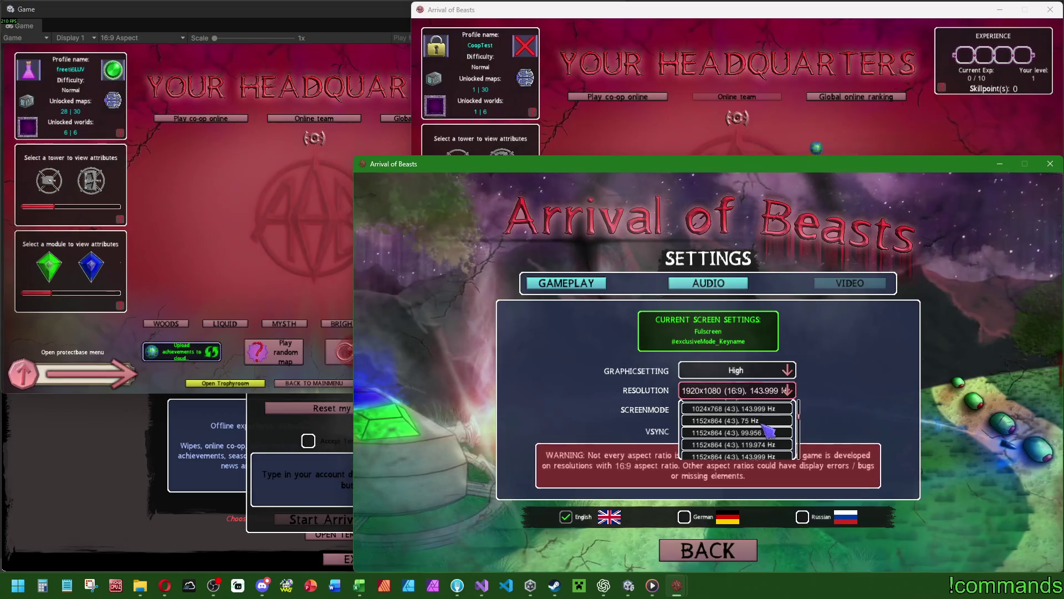
scroll(780, 419, down, 1)
scroll(780, 420, down, 5)
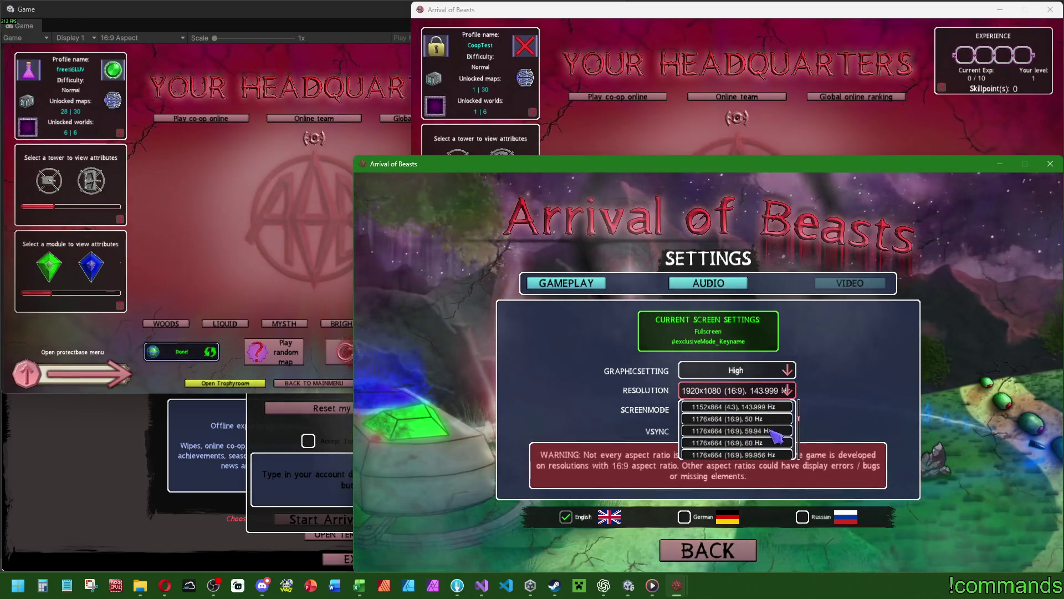
click(766, 436)
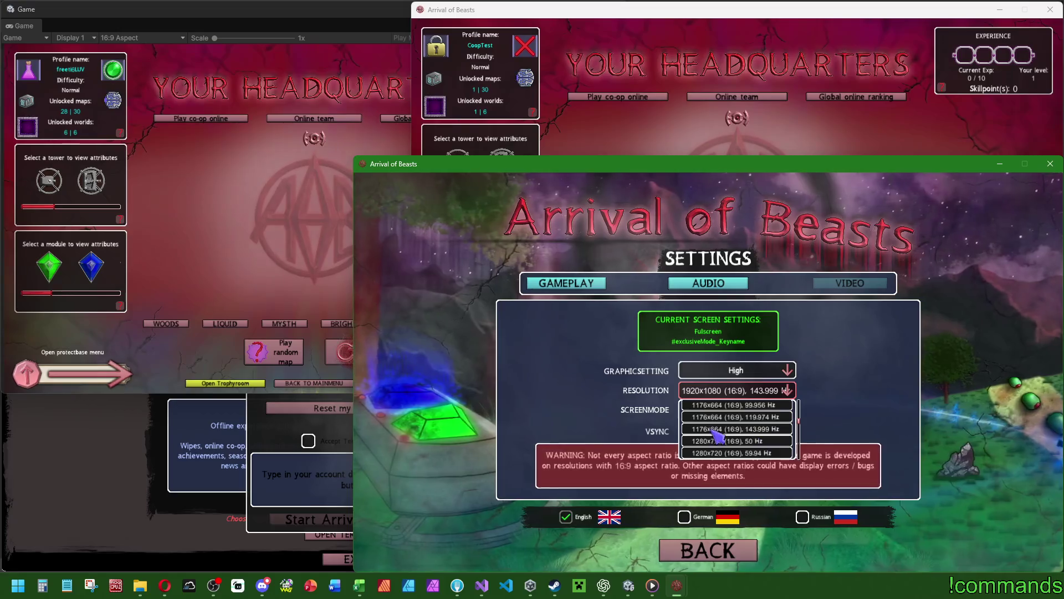
click(1042, 470)
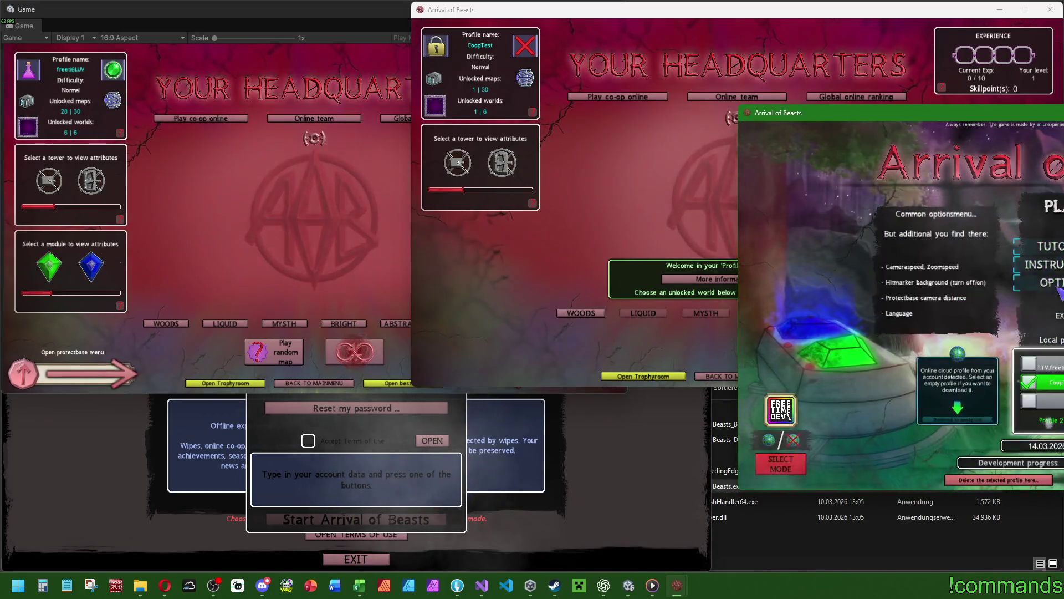
click(1031, 185)
drag(743, 158, 712, 201)
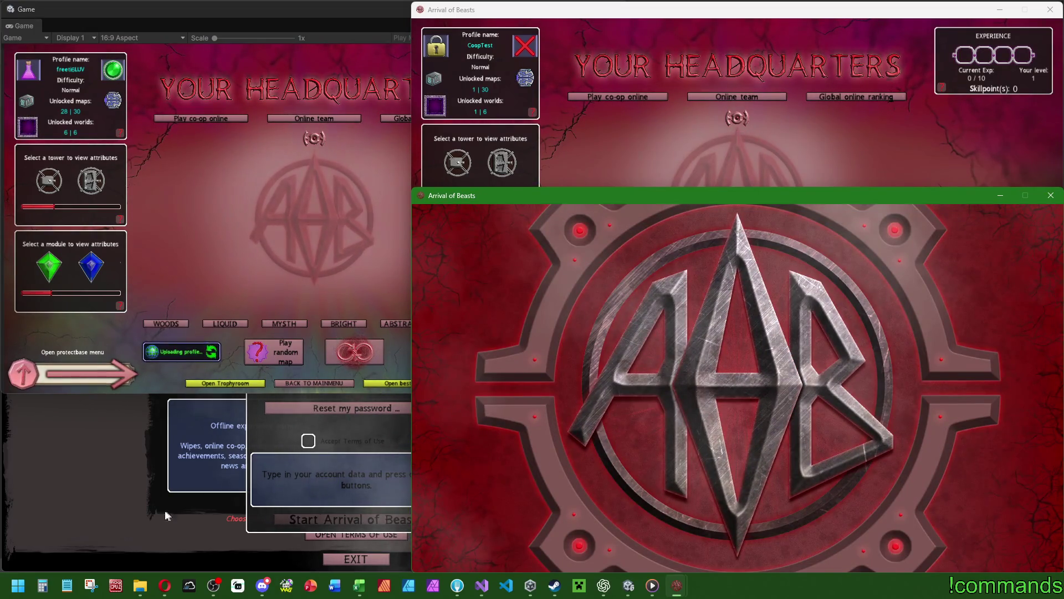
click(169, 459)
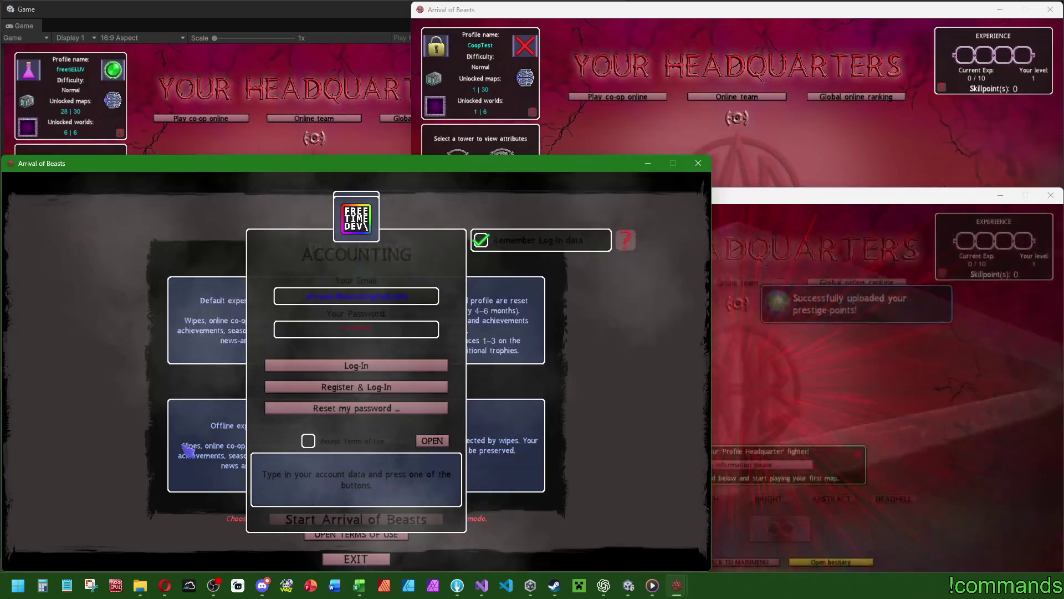
Step: Log the third instance into its saved account and select the CoopTest profile
click(323, 367)
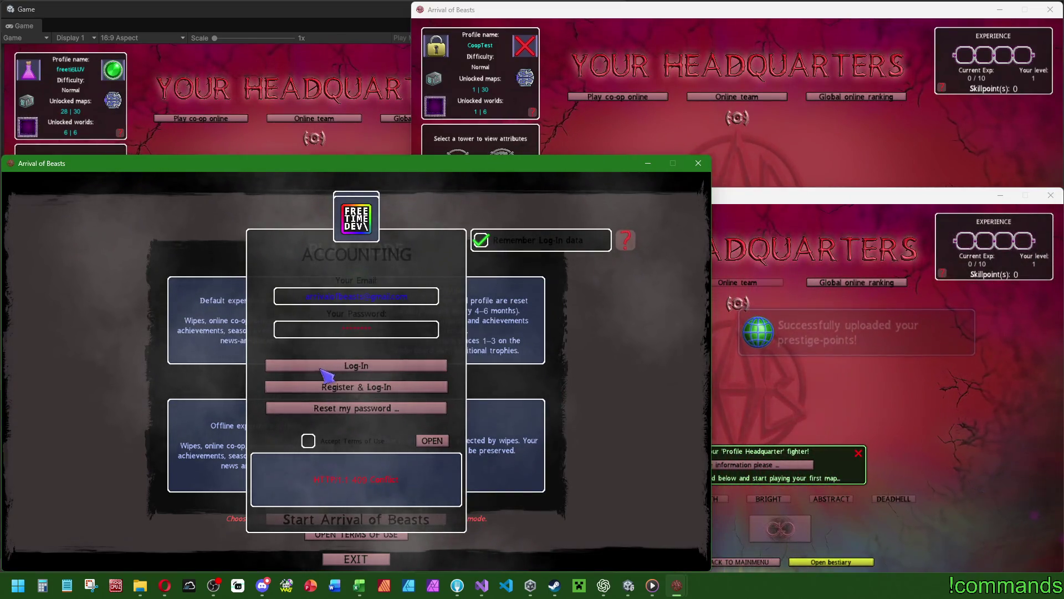
click(356, 369)
click(358, 517)
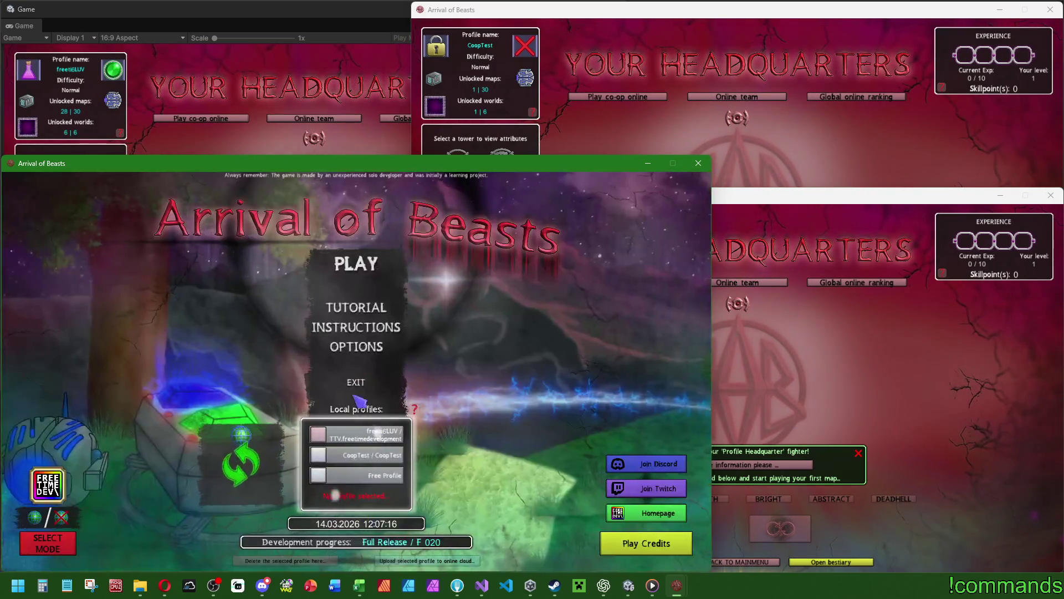
click(355, 455)
Step: Set its video resolution to 1176x664 at 143.999 Hz and keep the change
click(357, 347)
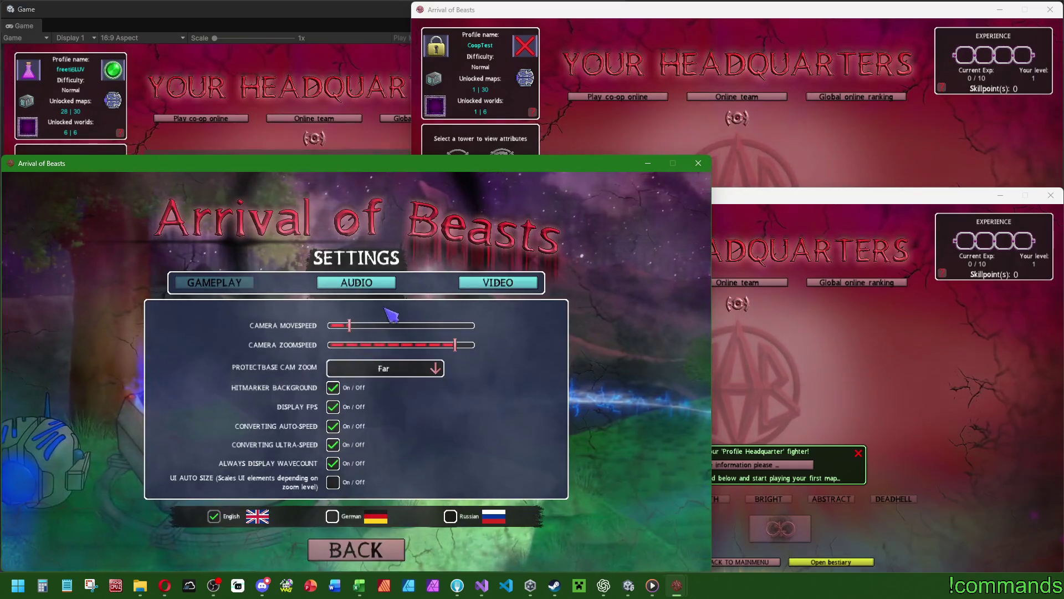
click(356, 282)
click(498, 282)
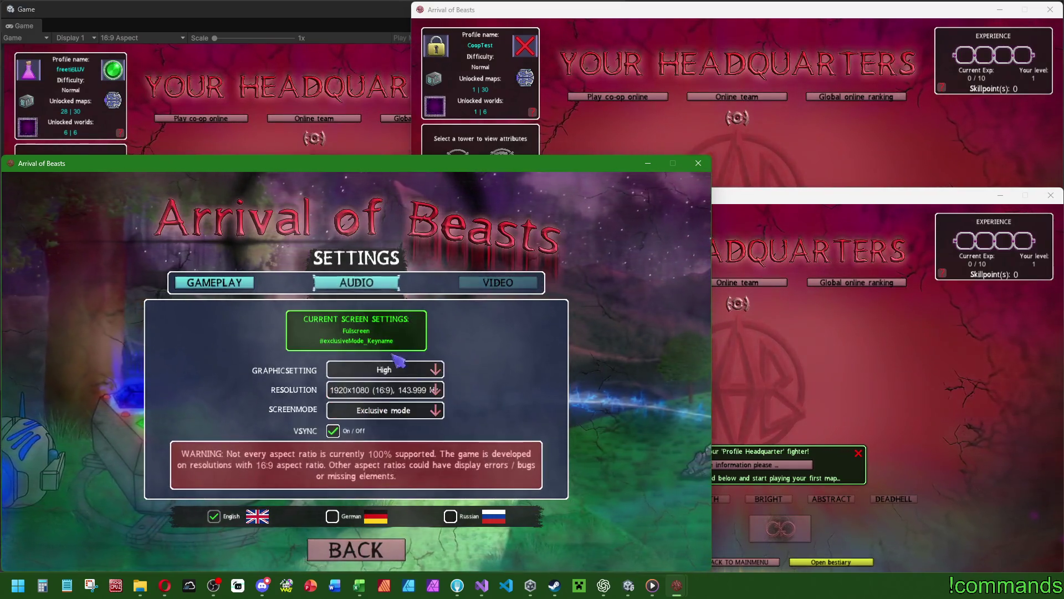
click(435, 390)
scroll(447, 403, down, 5)
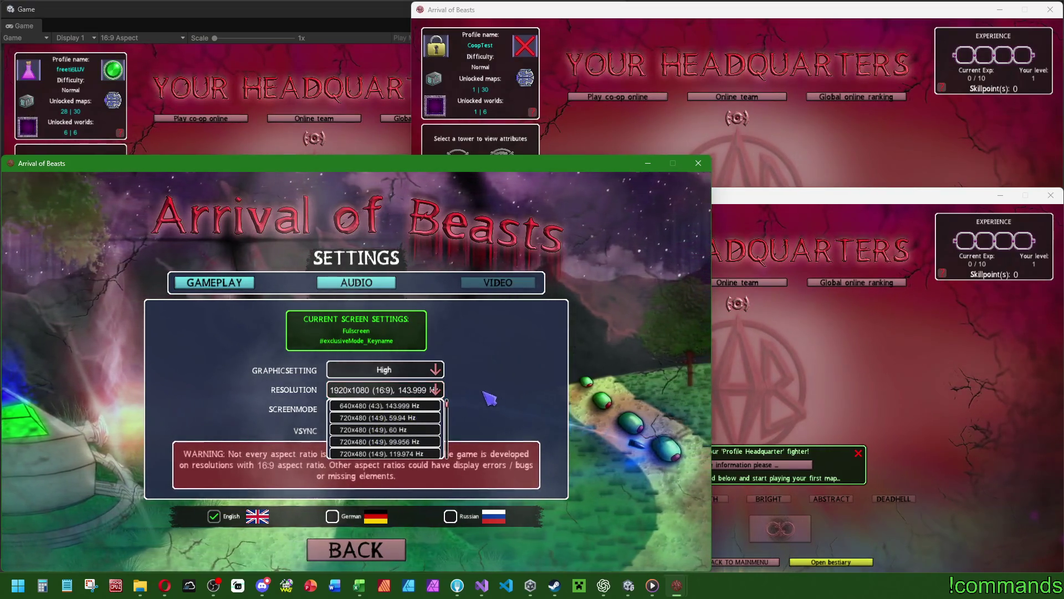
scroll(449, 412, down, 5)
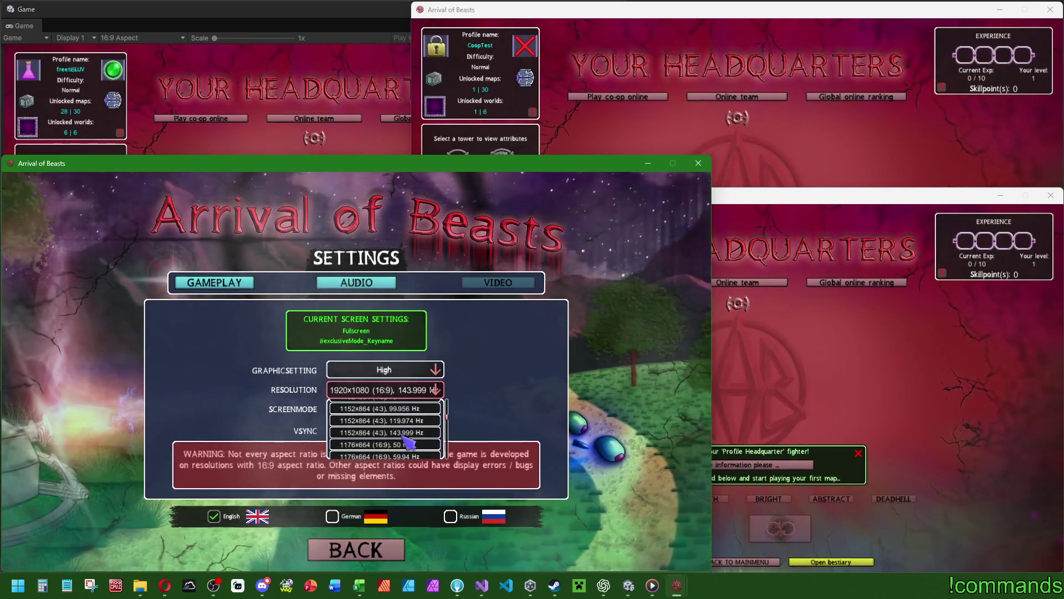
scroll(415, 439, down, 2)
scroll(415, 439, down, 4)
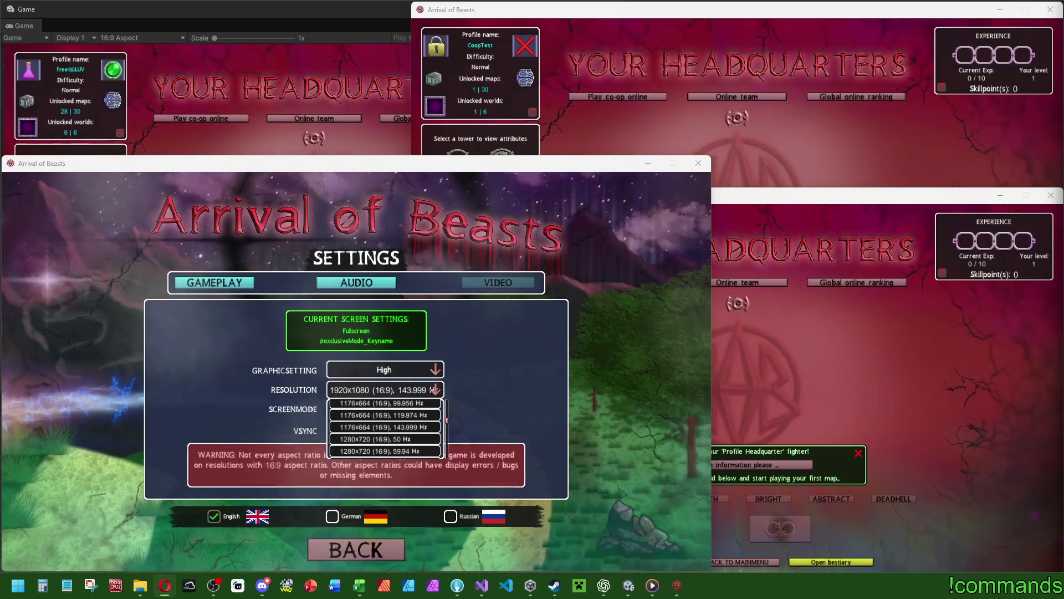
click(369, 428)
click(1019, 382)
Step: Move the window to the left, return to the main menu, and start the game
drag(1040, 119, 304, 201)
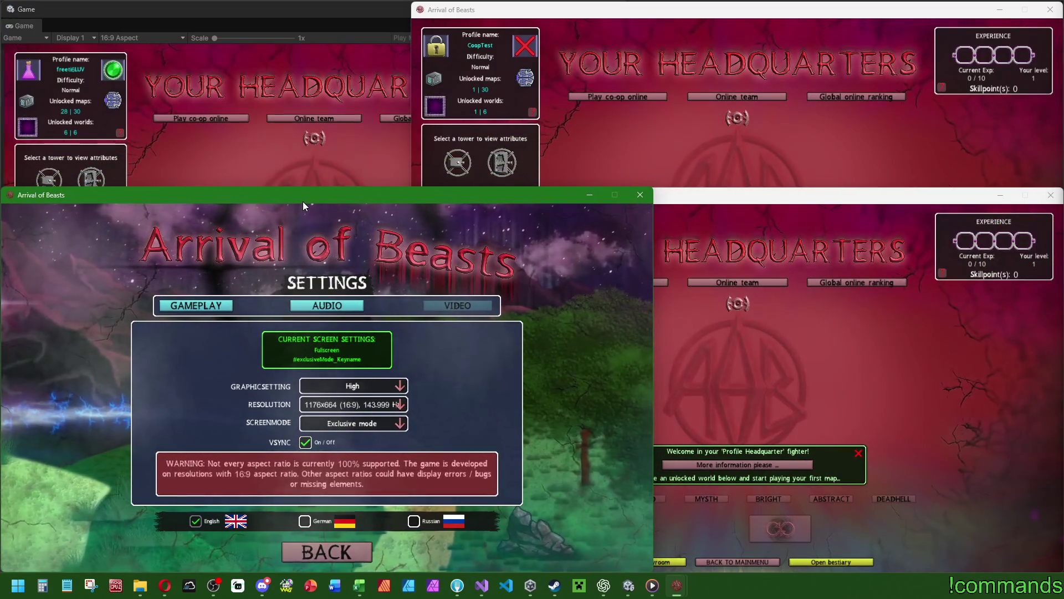
click(328, 552)
click(327, 288)
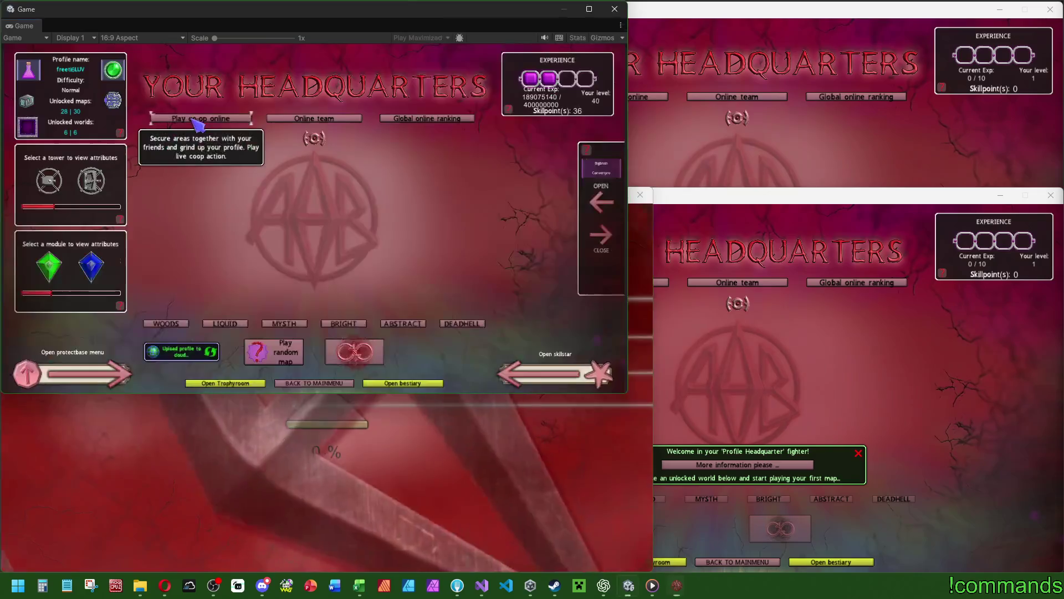
Step: Create a private 4-player online room from the editor's Game view
click(201, 118)
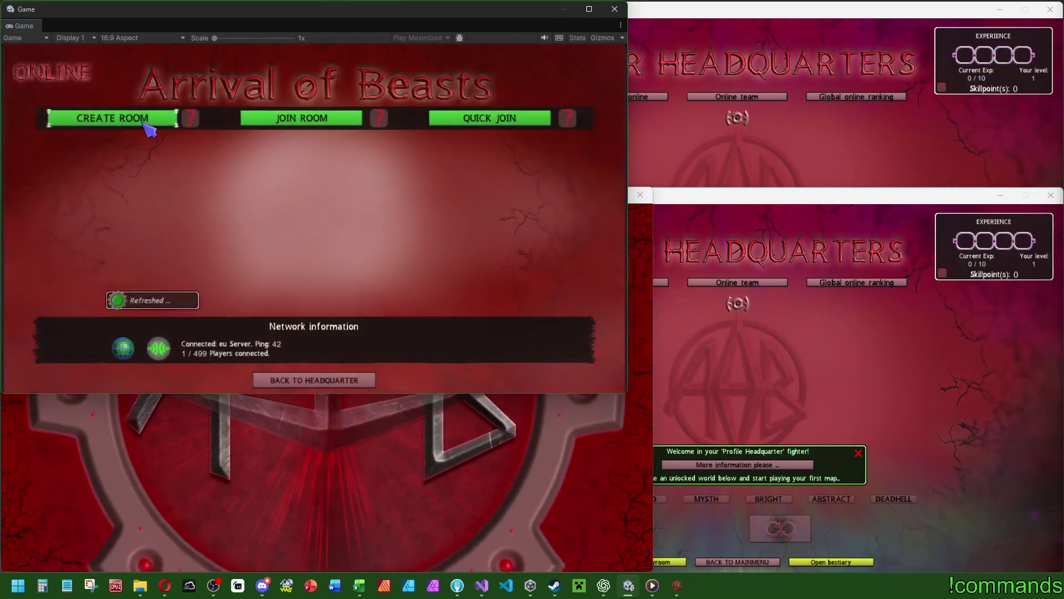
click(146, 119)
click(316, 257)
click(306, 287)
click(295, 234)
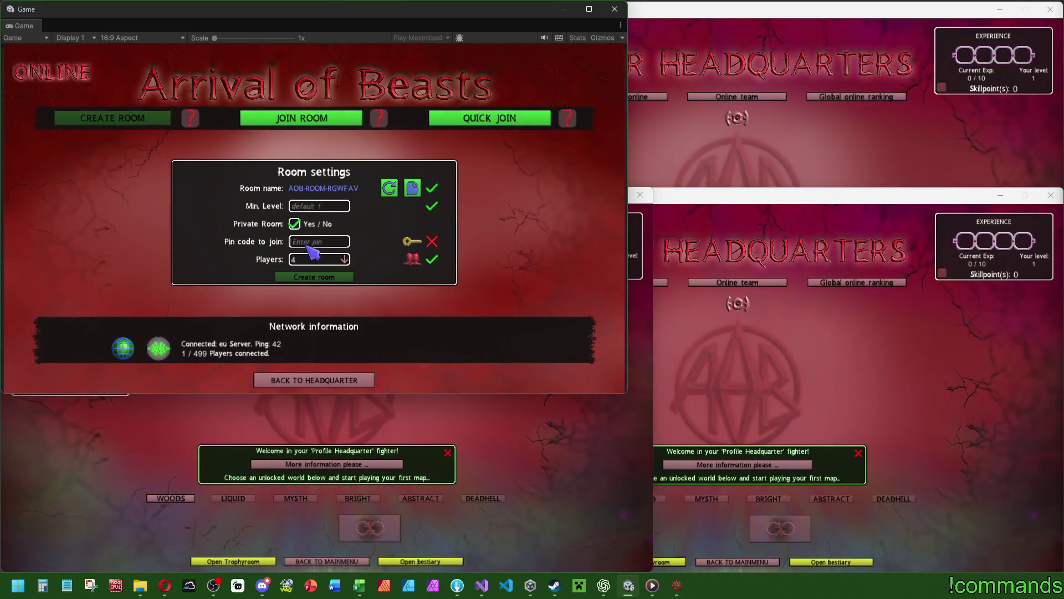
click(314, 275)
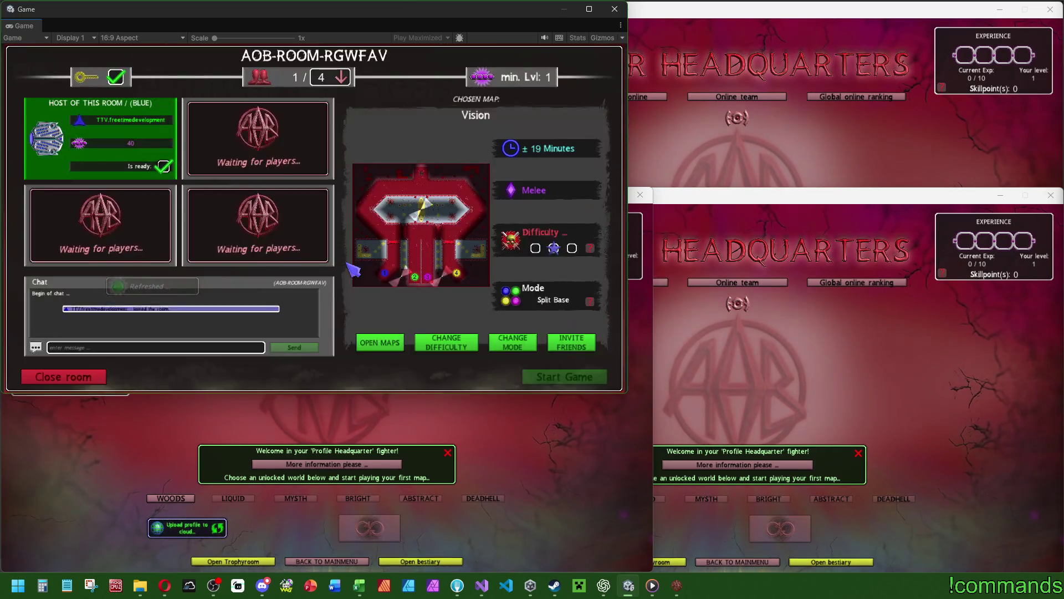
Step: Open online co-op play in the other game instances
click(687, 153)
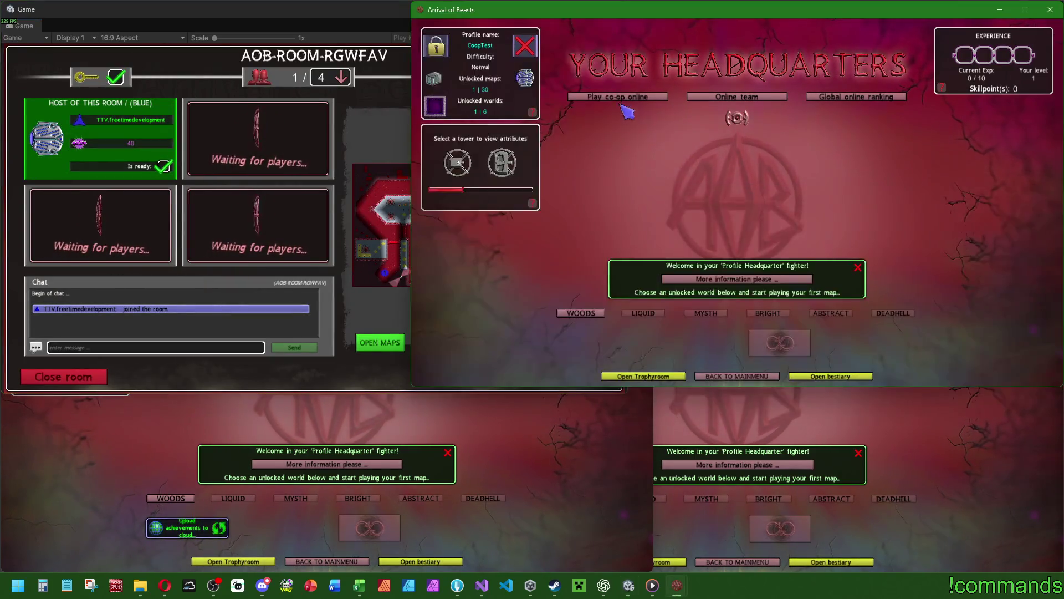
click(618, 96)
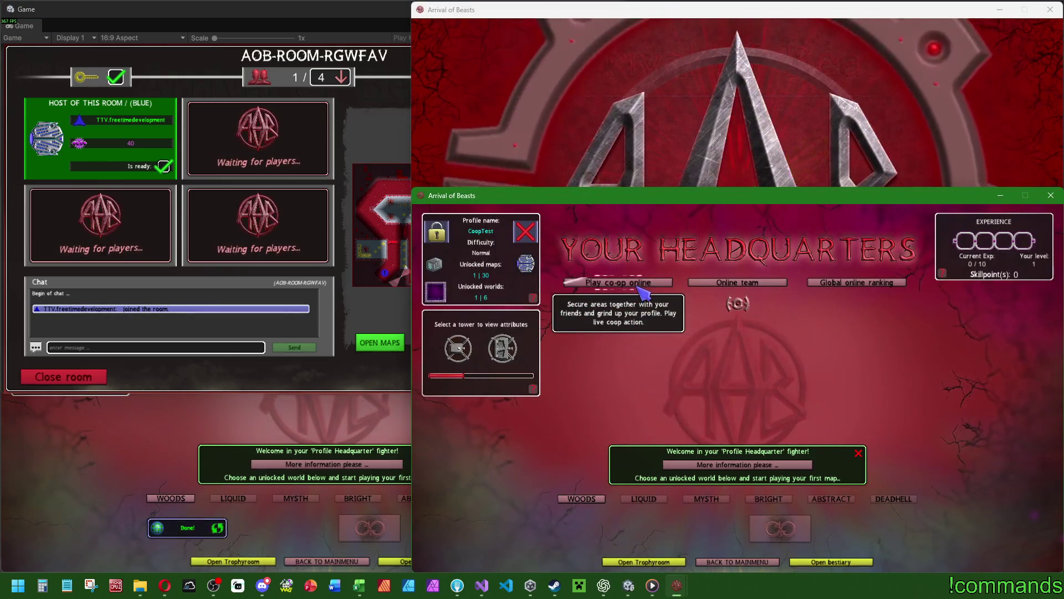
click(642, 289)
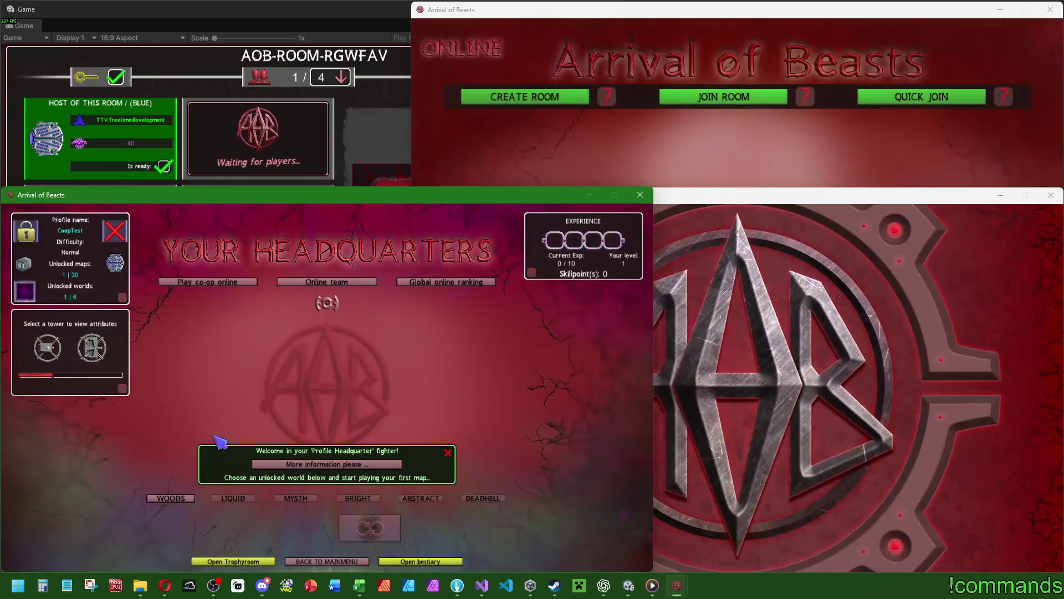
click(177, 284)
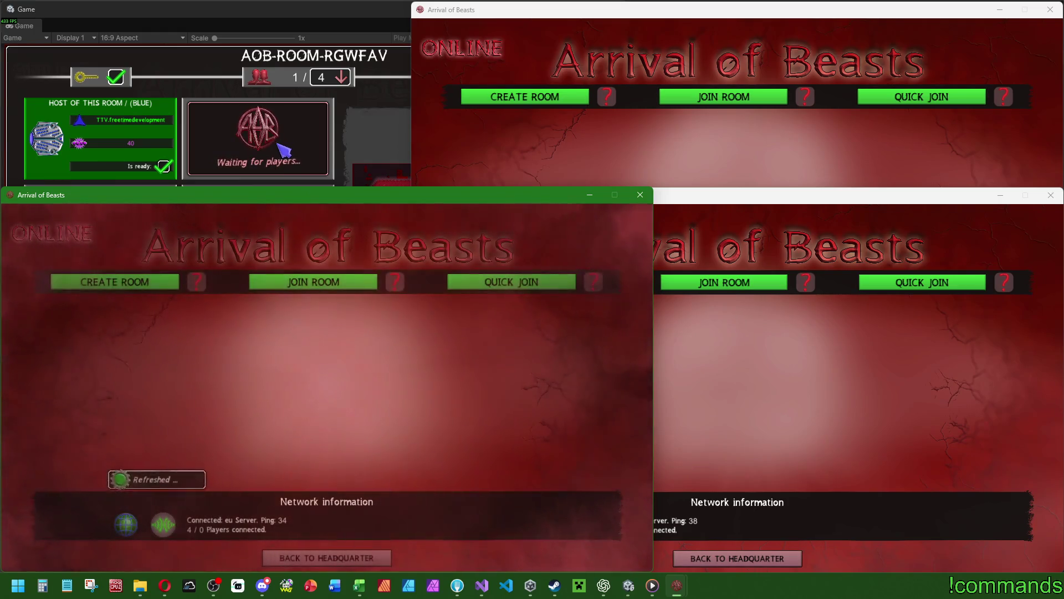
Step: Join room AOB-ROOM-RGWFAV from the top-right and lower-right build instances
click(299, 150)
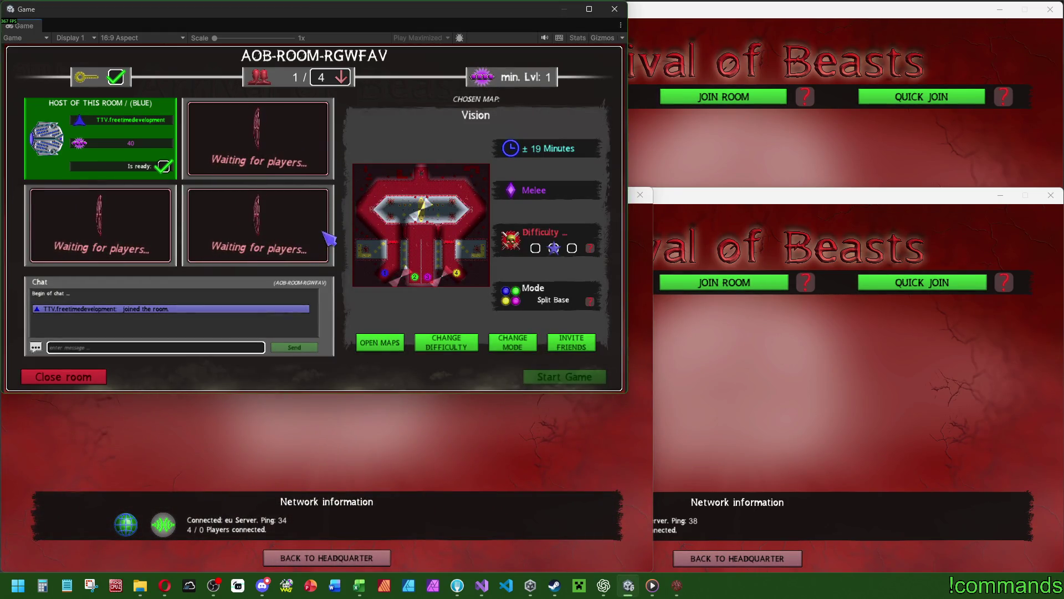
click(723, 158)
click(723, 97)
click(859, 156)
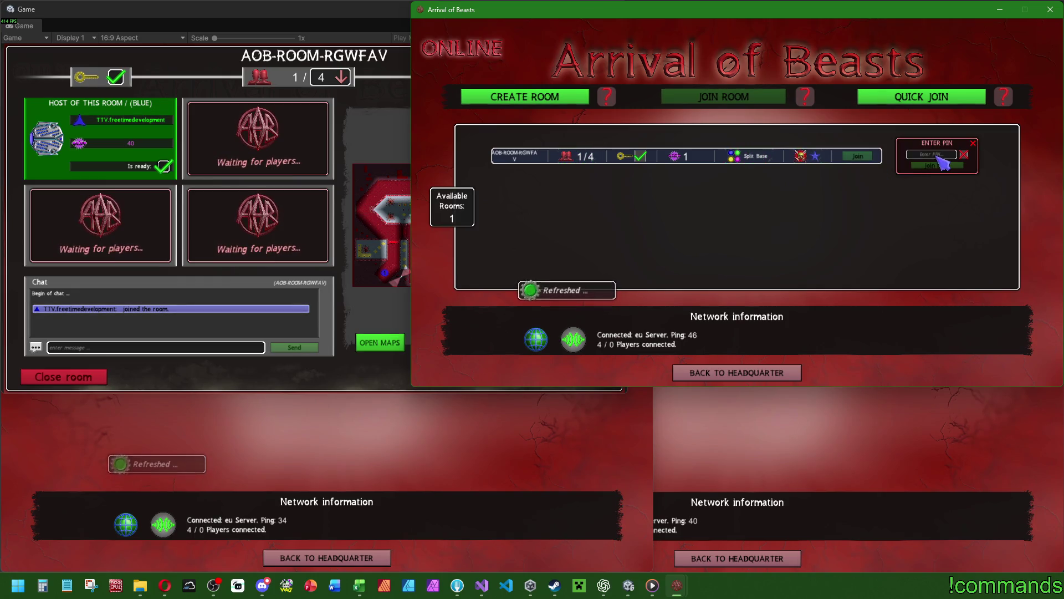
click(940, 166)
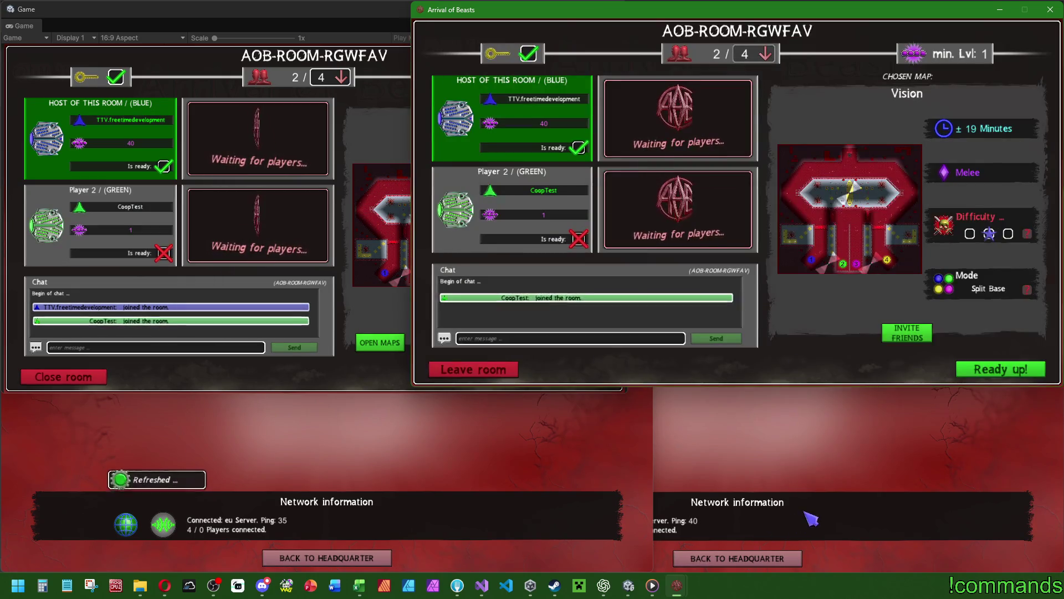
click(810, 514)
click(776, 279)
click(858, 343)
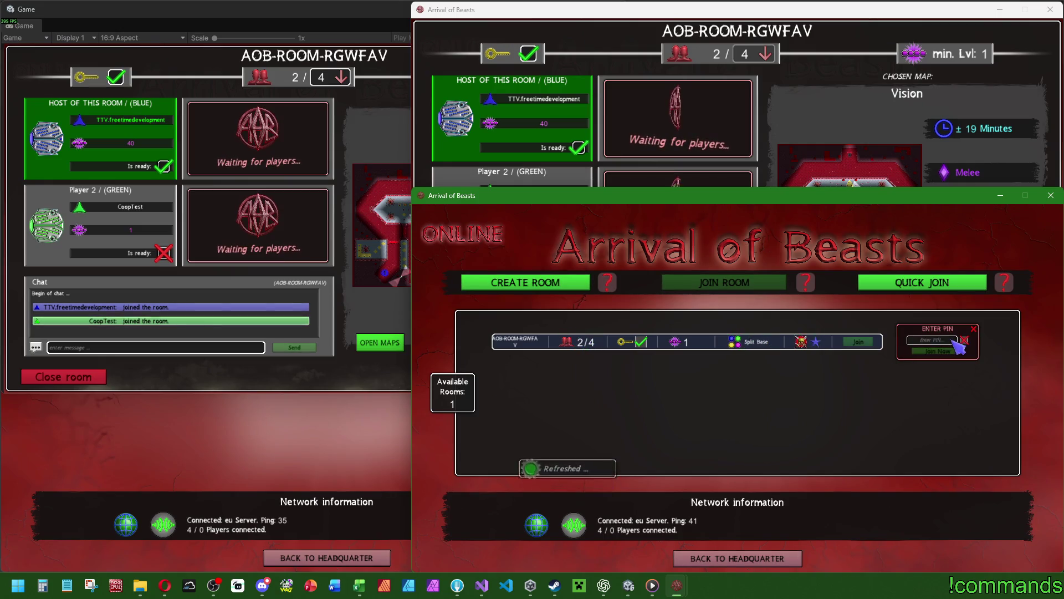
click(940, 351)
Step: Join as the fourth player from the remaining instance and ready up every player
click(356, 447)
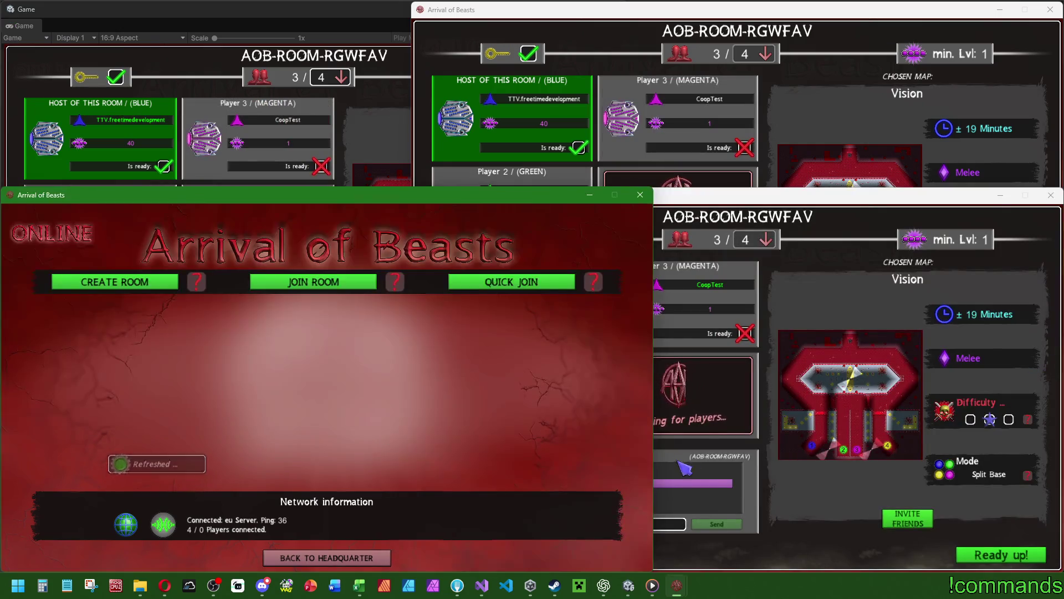
click(335, 281)
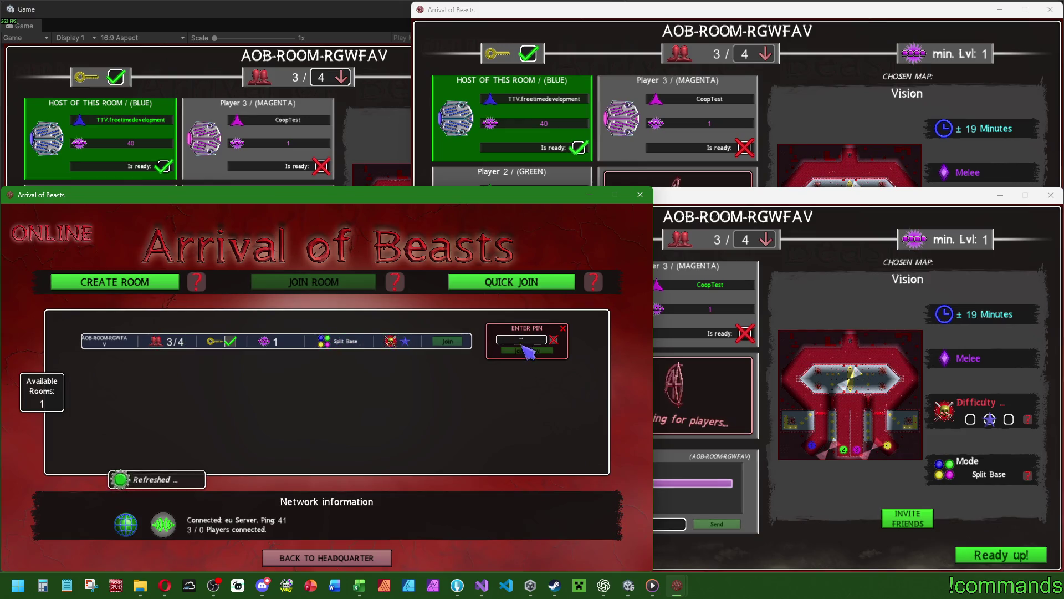
click(529, 353)
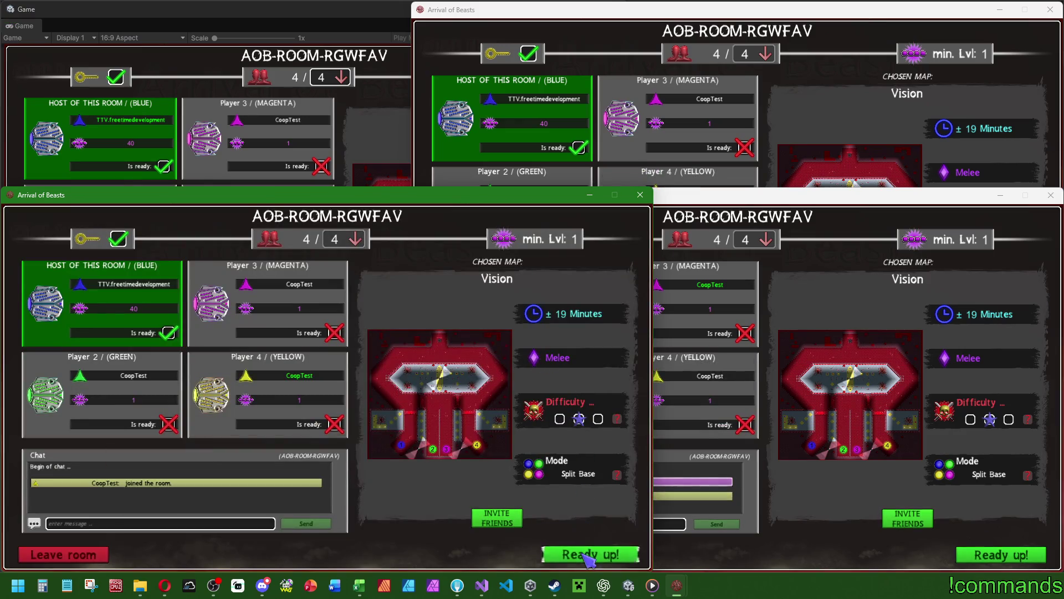
click(588, 556)
click(997, 554)
click(909, 111)
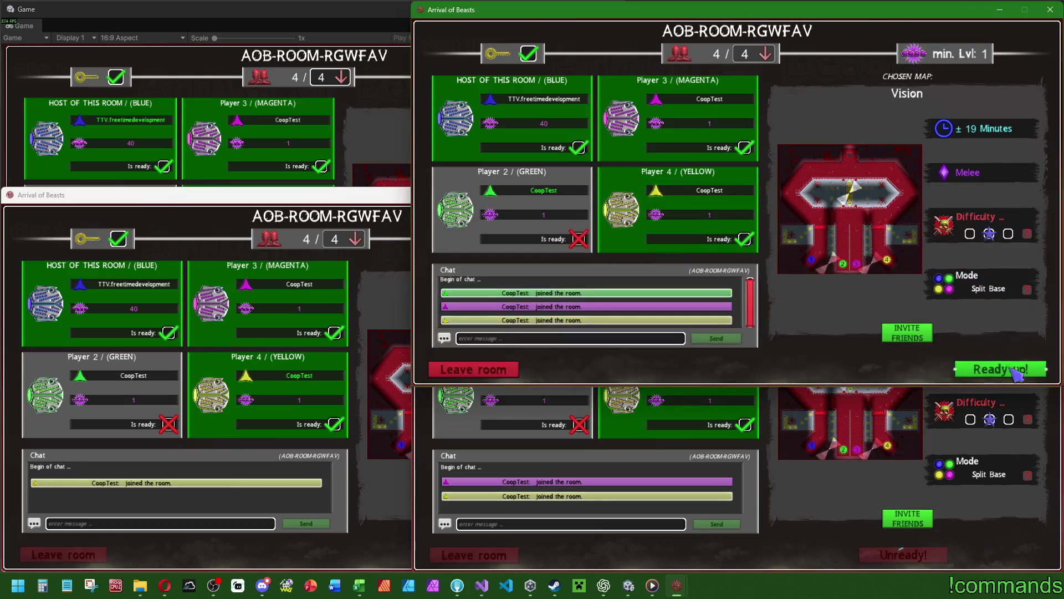
click(997, 369)
click(346, 149)
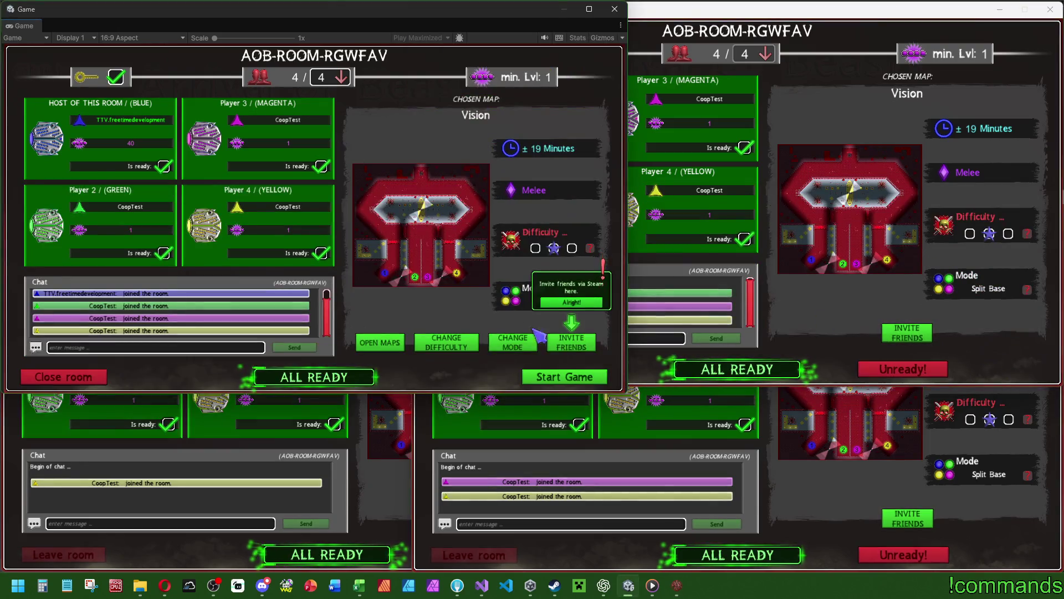
Step: Start the match for all four players, then cycle through the instances and check the scoreboard
click(566, 378)
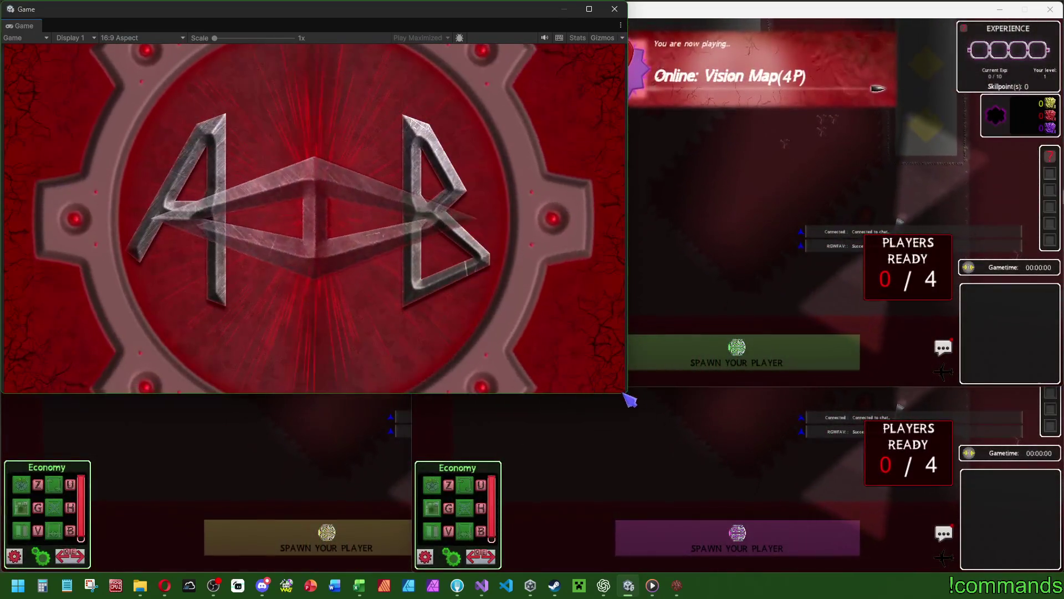
mouse_move(626, 393)
mouse_down()
mouse_move(451, 382)
mouse_move(652, 387)
mouse_up()
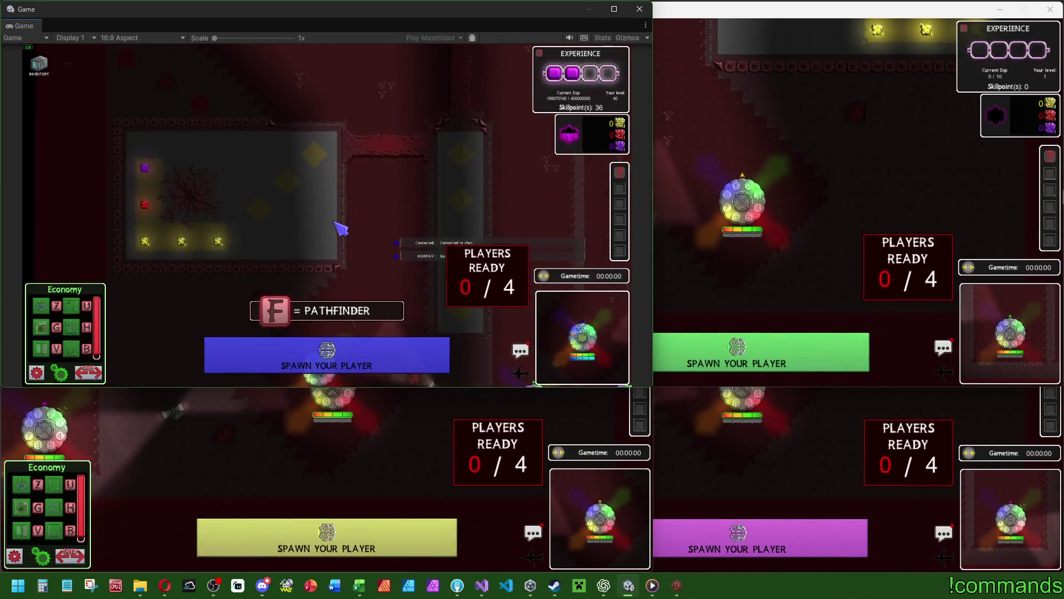
click(778, 160)
click(735, 441)
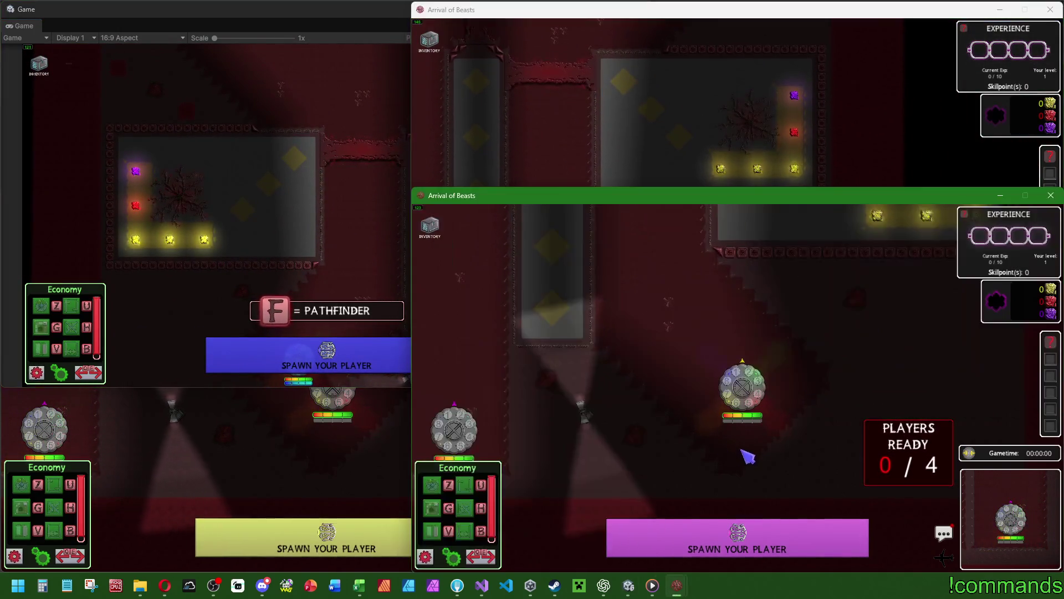
click(139, 465)
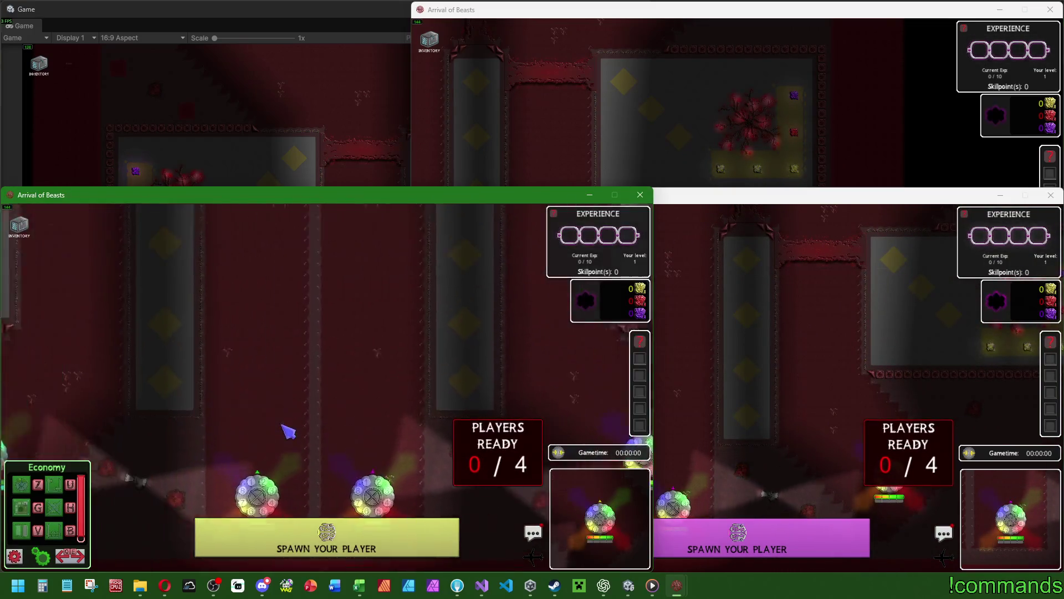
click(261, 102)
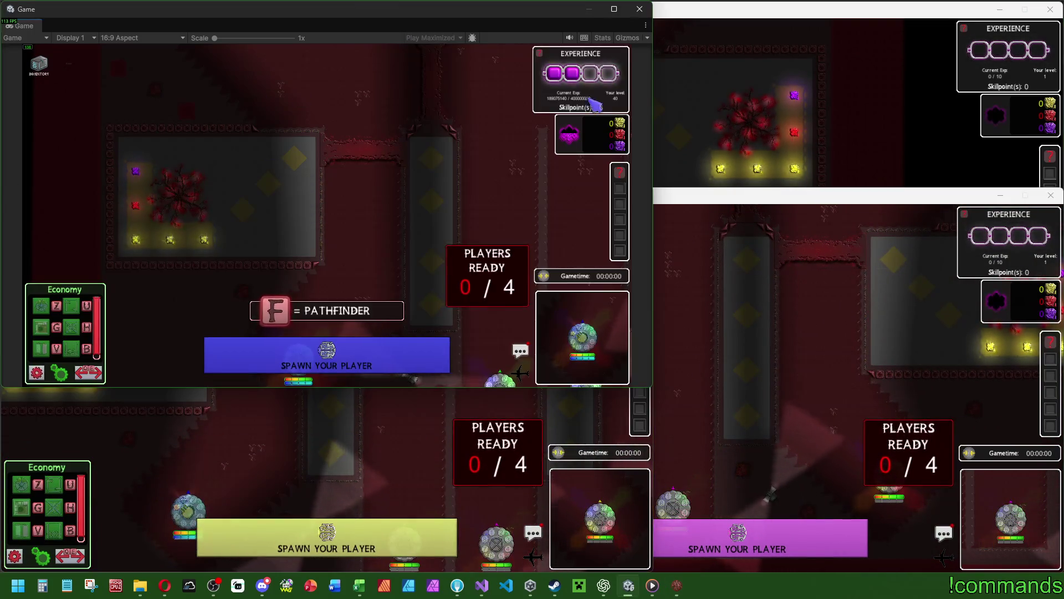
click(751, 105)
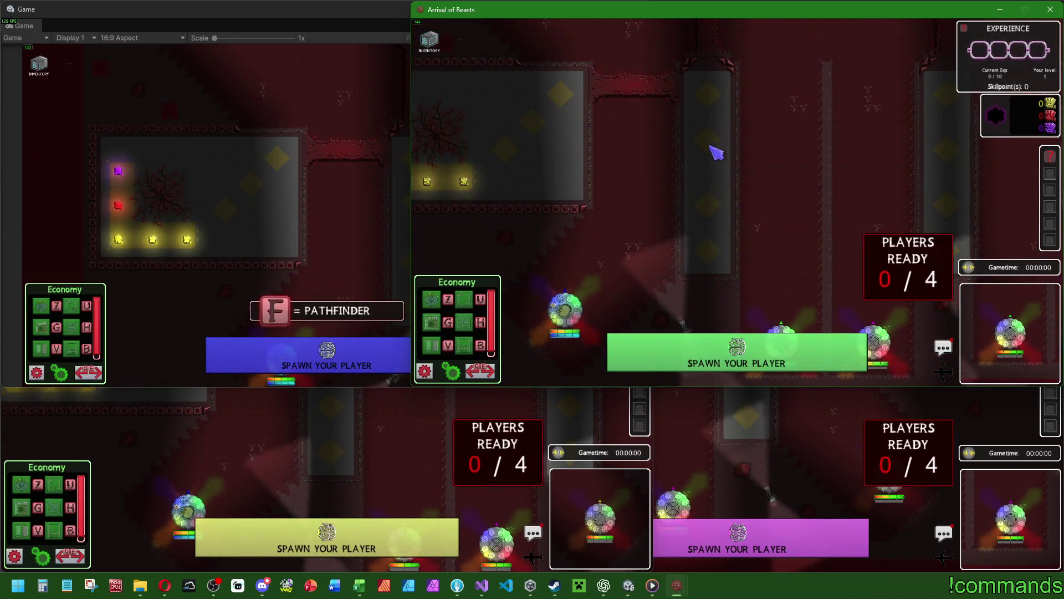
click(304, 501)
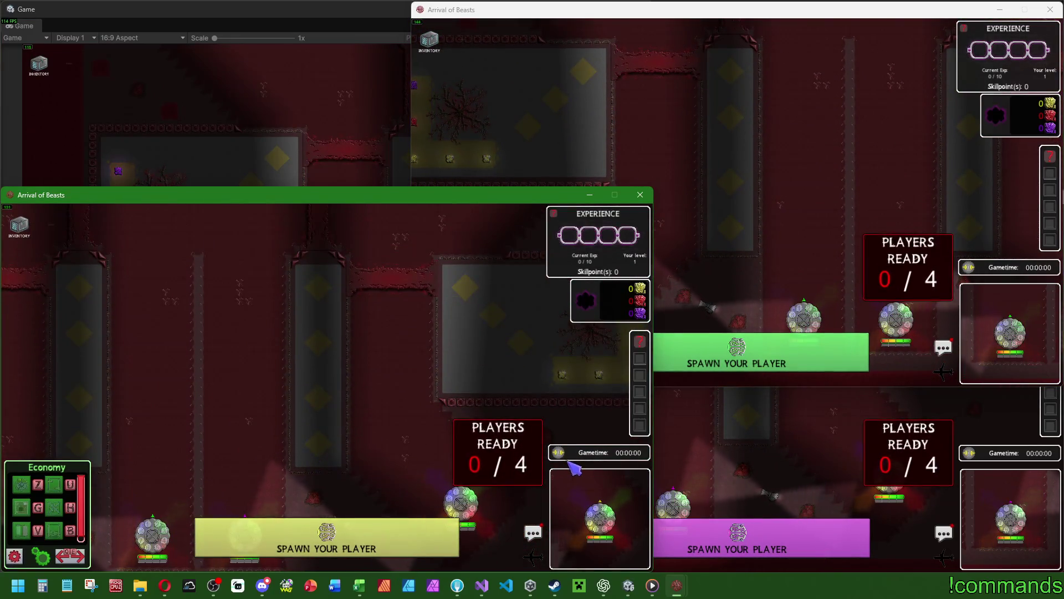
key(Tab)
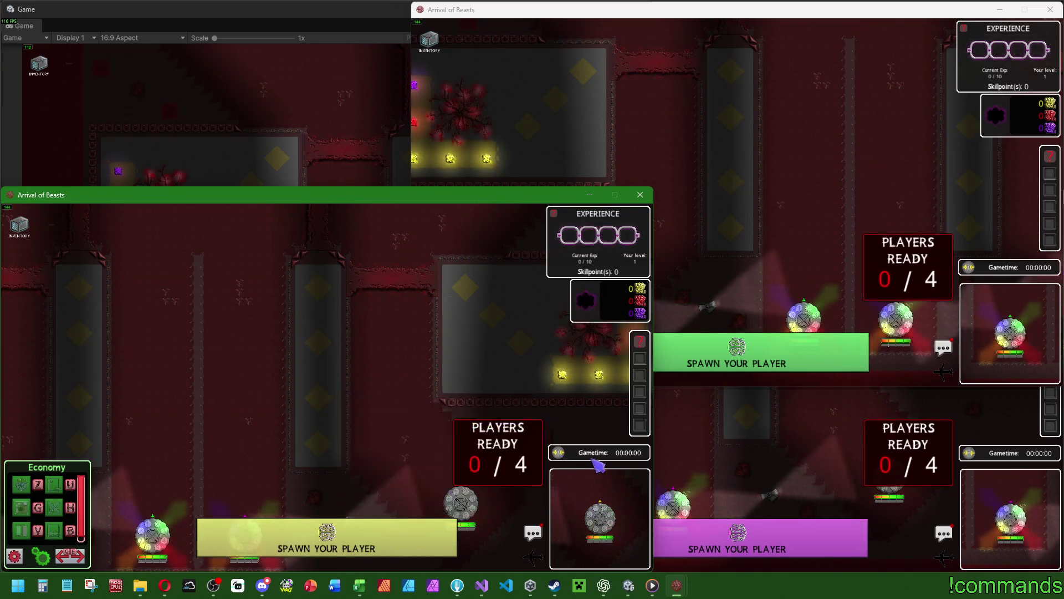
click(795, 454)
key(space)
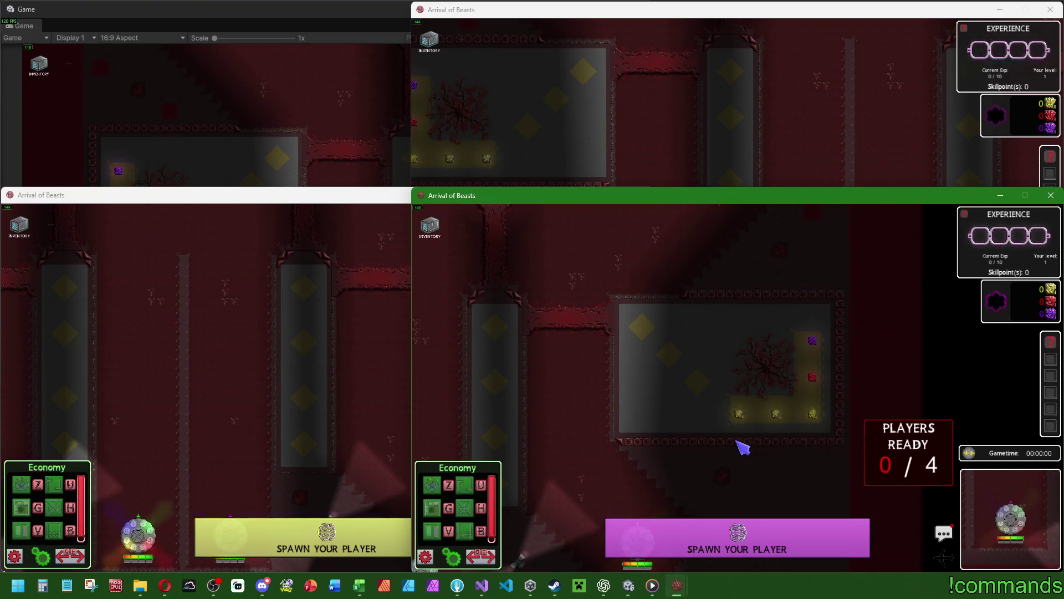
key(space)
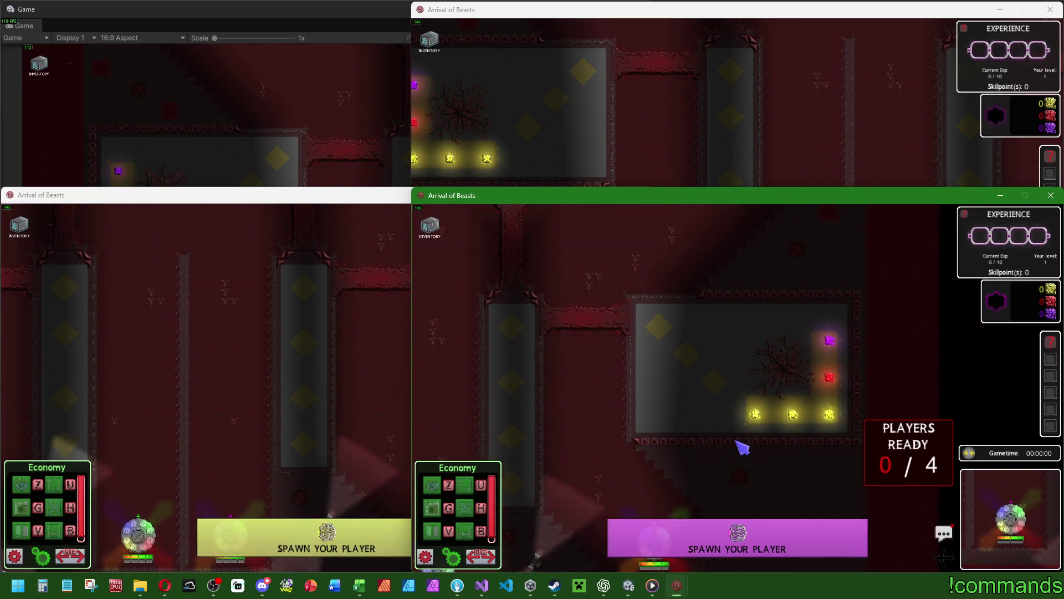
Step: Spawn the host, magenta and yellow players, moving the host into the base room
click(285, 86)
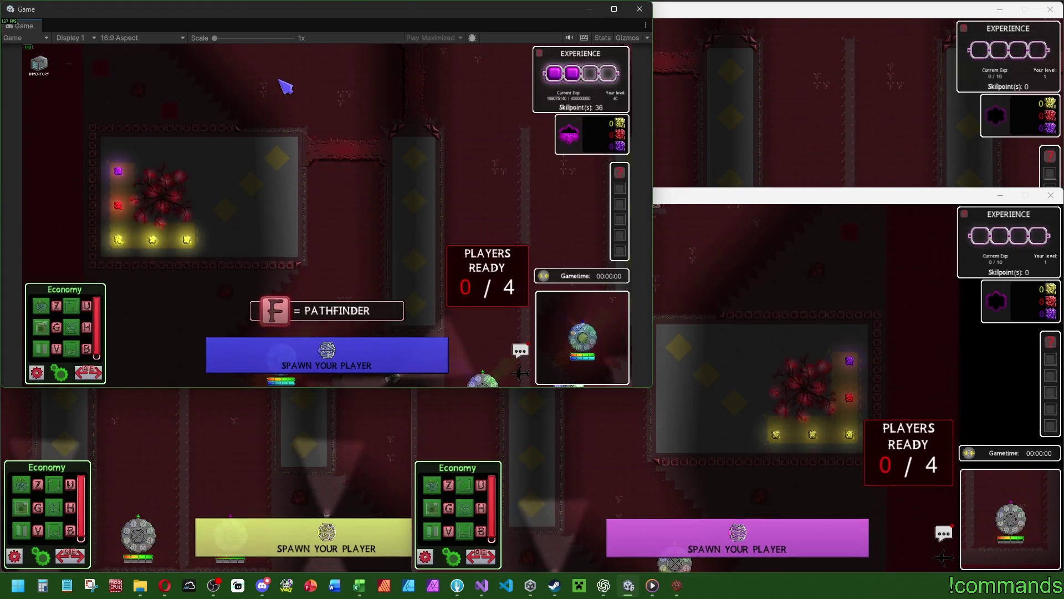
click(248, 350)
click(237, 230)
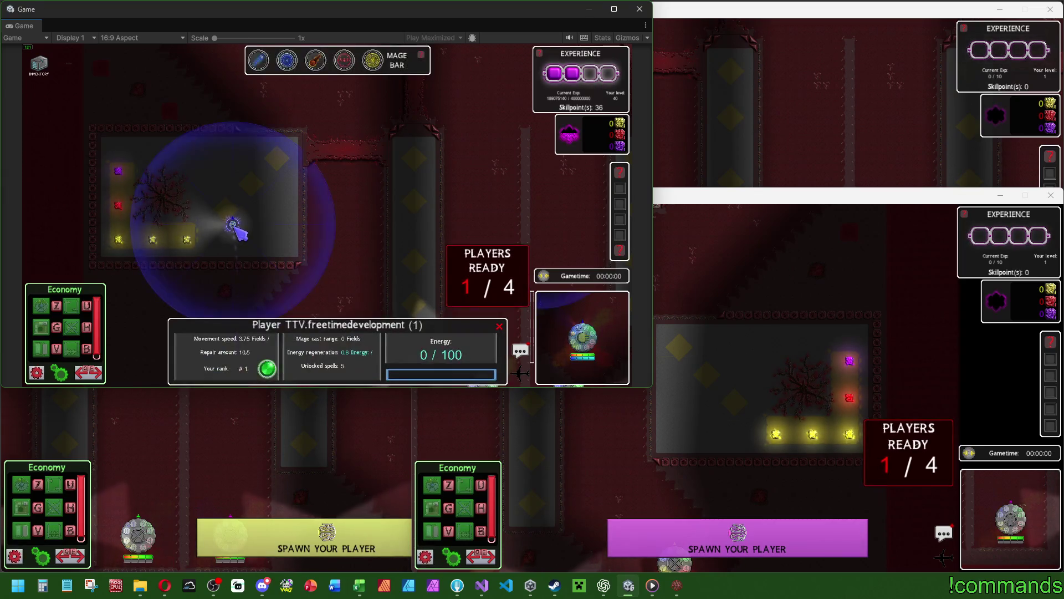
click(786, 408)
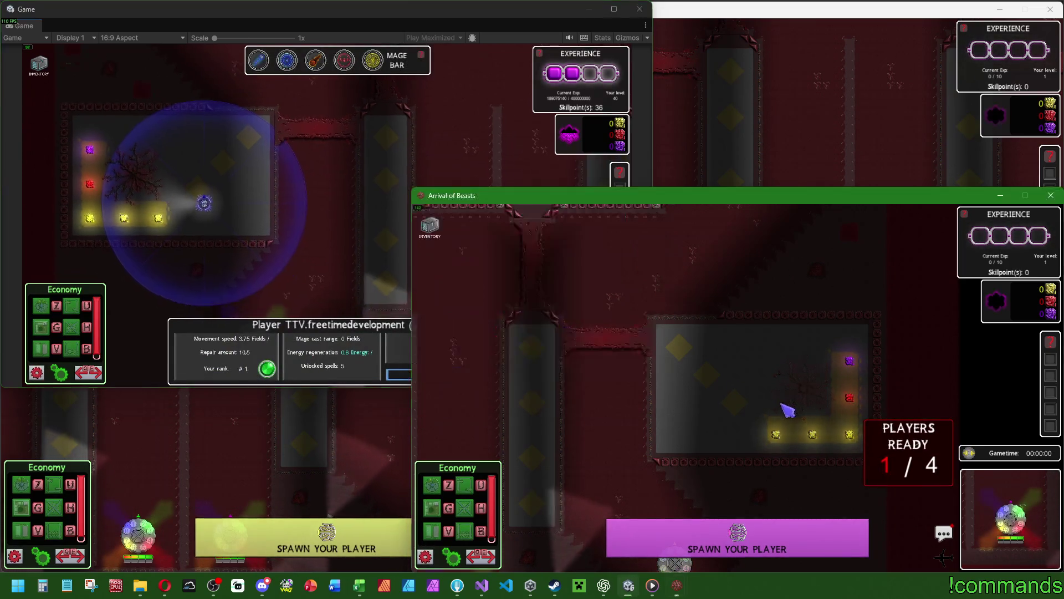
click(737, 540)
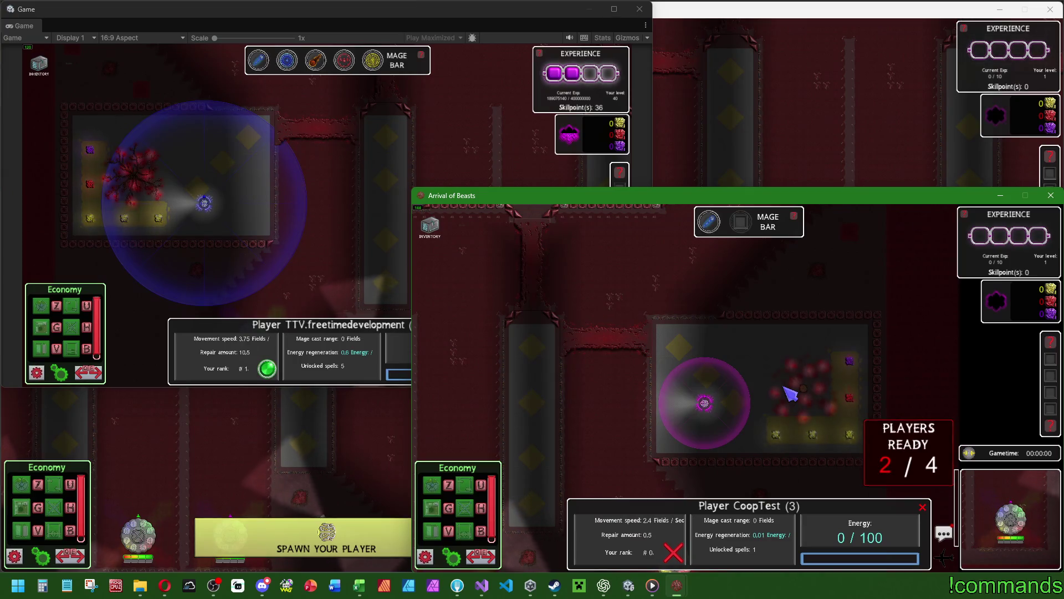
click(305, 435)
click(306, 432)
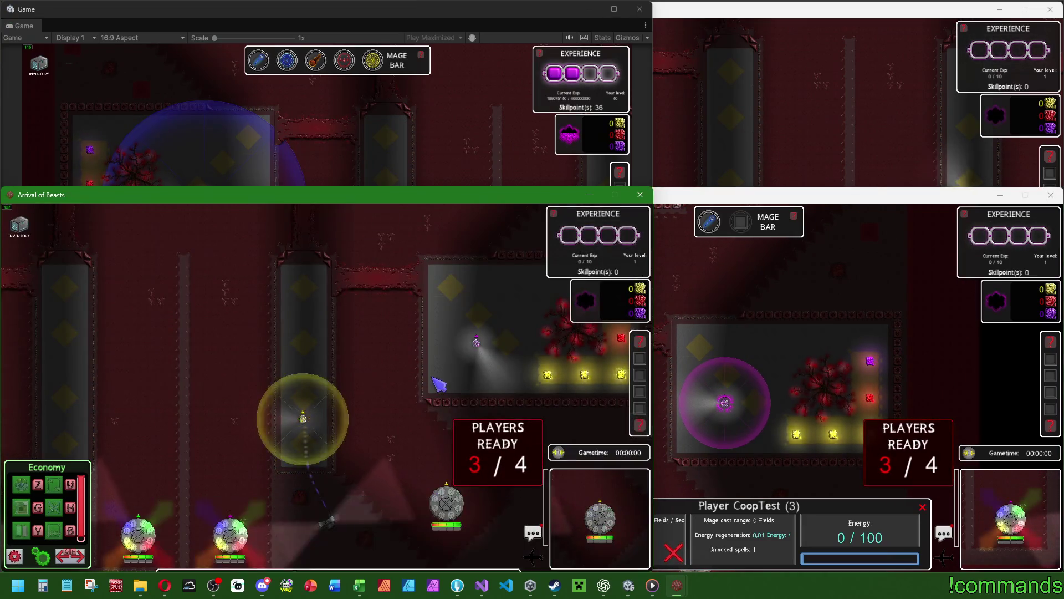
Step: Pan each instance's camera across the Vision map, then return everyone to the ready lobby
click(751, 161)
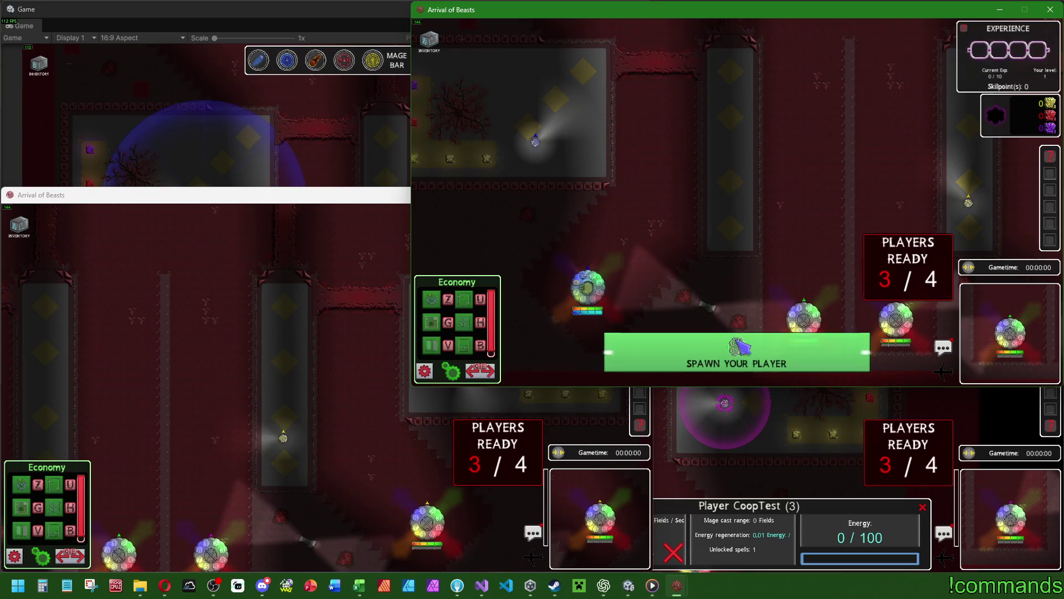
key(Right)
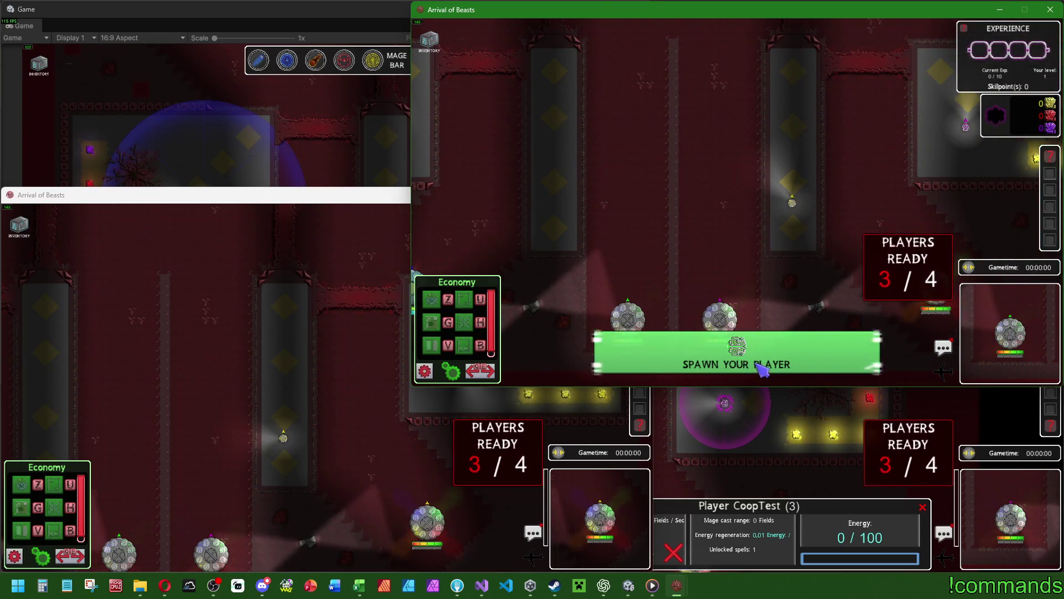
key(Left)
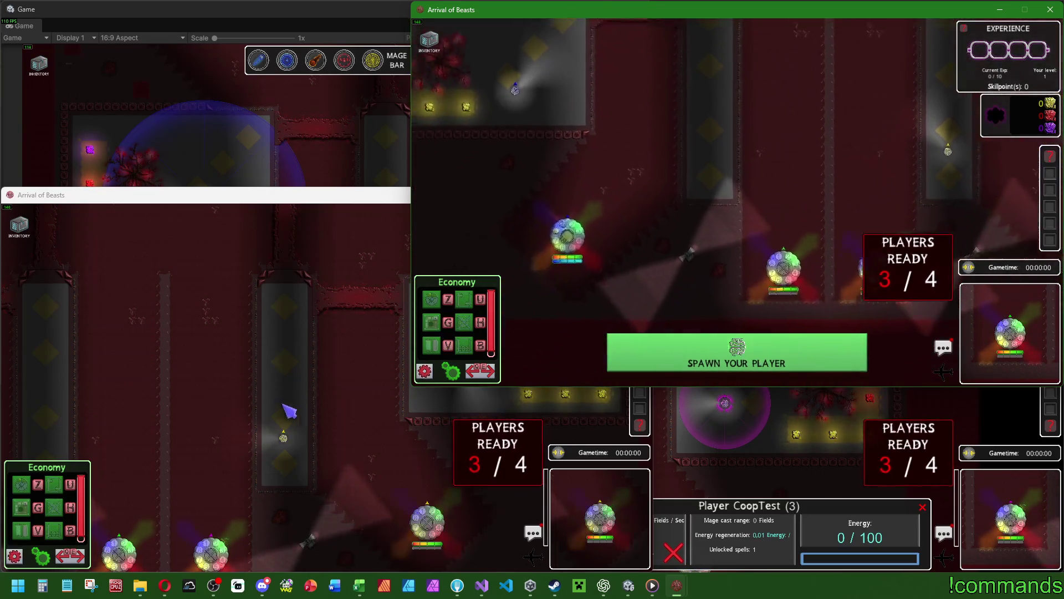
click(284, 433)
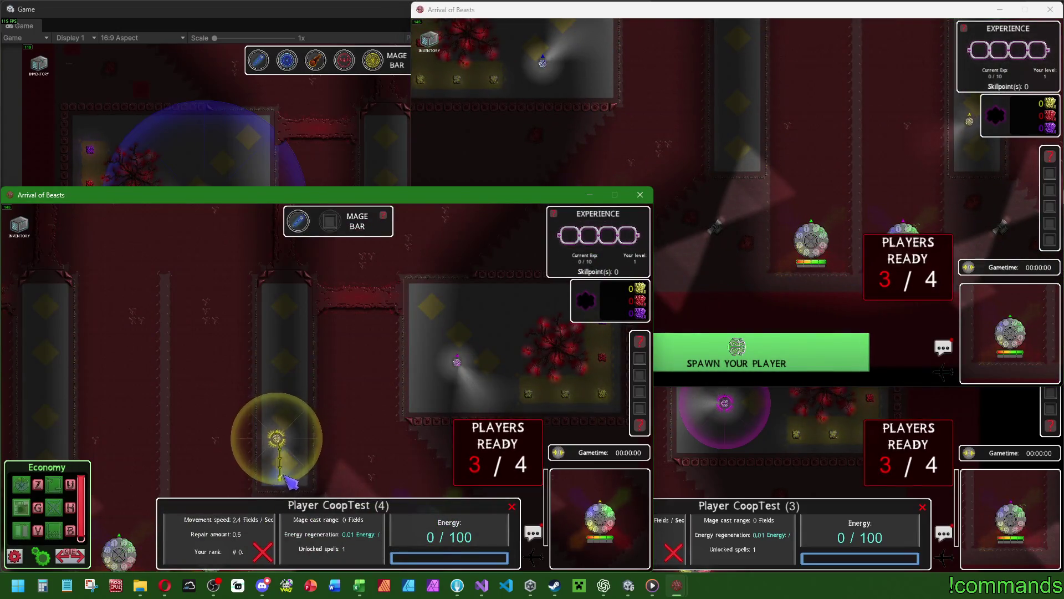
key(Down)
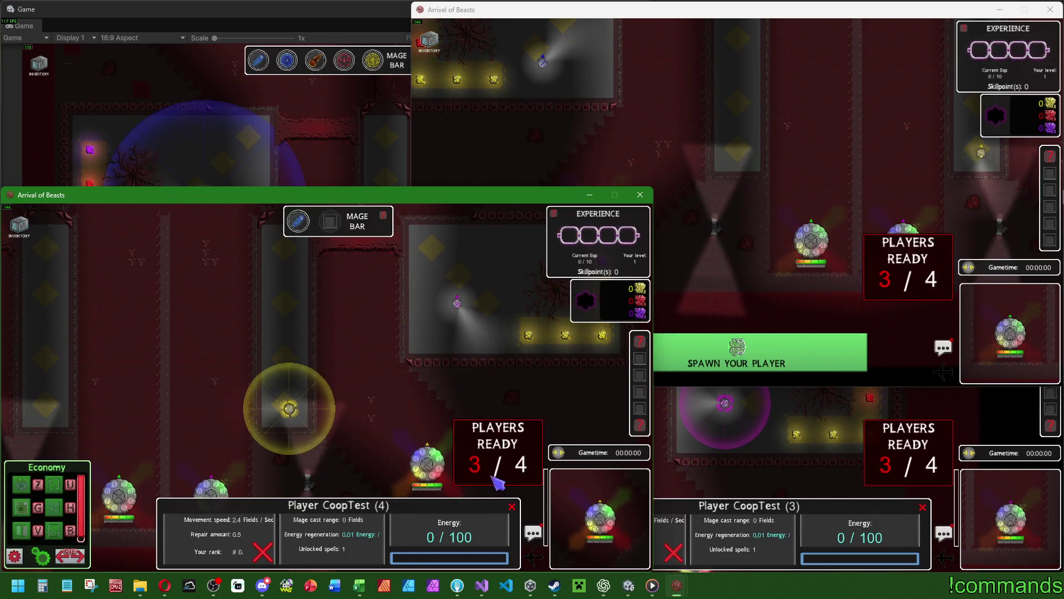
key(Up)
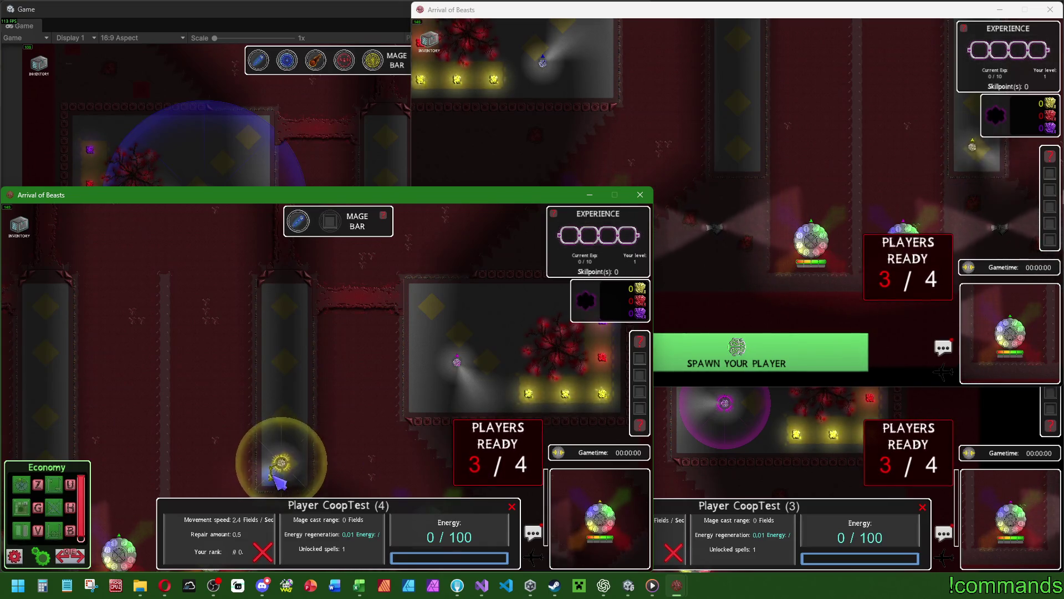
click(682, 282)
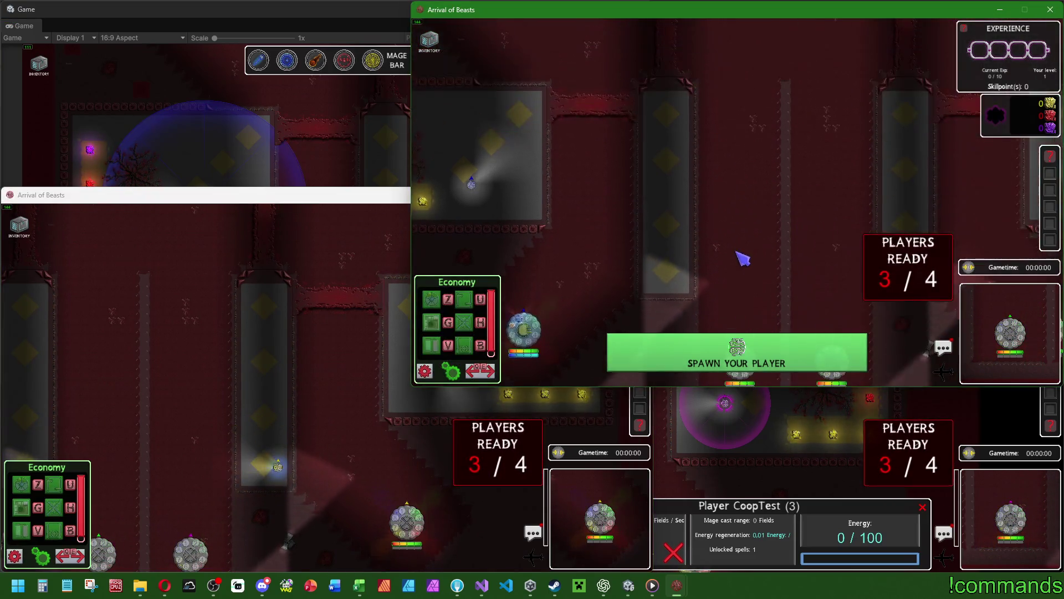
key(Left)
key(Up)
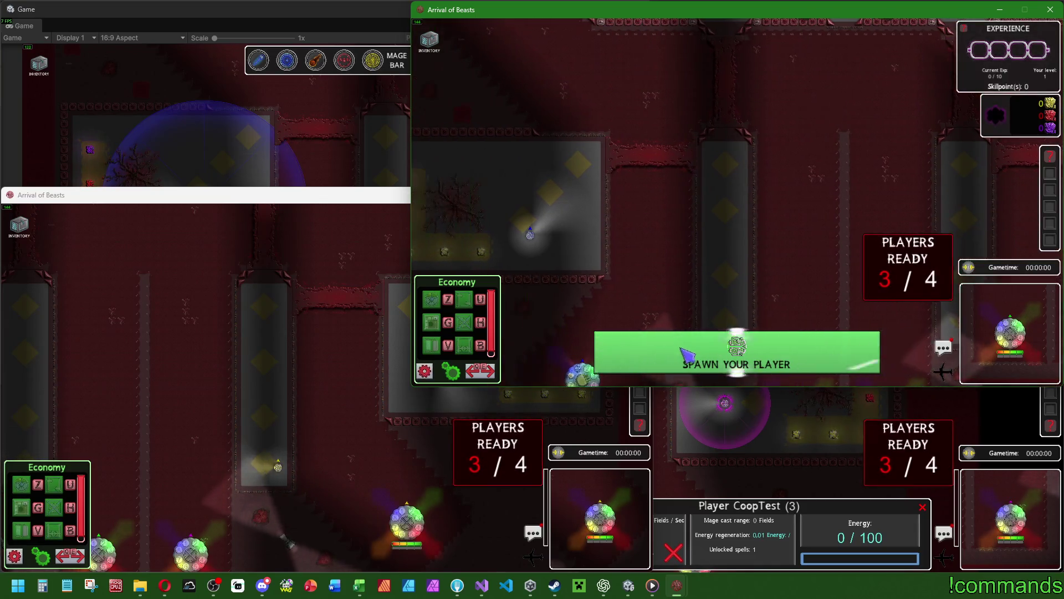
key(Right)
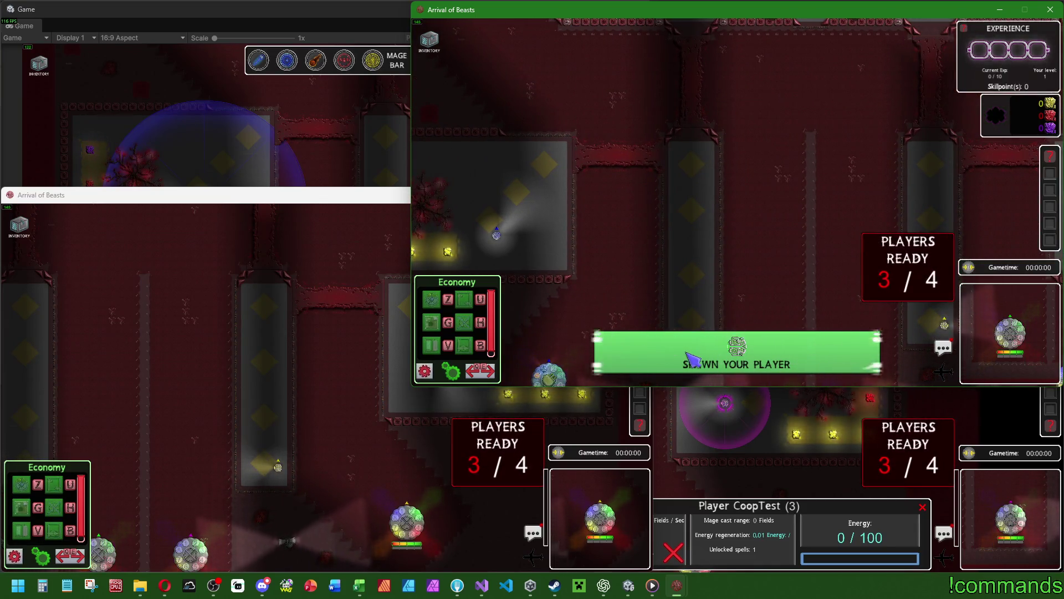
click(692, 357)
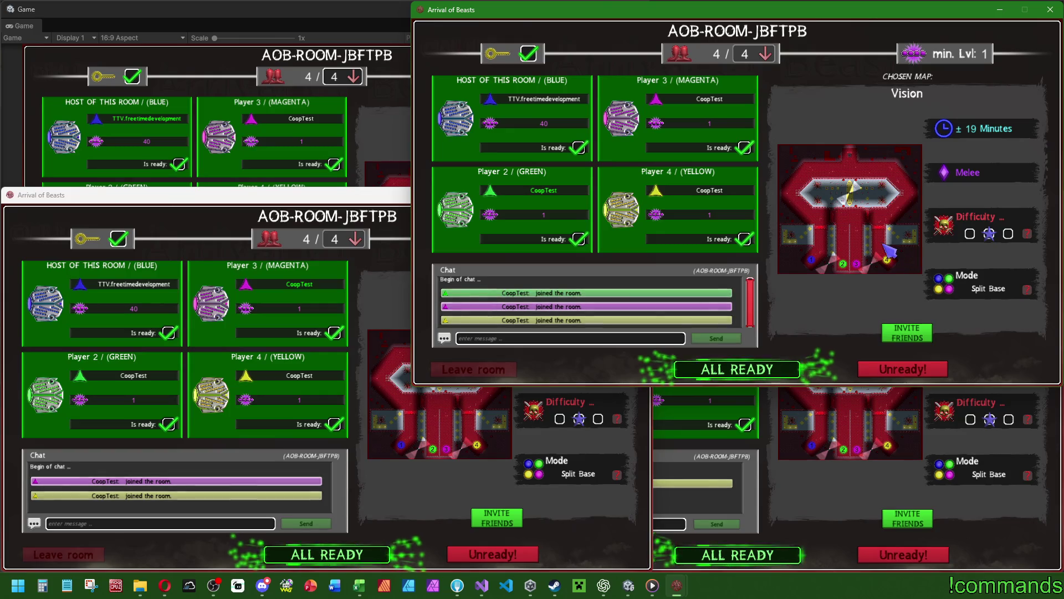
Step: Start a new match from the host lobby and spawn players in the three build instances
click(401, 165)
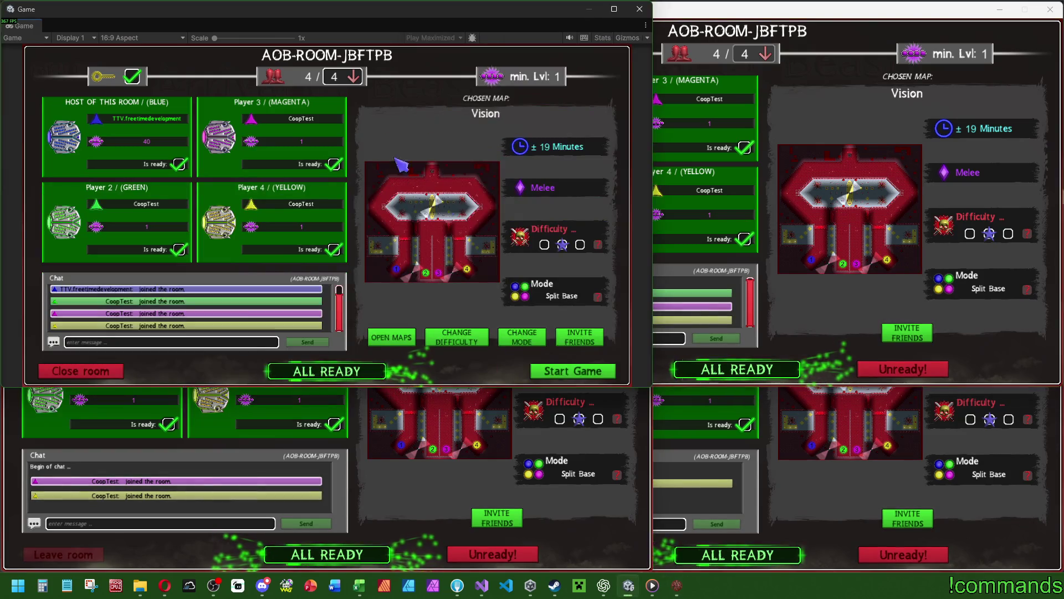
click(599, 371)
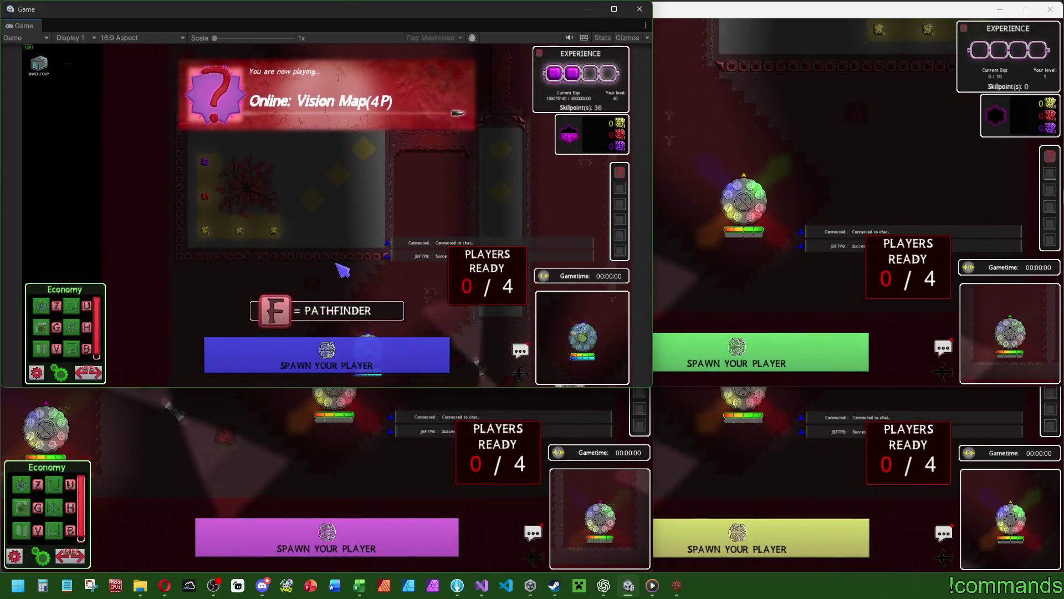
click(760, 274)
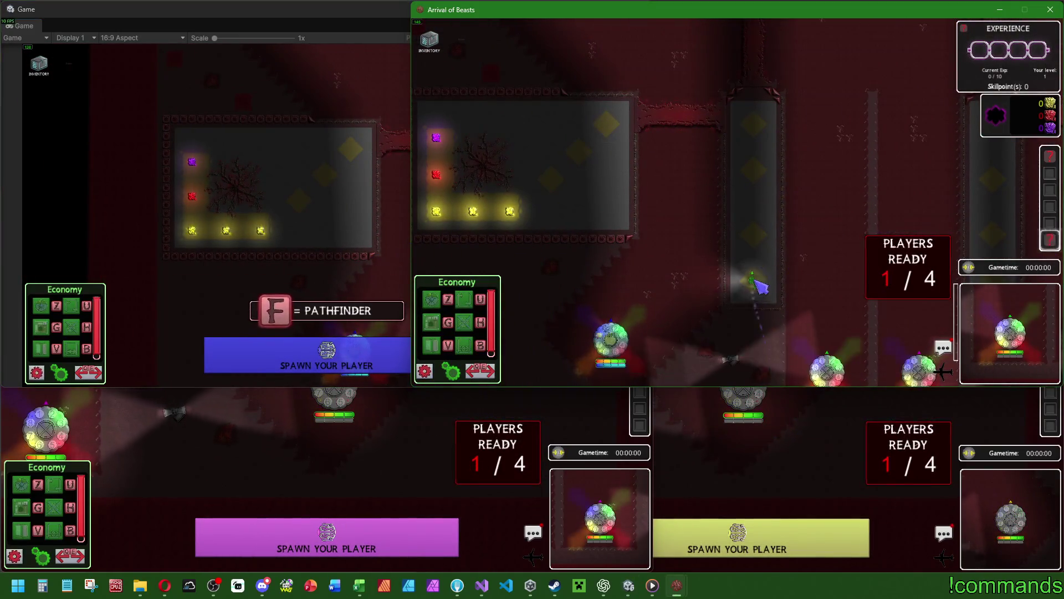
click(345, 437)
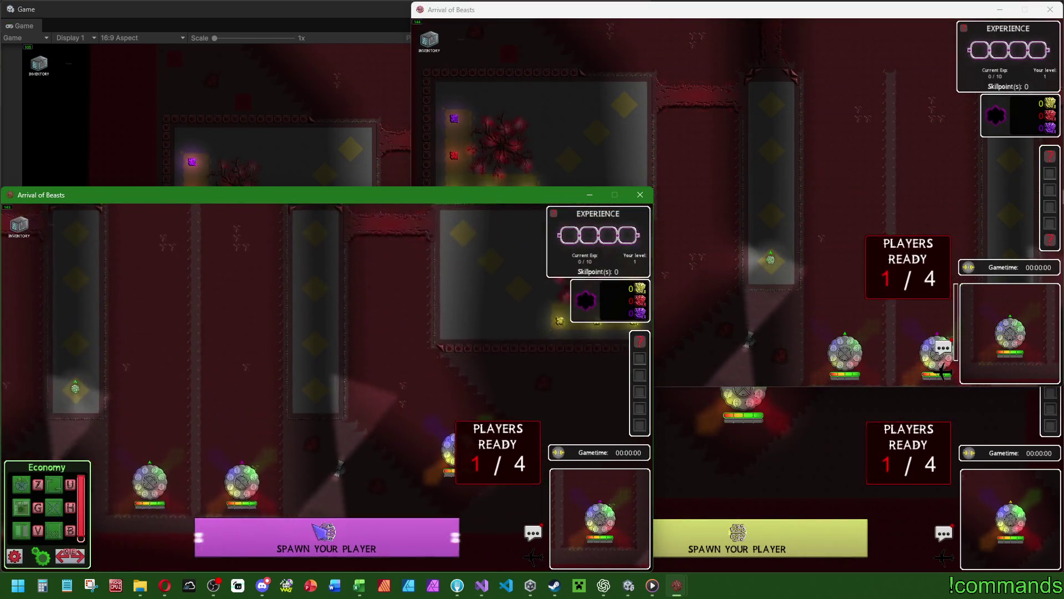
click(380, 339)
click(790, 456)
click(747, 527)
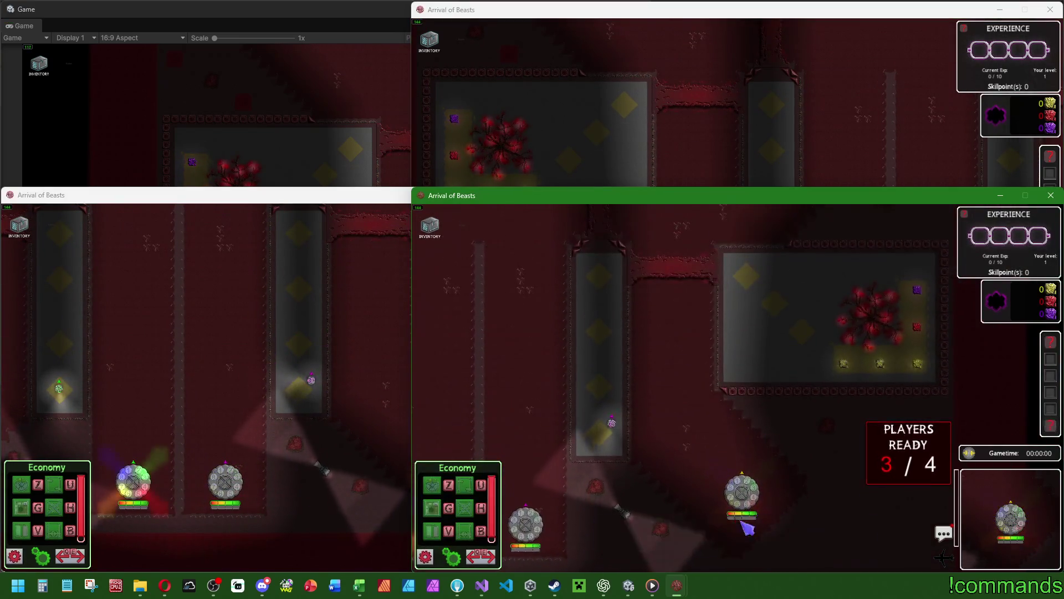
Step: Select and deselect the mage in a build instance to check its stats
click(446, 489)
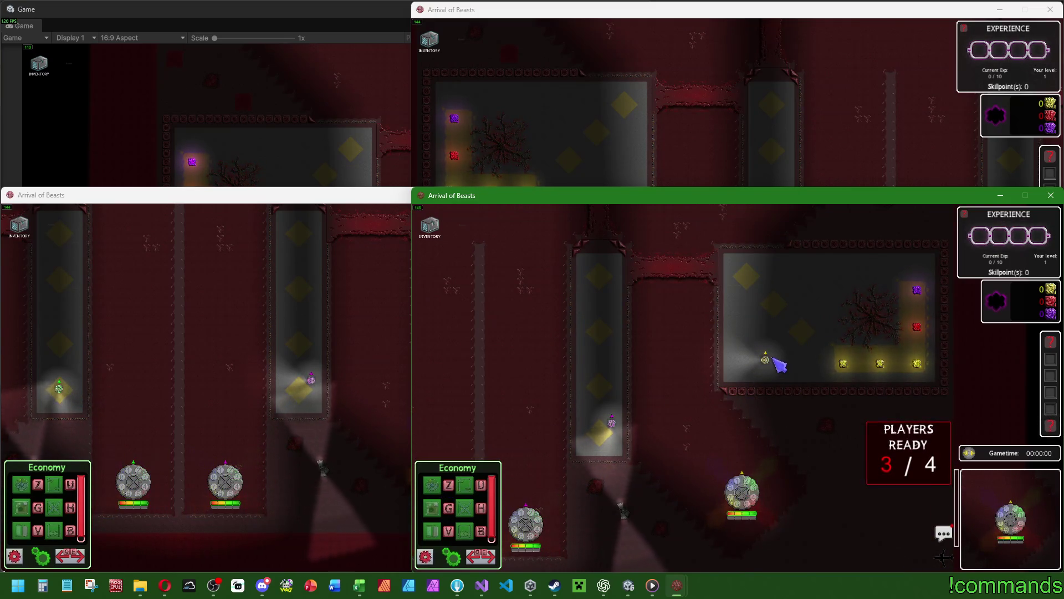
click(720, 359)
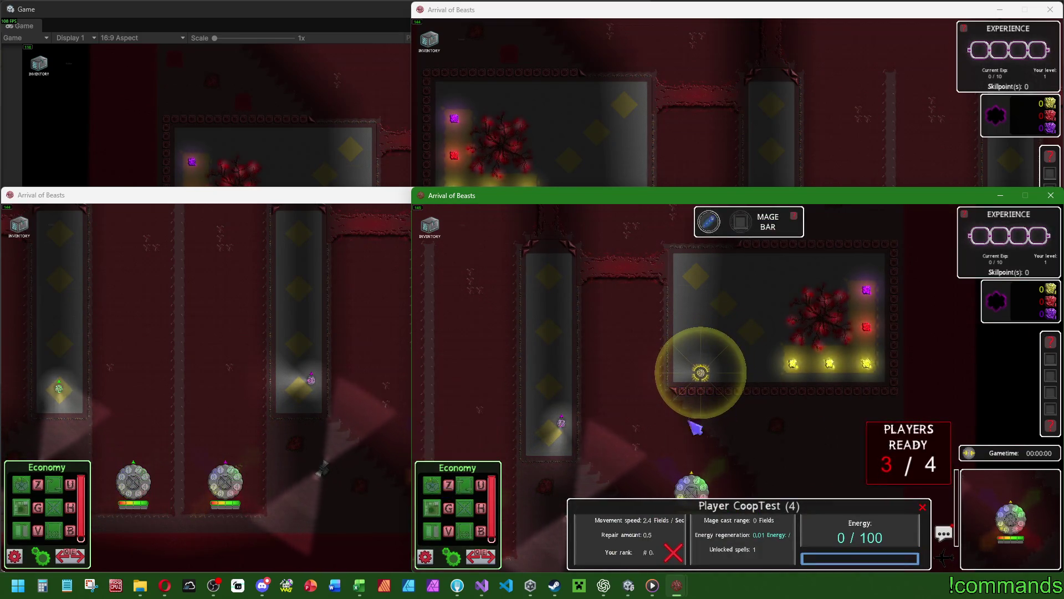
click(740, 399)
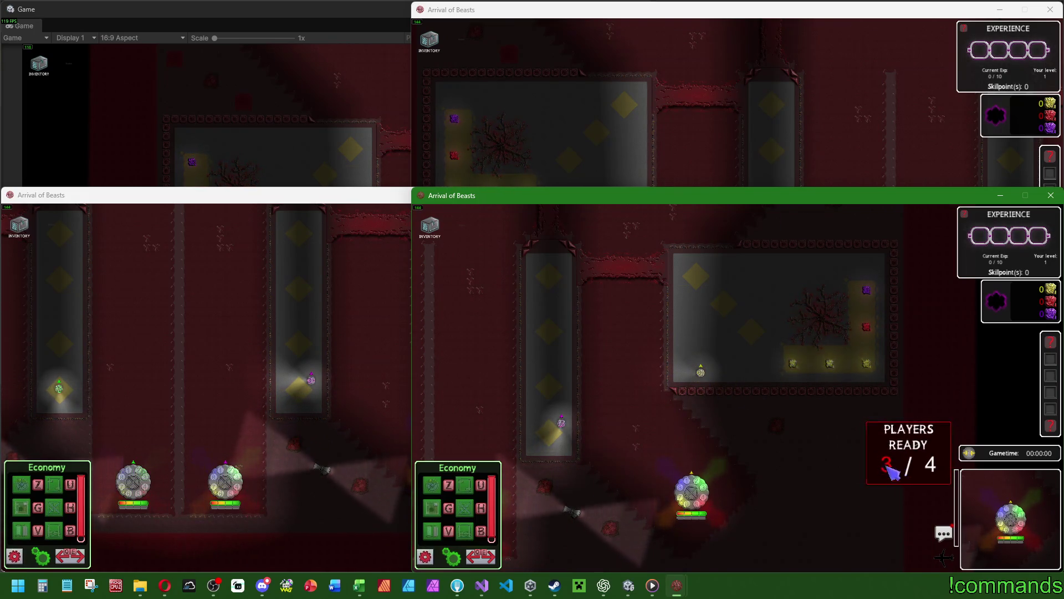
click(703, 377)
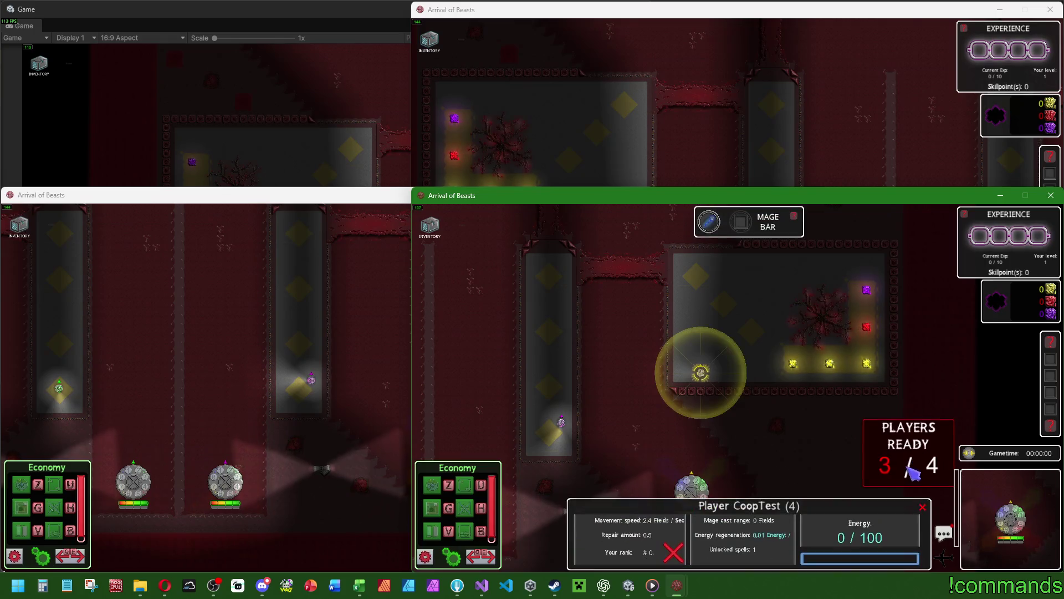
click(862, 450)
click(273, 150)
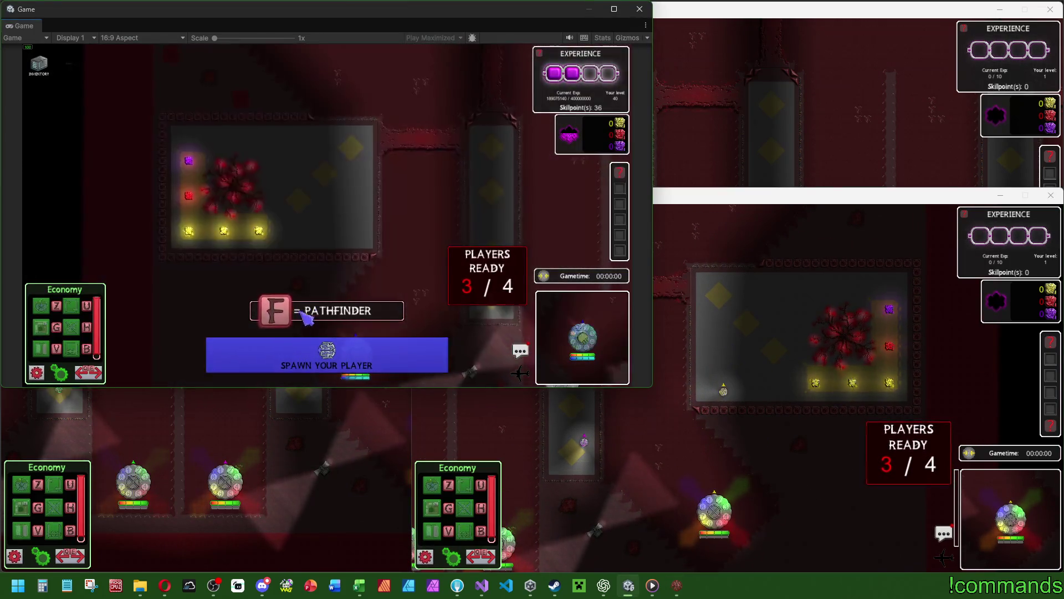
Step: Spawn the editor's player to start the match, then inspect buildings' info and range panels
click(288, 355)
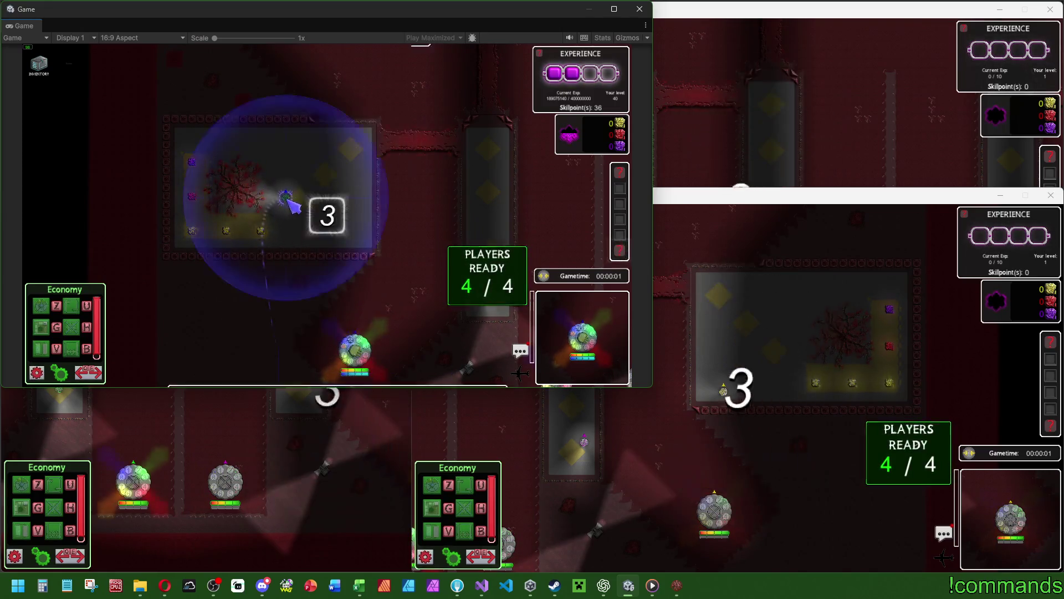
click(606, 453)
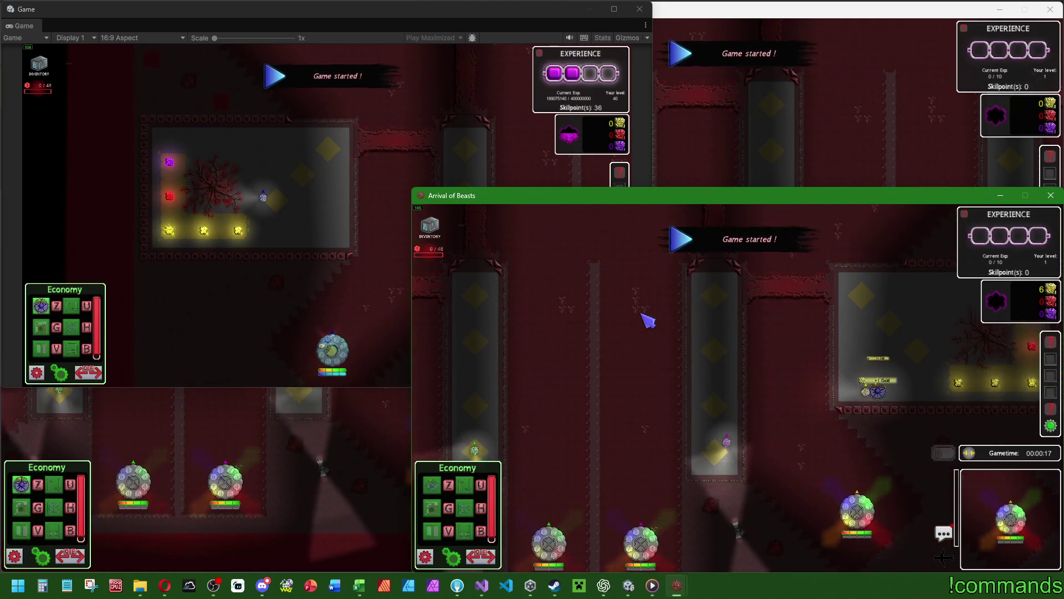
click(293, 214)
click(283, 208)
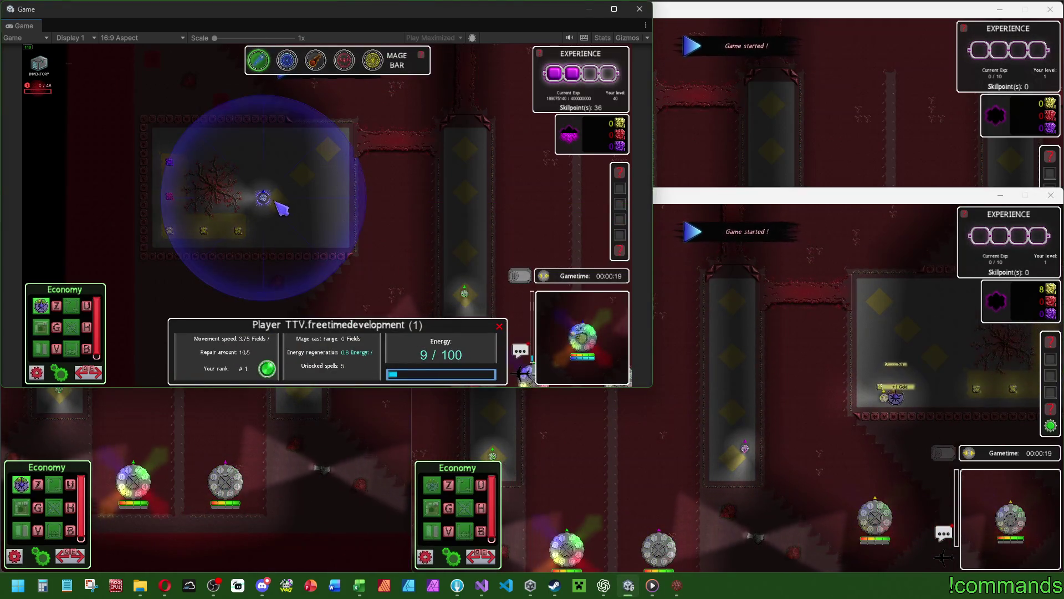
click(281, 206)
click(275, 209)
click(276, 207)
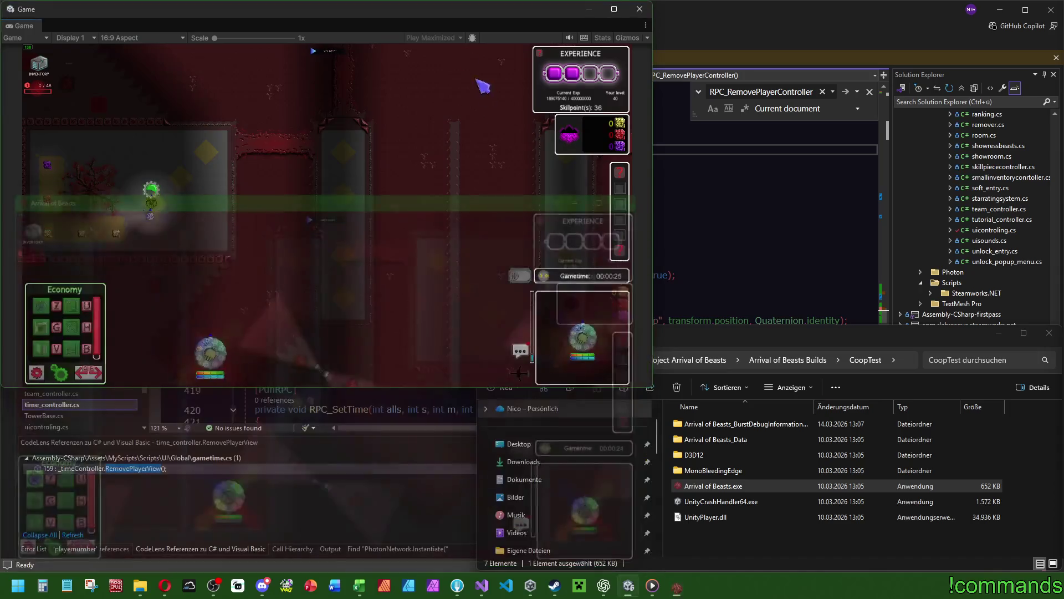
Step: Stop play mode, clear the Console log, and bring the ChatGPT window forward
key(ctrl+p)
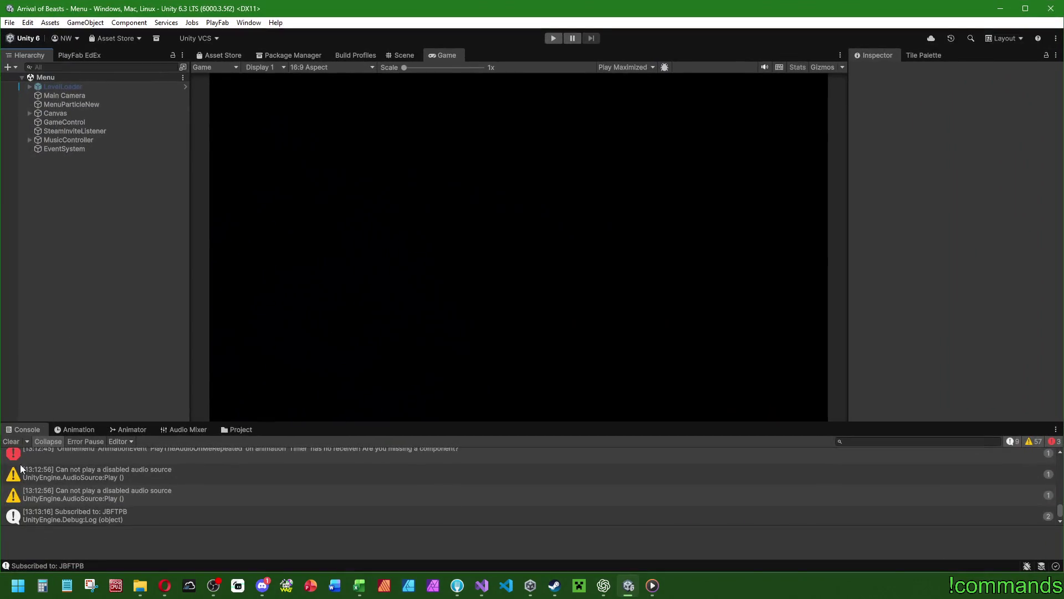
click(13, 441)
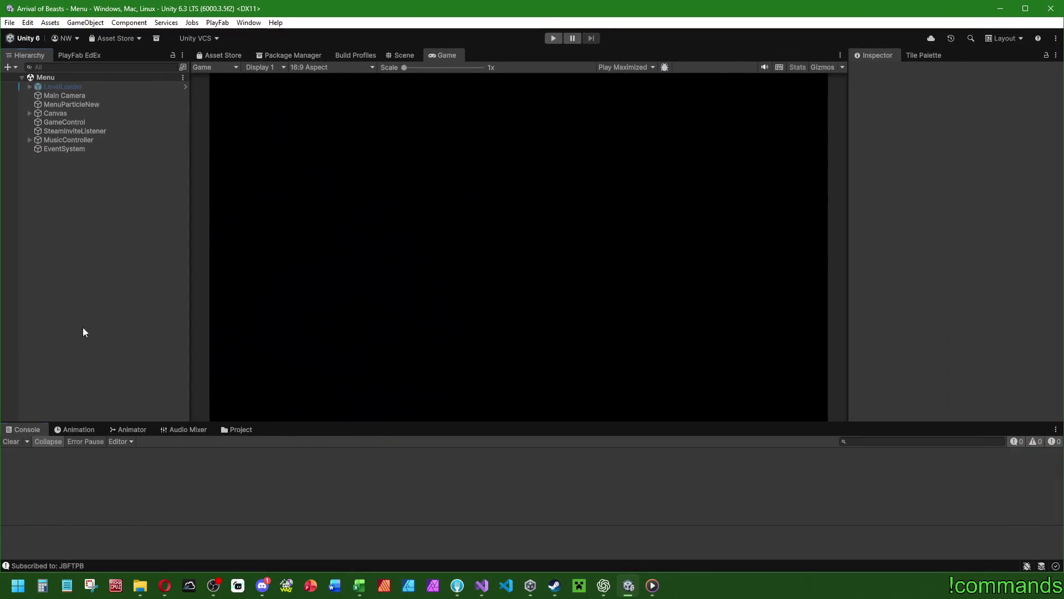
click(10, 23)
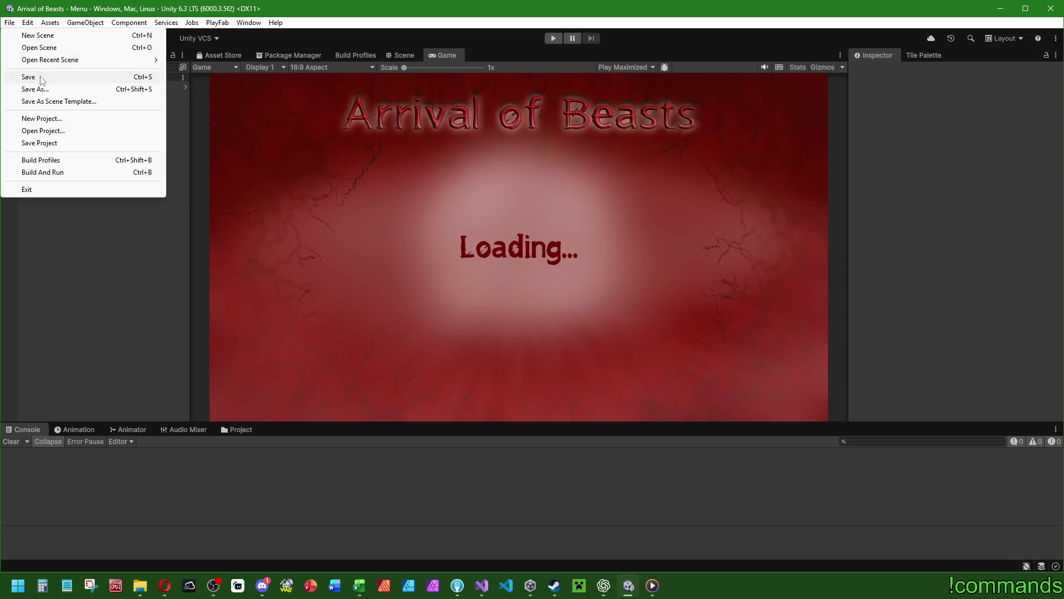
click(138, 369)
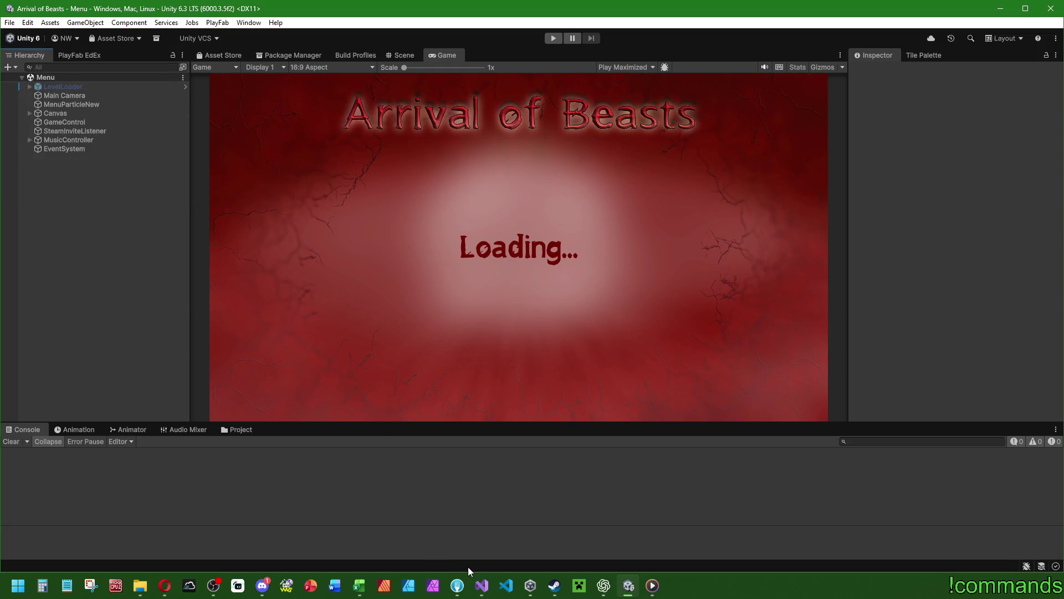
click(605, 579)
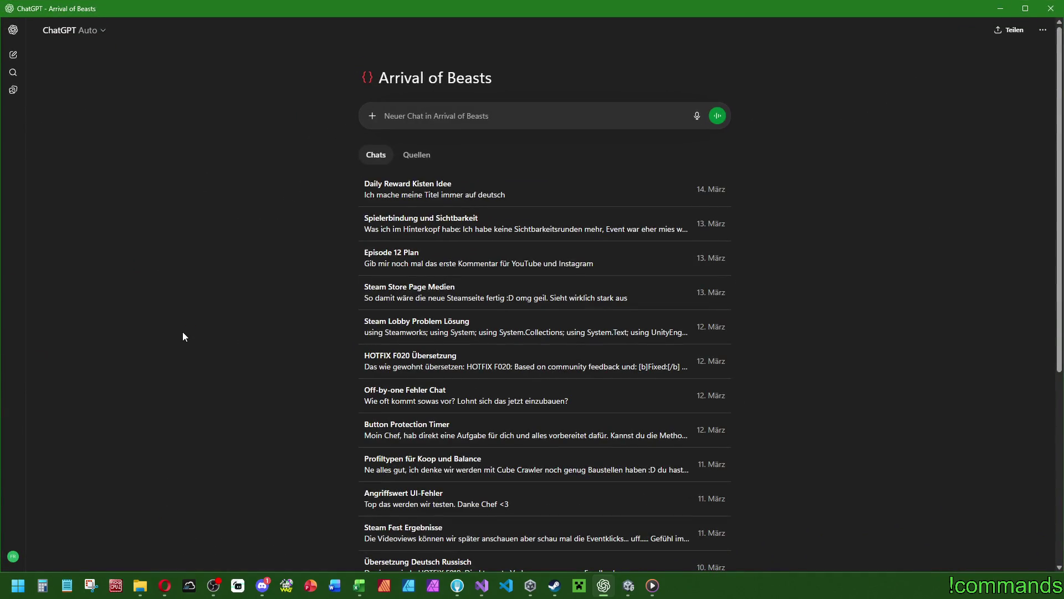
Step: Check ChatGPT, then return to Discord's -report_bugs channel and enlarge the crate report screenshot
click(263, 585)
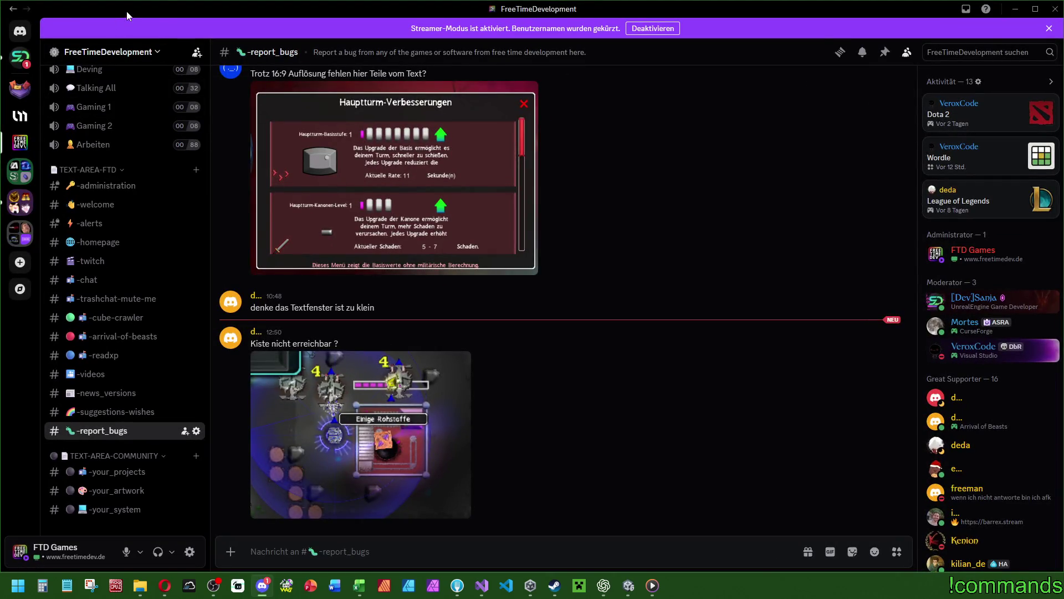
key(alt+Tab)
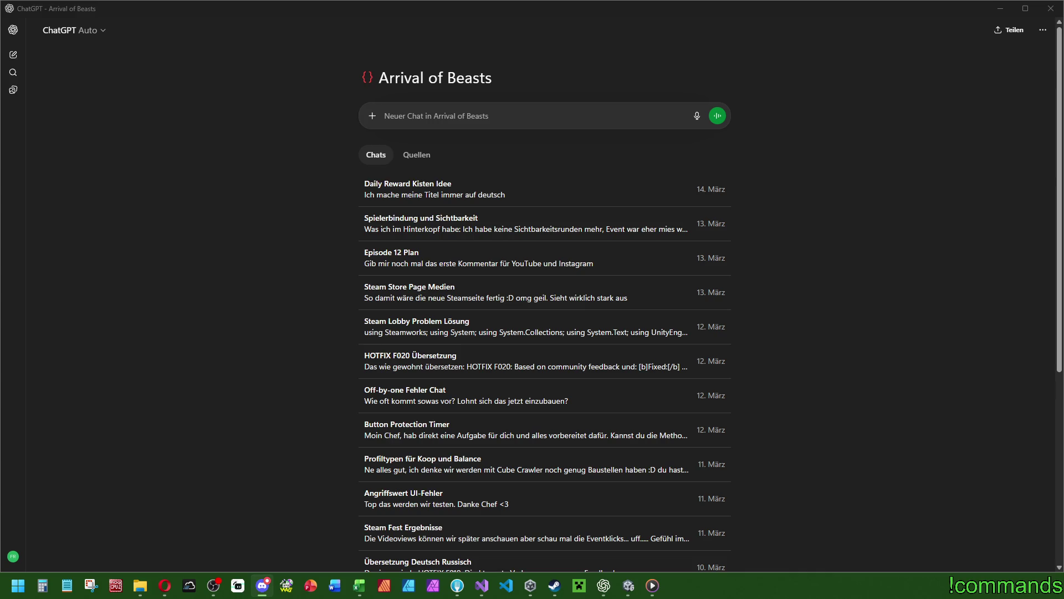
key(alt+Tab)
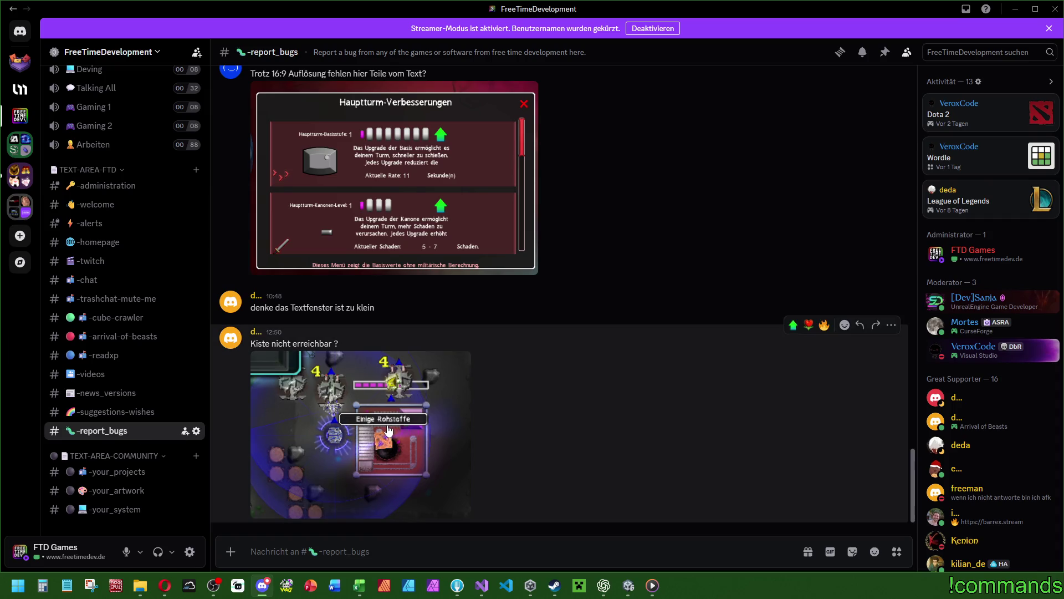
click(385, 423)
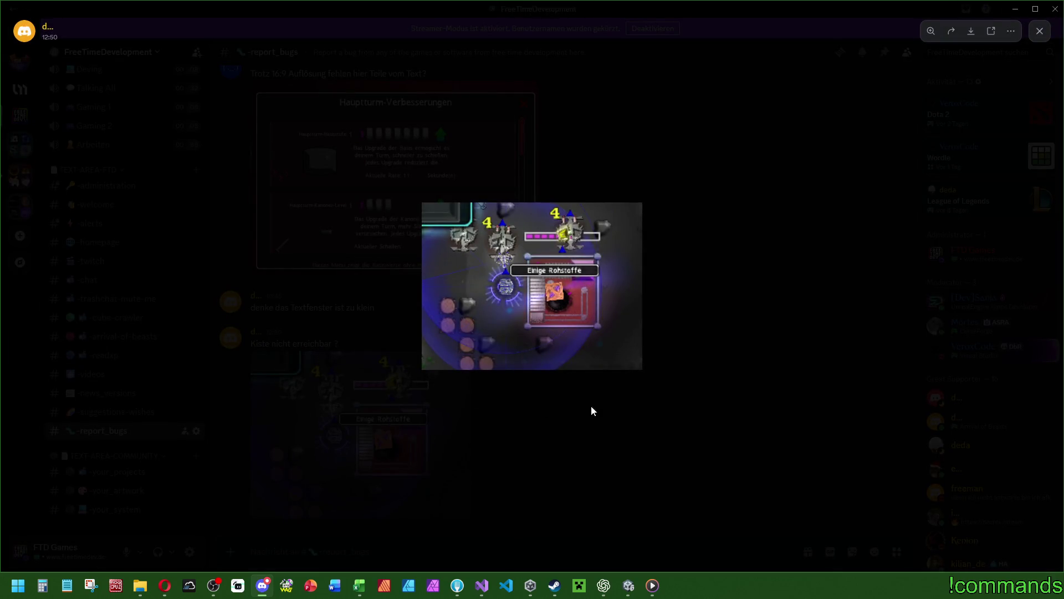
Step: Inspect the enlarged crate bug screenshot, reopening it once, then close it
click(534, 300)
click(767, 337)
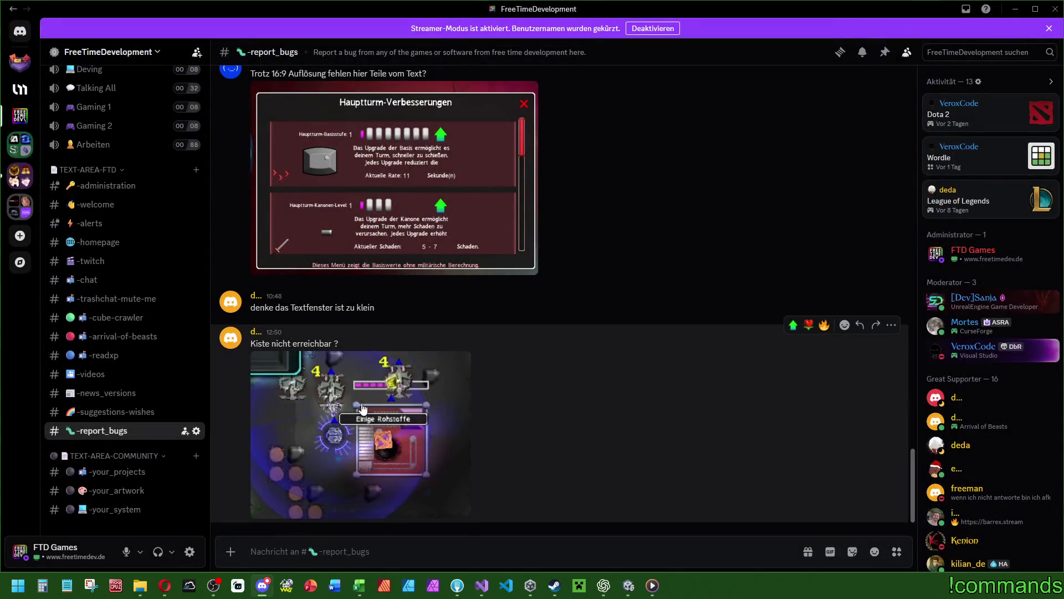
click(363, 409)
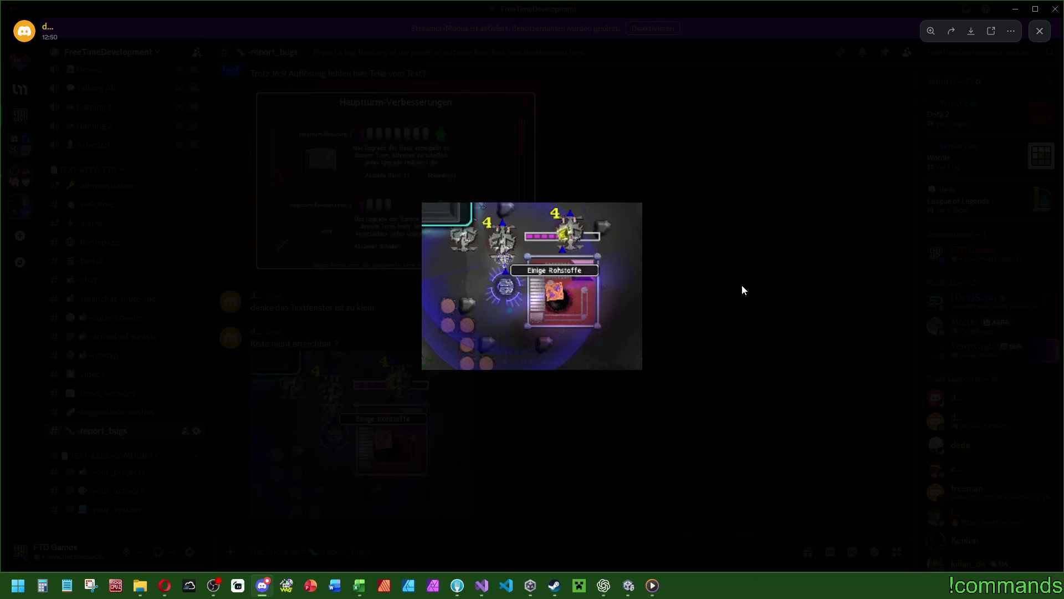
click(743, 290)
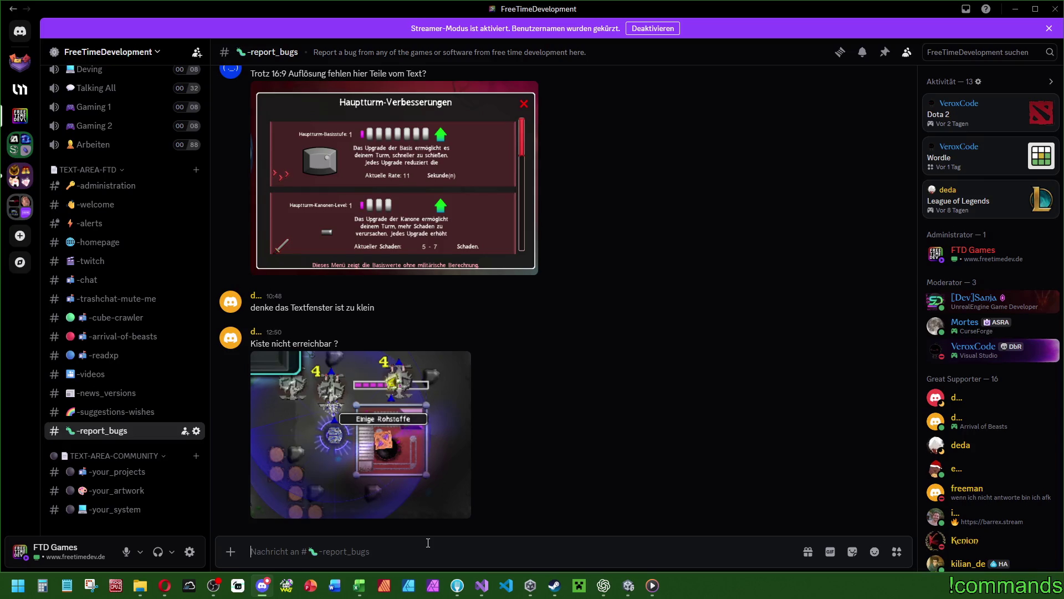
Step: Draft a reply about the ALT key, rewriting it as a numbered list starting '1. ALT Taste zeigt mögliche'
text(Mit der ALT)
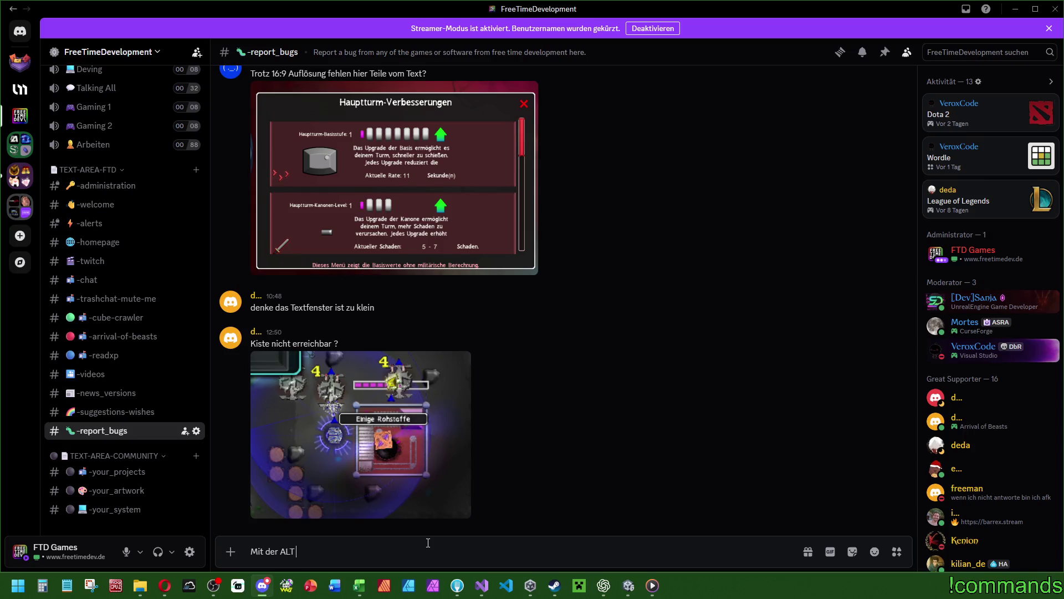
text( Taste kannst du mö)
text(glich)
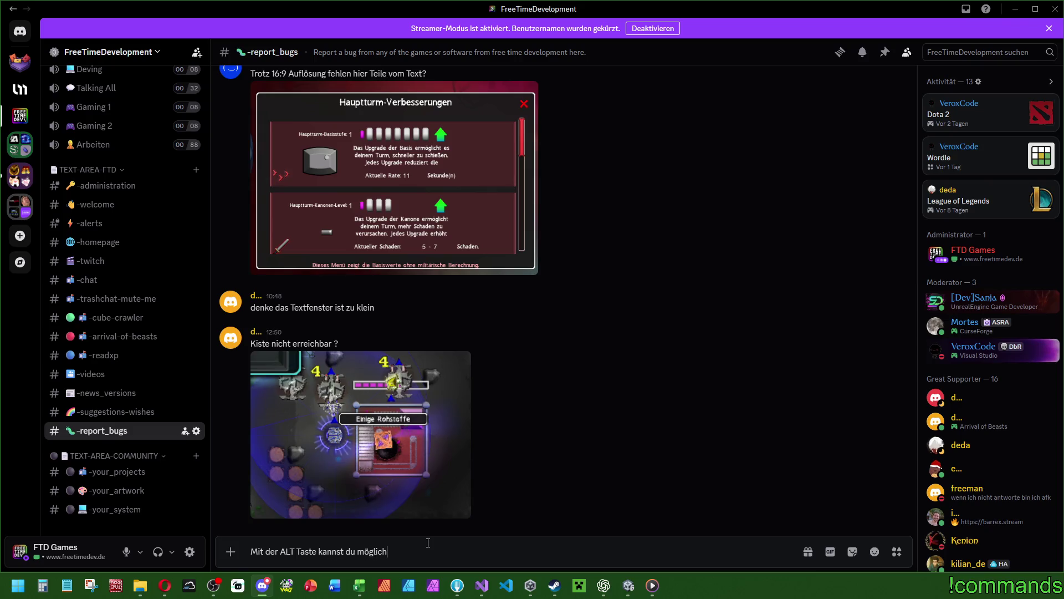
key(ctrl+a)
text(1.)
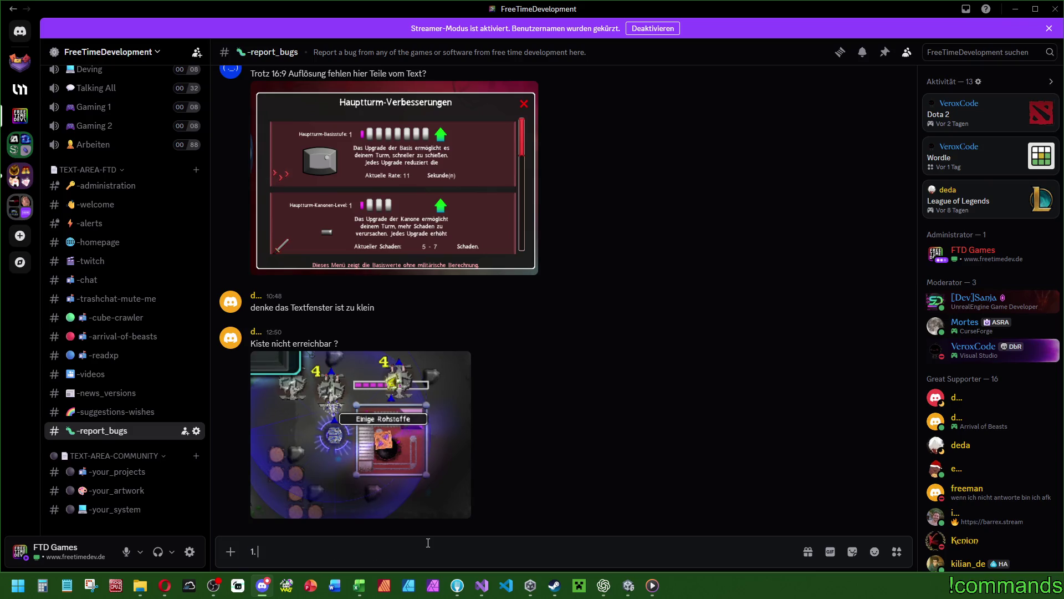
text( ALT Taste)
text( zeigt mögliche)
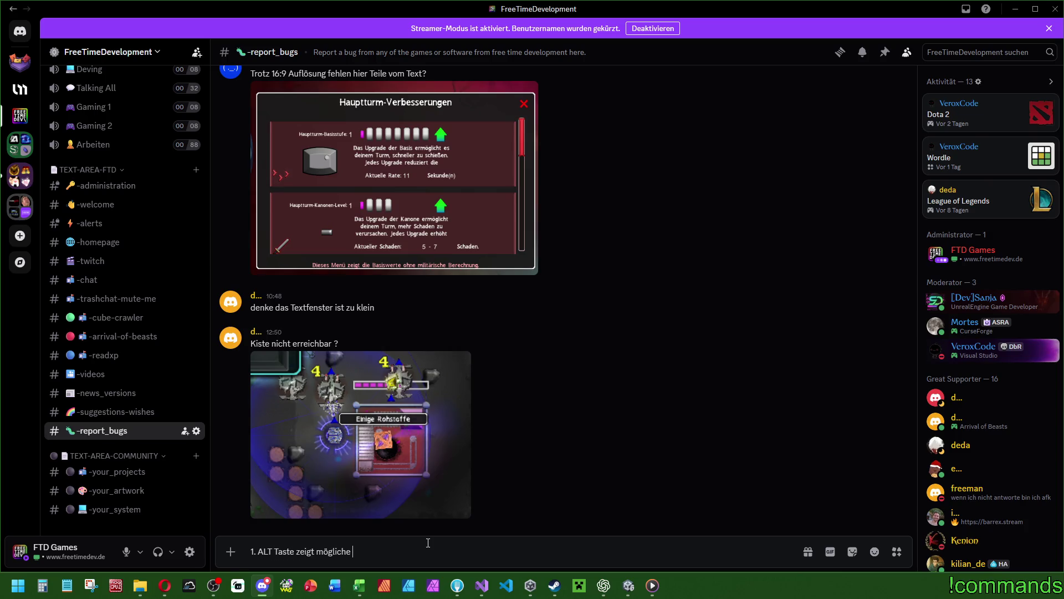